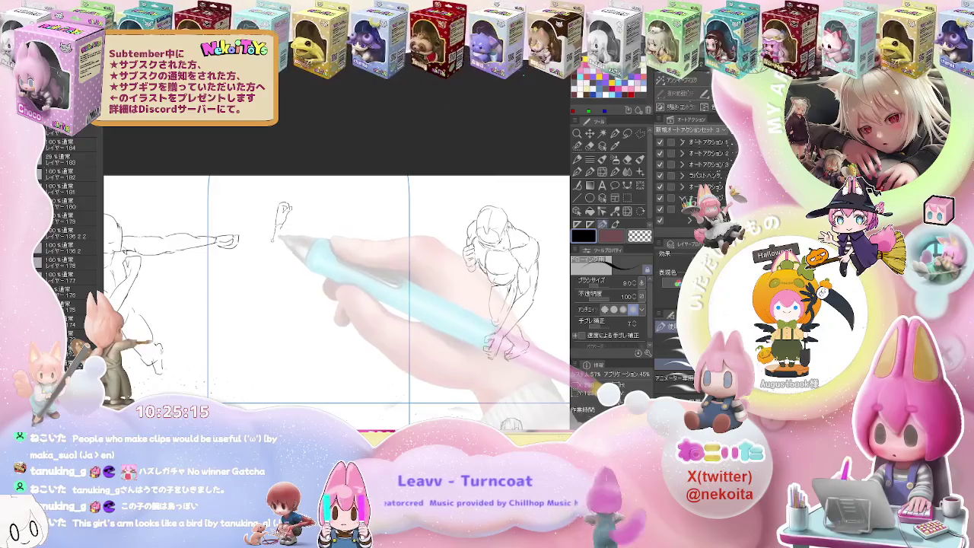
Step: Pencil the top-middle figure's raised arm down its side and a rounded torso shape
{"action": "left_click_drag", "start_coordinate": [283, 219], "coordinate": [272, 262]}
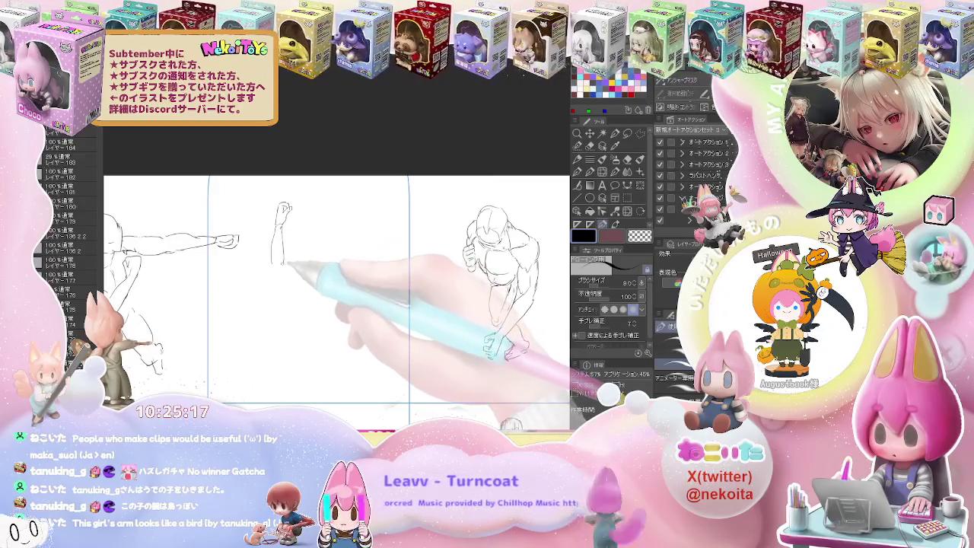
{"action": "left_click_drag", "start_coordinate": [283, 228], "coordinate": [273, 263]}
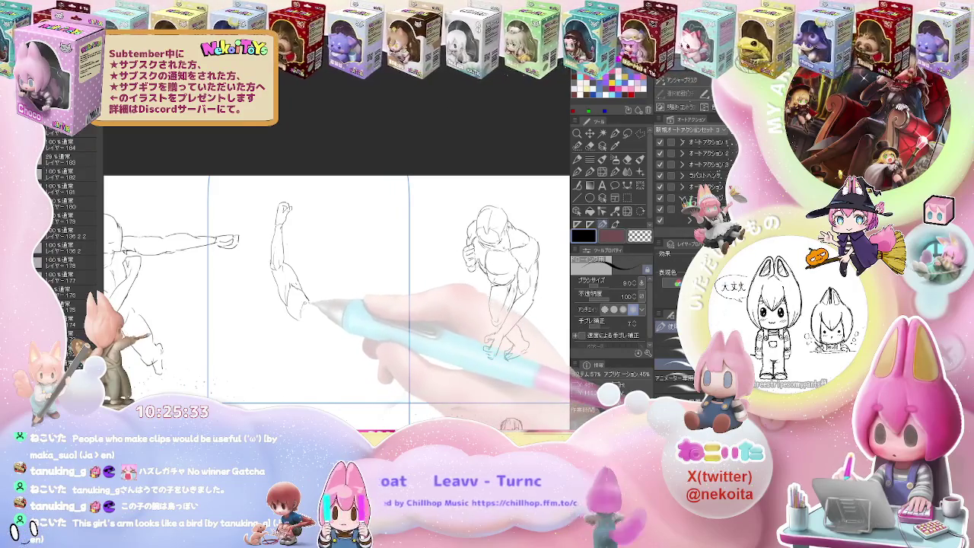
{"action": "scroll", "coordinate": [335, 289], "scroll_direction": "down", "scroll_amount": 2}
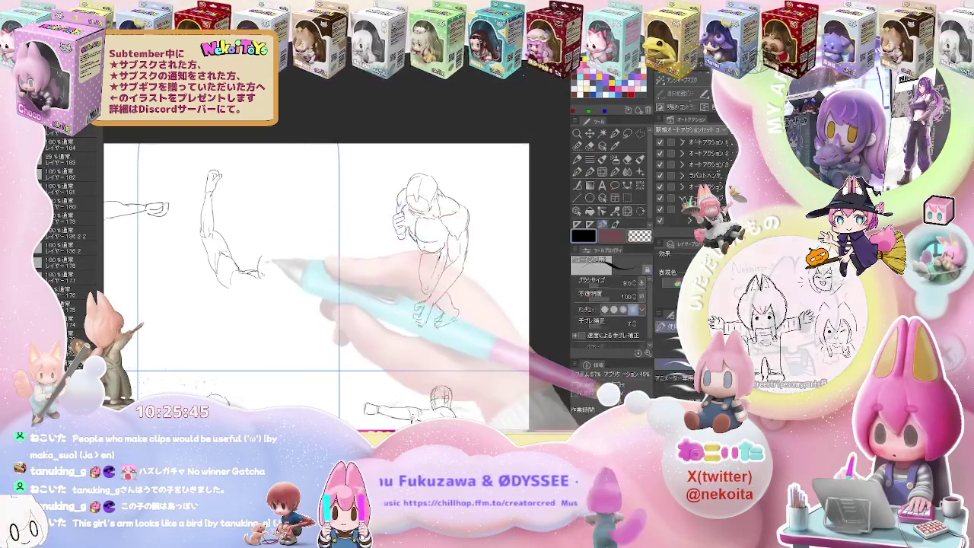
{"action": "left_click_drag", "start_coordinate": [261, 257], "coordinate": [287, 262]}
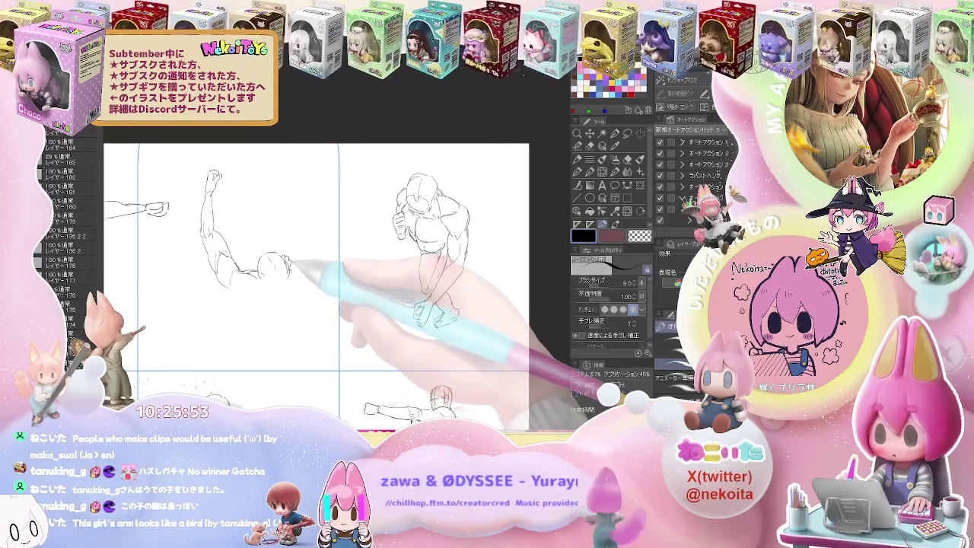
Step: Sketch the chest and lower torso below the rounded shape, erasing stray lines
{"action": "left_click_drag", "start_coordinate": [268, 287], "coordinate": [289, 292]}
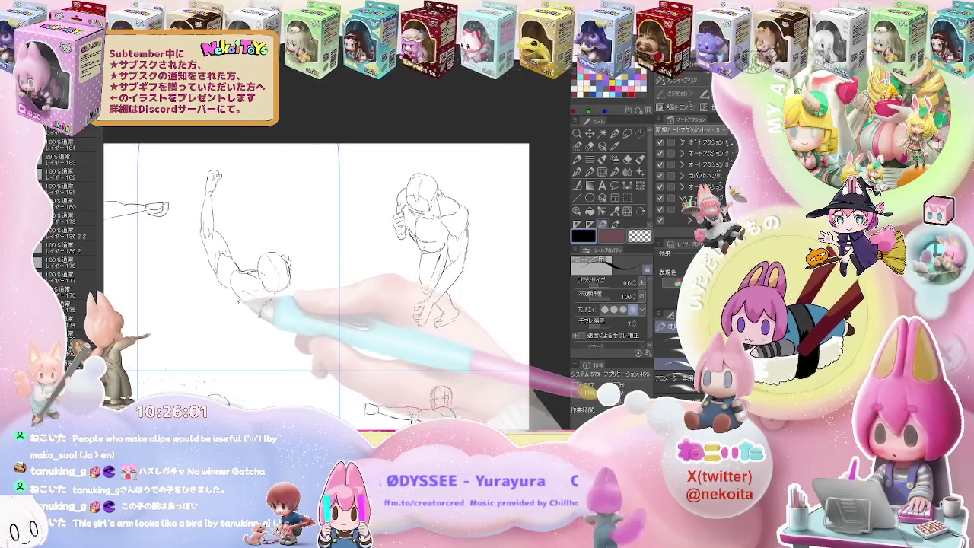
{"action": "key", "text": "e"}
{"action": "key", "text": "p"}
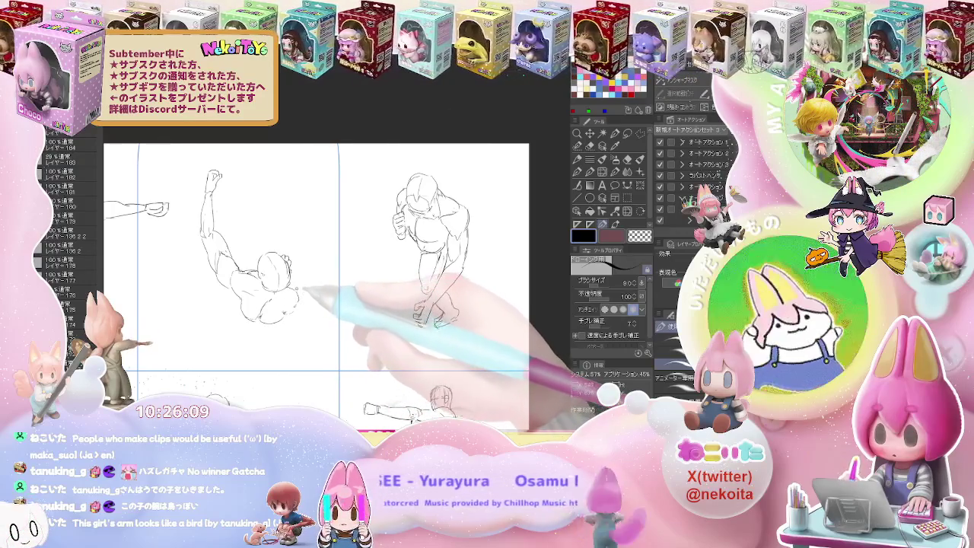
{"action": "left_click_drag", "start_coordinate": [301, 293], "coordinate": [309, 310]}
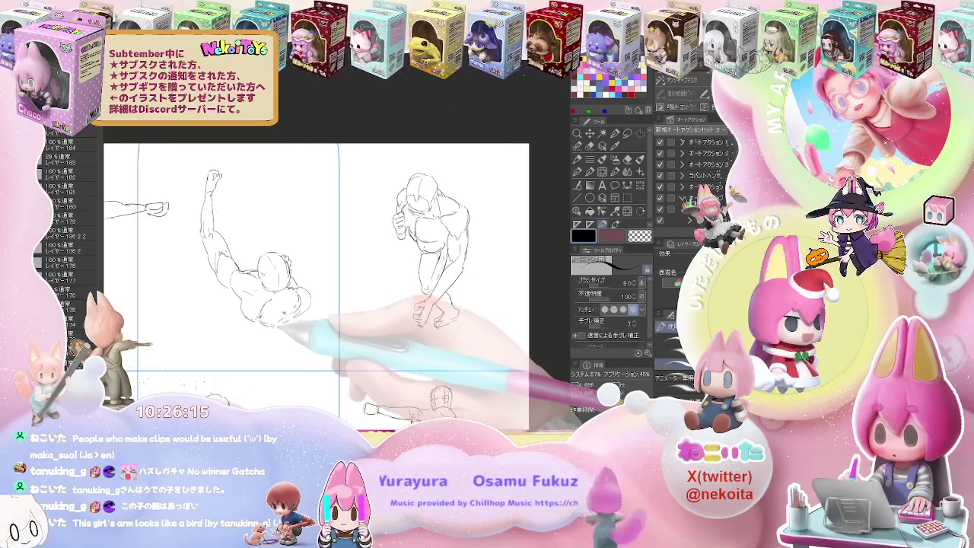
{"action": "mouse_move", "coordinate": [283, 315]}
{"action": "left_mouse_down"}
{"action": "mouse_move", "coordinate": [232, 290]}
{"action": "mouse_move", "coordinate": [212, 310]}
{"action": "mouse_move", "coordinate": [251, 306]}
{"action": "mouse_move", "coordinate": [289, 327]}
{"action": "left_mouse_up"}
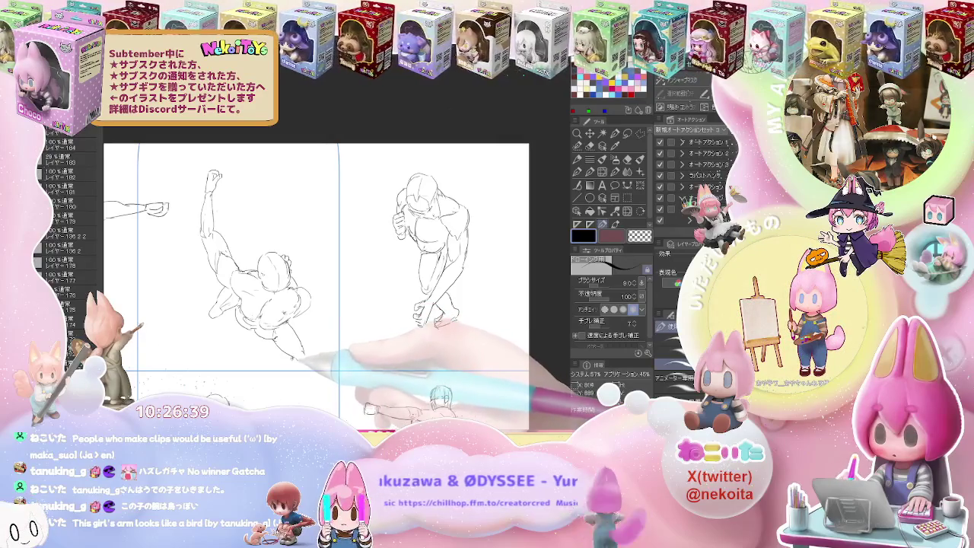
Step: Clean up with the eraser, then sketch the legs down to the figure's foot
{"action": "key", "text": "e"}
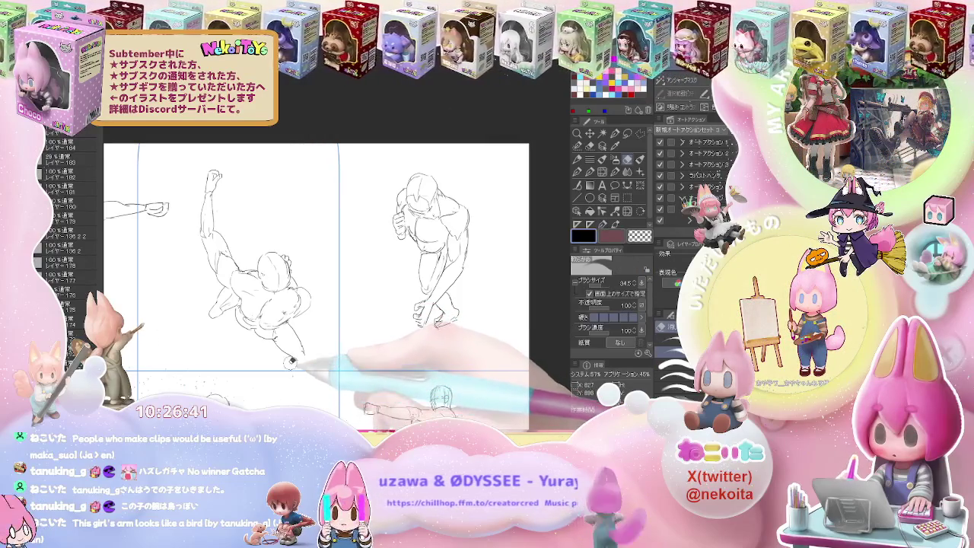
{"action": "key", "text": "p"}
{"action": "left_click_drag", "start_coordinate": [290, 364], "coordinate": [301, 382]}
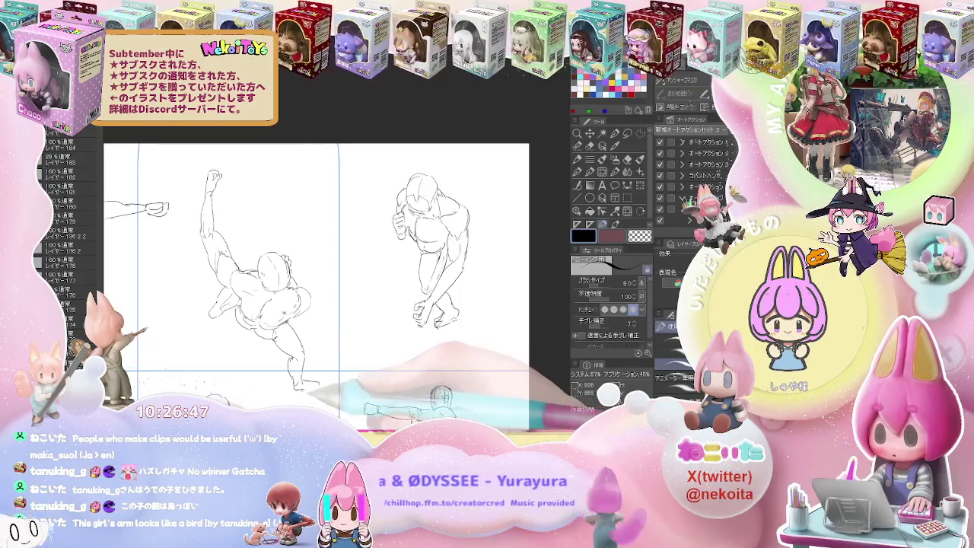
{"action": "key", "text": "ctrl+minus"}
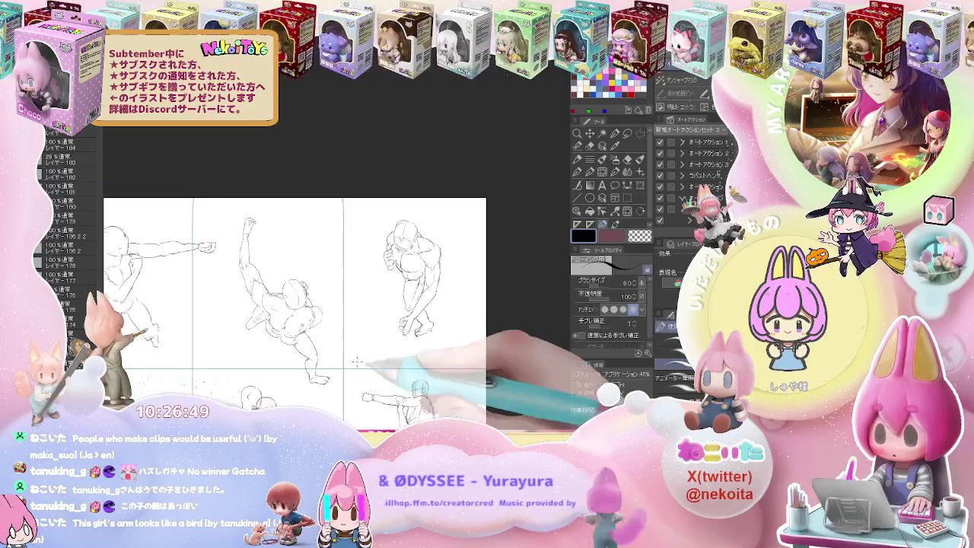
Step: Compare the pencil sketches with the red skeleton reference, then add a new empty layer
{"action": "left_click_drag", "start_coordinate": [357, 361], "coordinate": [330, 263]}
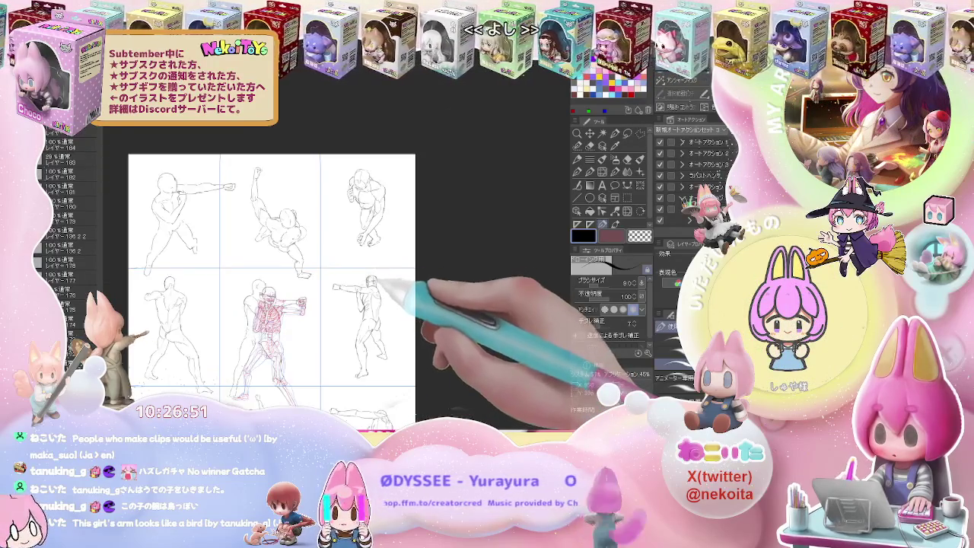
{"action": "scroll", "coordinate": [382, 283], "scroll_direction": "up", "scroll_amount": 2}
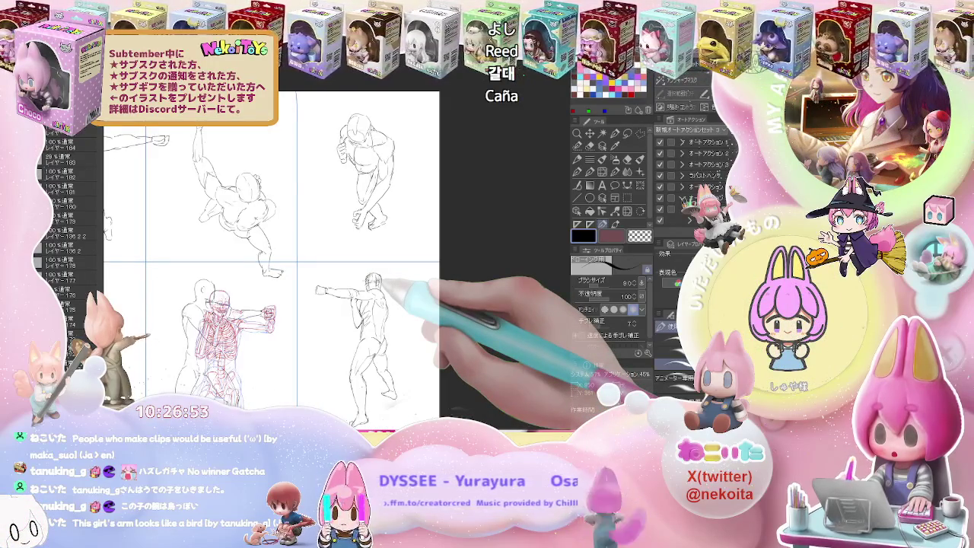
{"action": "scroll", "coordinate": [384, 284], "scroll_direction": "down", "scroll_amount": 2}
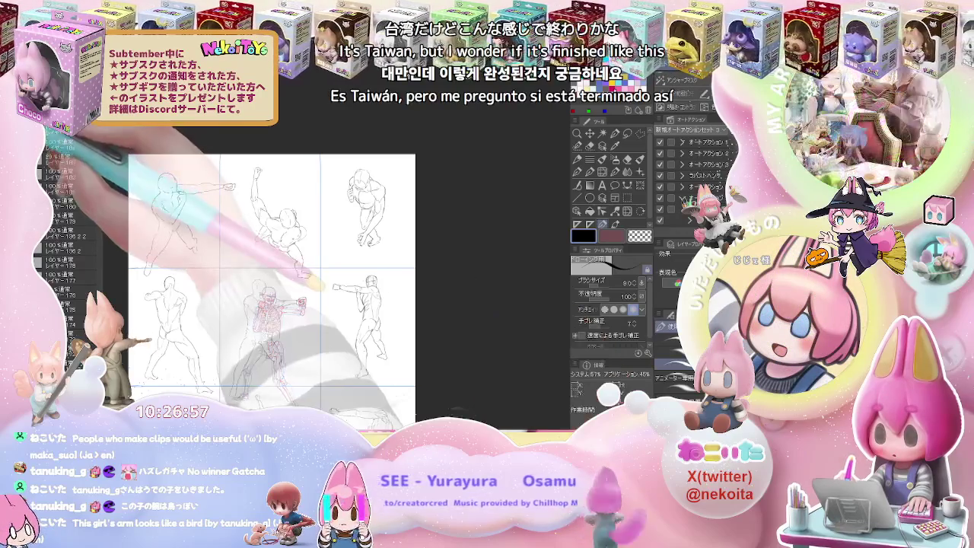
{"action": "key", "text": "ctrl+comma"}
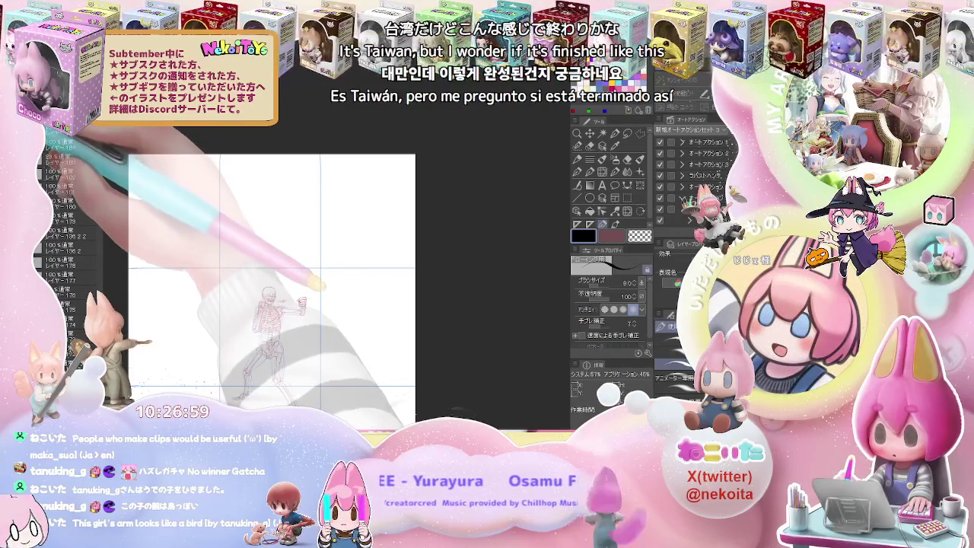
{"action": "key", "text": "ctrl+comma"}
{"action": "key", "text": "ctrl+comma"}
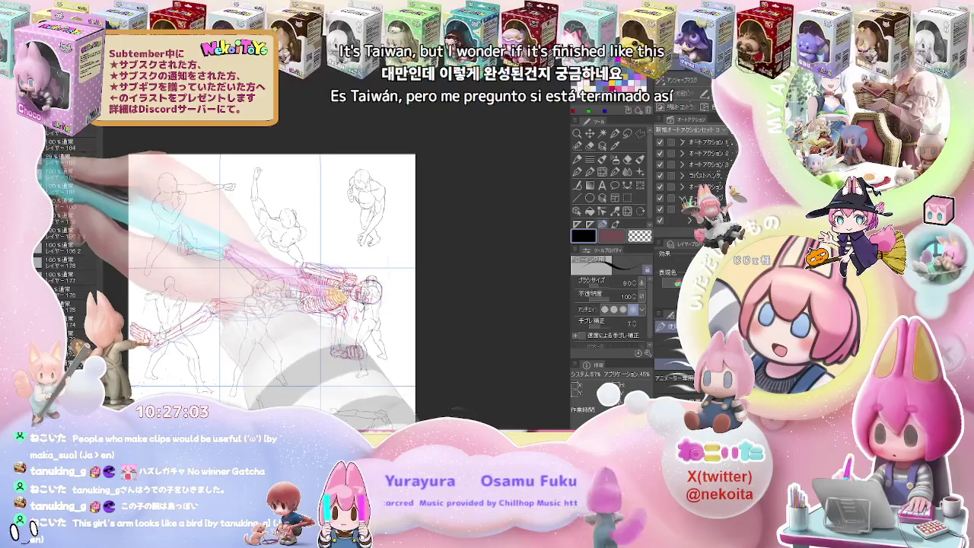
{"action": "key", "text": "ctrl+comma"}
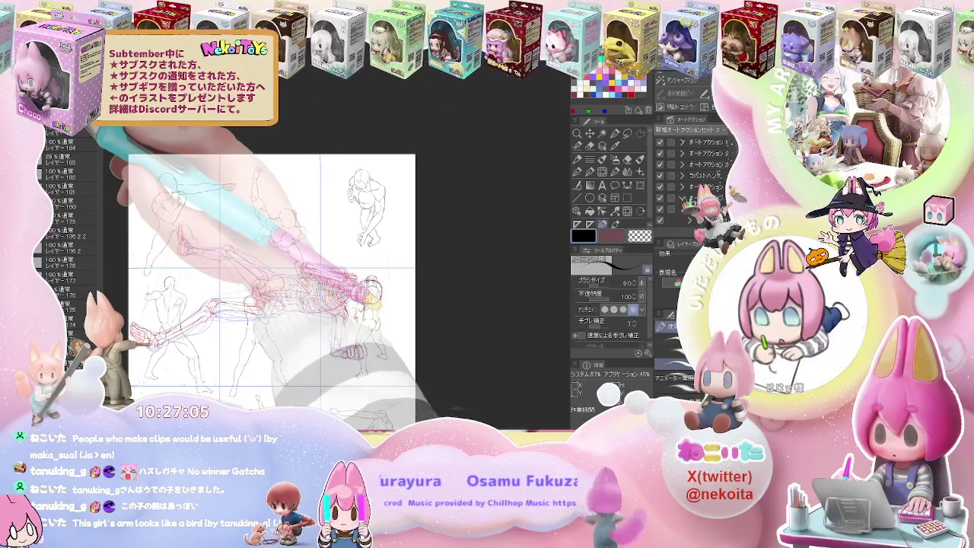
{"action": "key", "text": "ctrl+shift+n"}
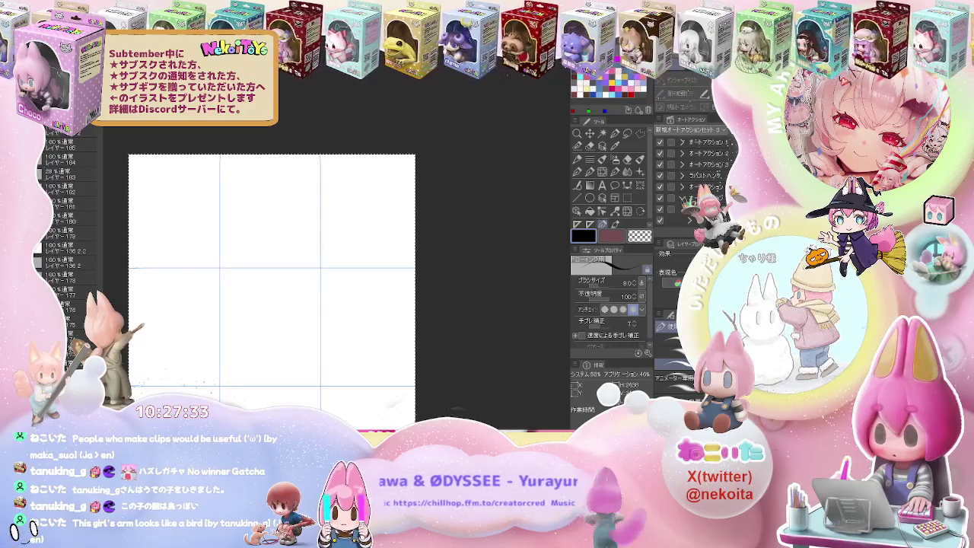
Step: Pick Rectangle Selection, add another empty layer, hide the guide lines and reframe the blank page
{"action": "key", "text": "m"}
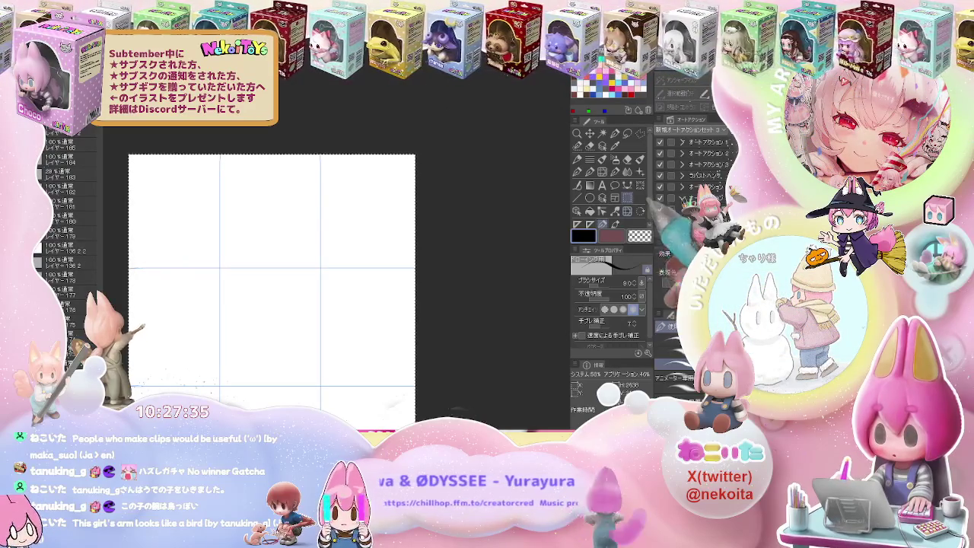
{"action": "scroll", "coordinate": [316, 288], "scroll_direction": "up", "scroll_amount": 2}
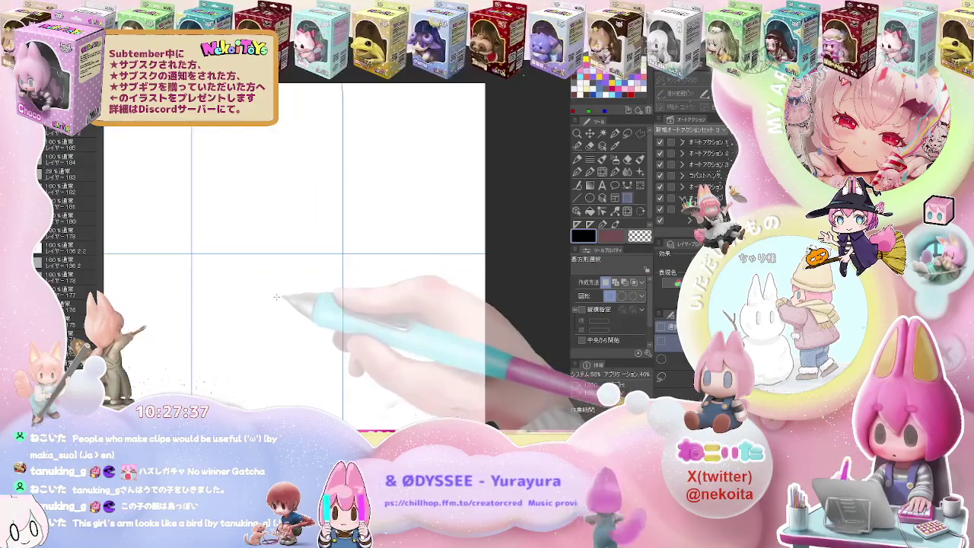
{"action": "key", "text": "p"}
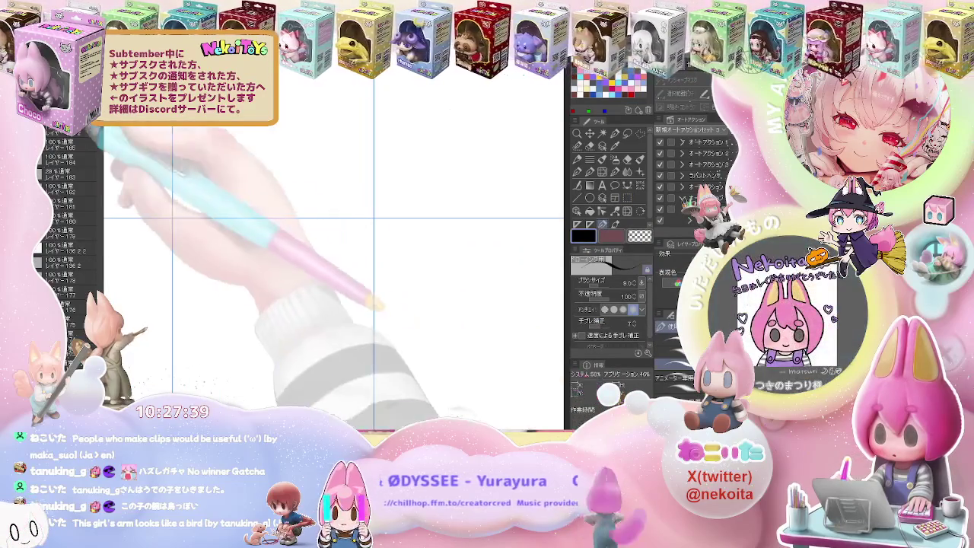
{"action": "key", "text": "ctrl+shift+n"}
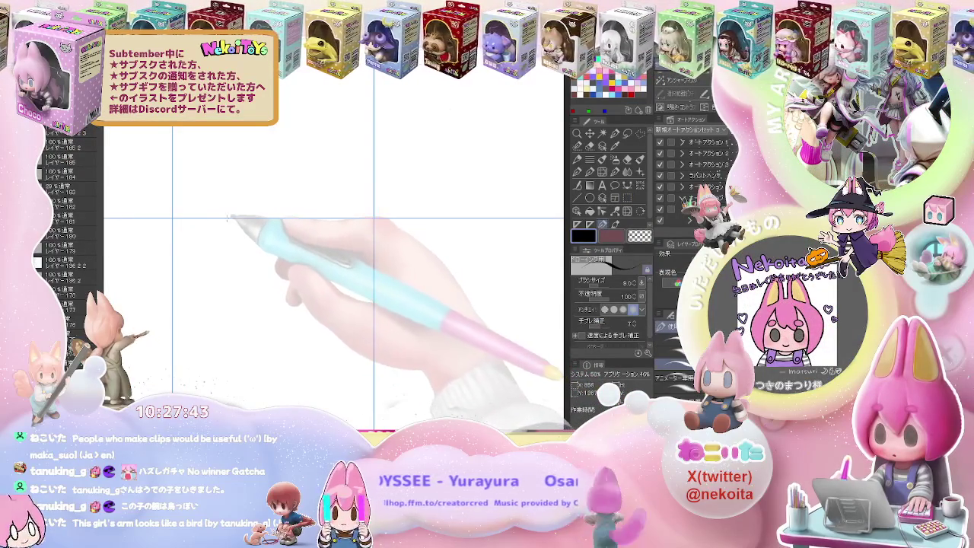
{"action": "key", "text": "ctrl+v"}
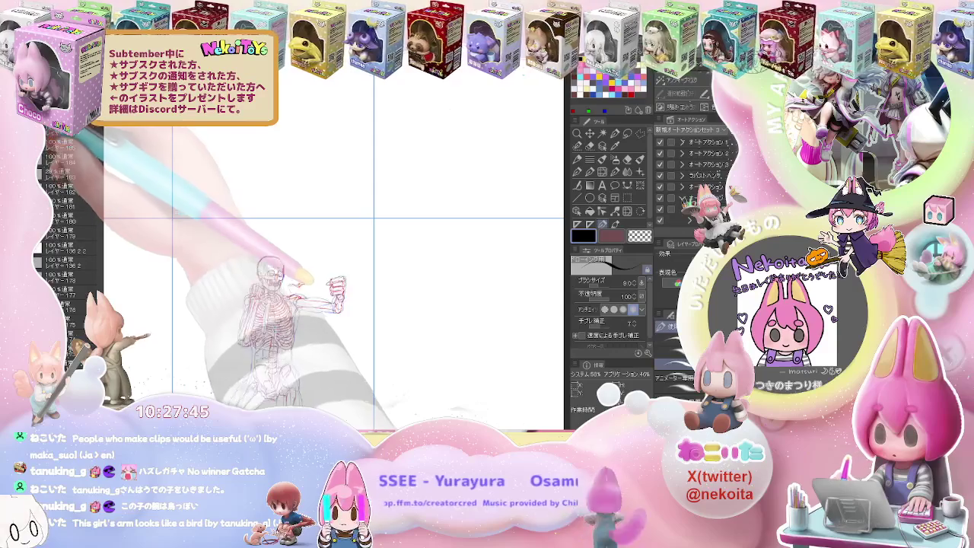
{"action": "left_click_drag", "start_coordinate": [123, 178], "coordinate": [156, 131]}
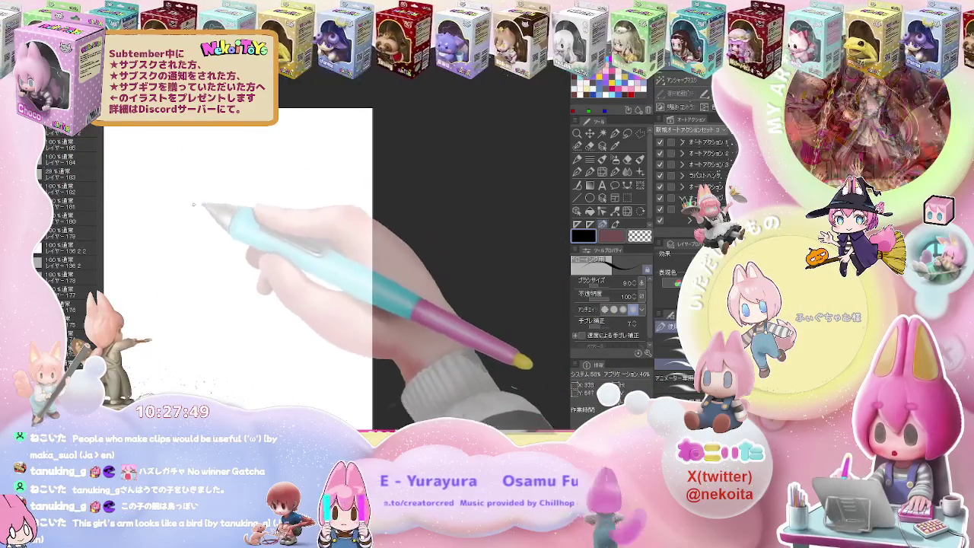
Step: Sketch a new figure's oval head, centre line, shoulder curve and left side of the body
{"action": "left_click_drag", "start_coordinate": [194, 199], "coordinate": [196, 216]}
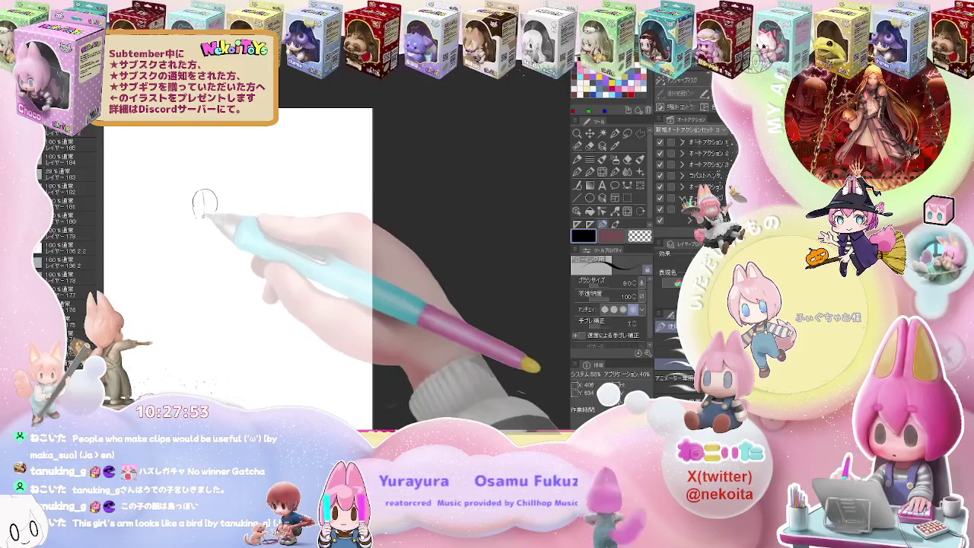
{"action": "left_click_drag", "start_coordinate": [206, 193], "coordinate": [207, 220]}
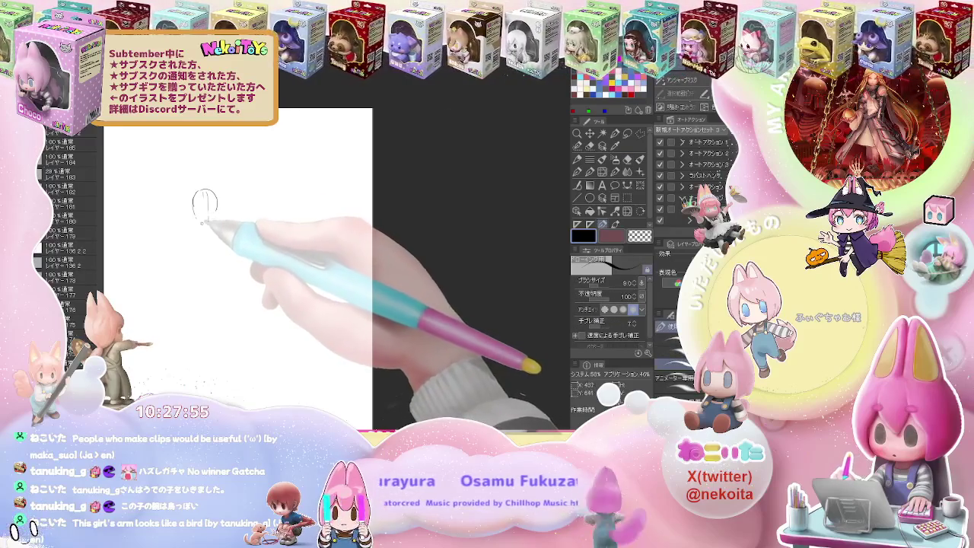
{"action": "left_click_drag", "start_coordinate": [185, 227], "coordinate": [225, 225]}
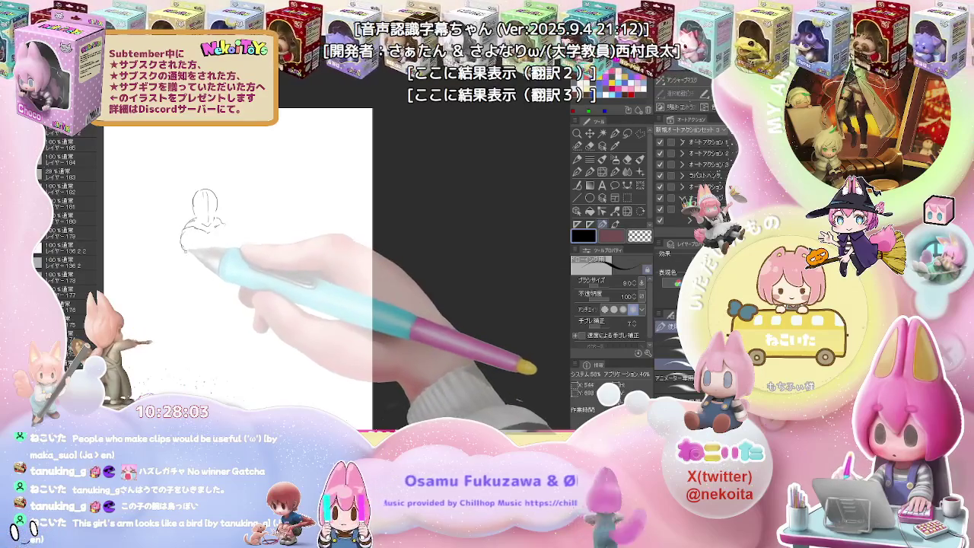
{"action": "left_click_drag", "start_coordinate": [189, 252], "coordinate": [207, 239]}
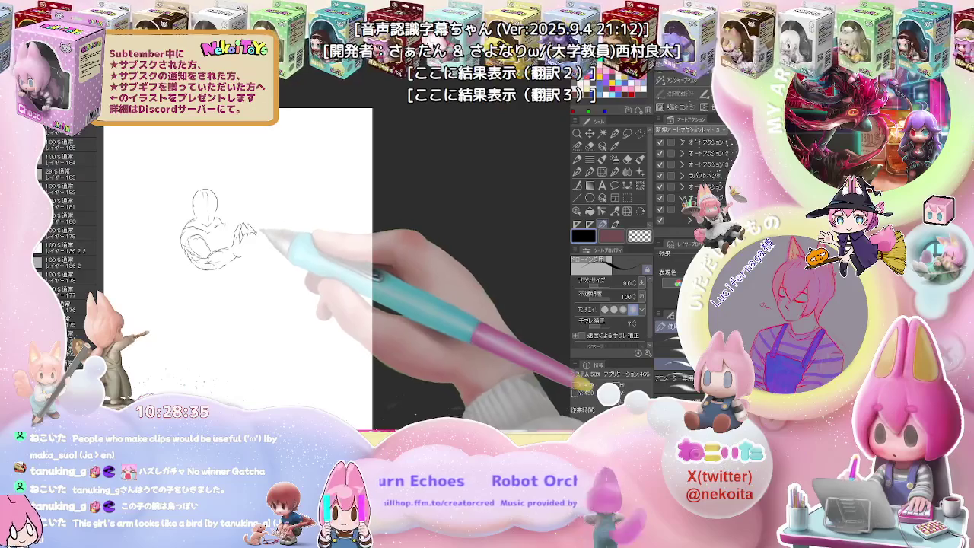
Step: Extend the arm to the right and darken the fist's finger strokes
{"action": "left_click_drag", "start_coordinate": [253, 226], "coordinate": [266, 234]}
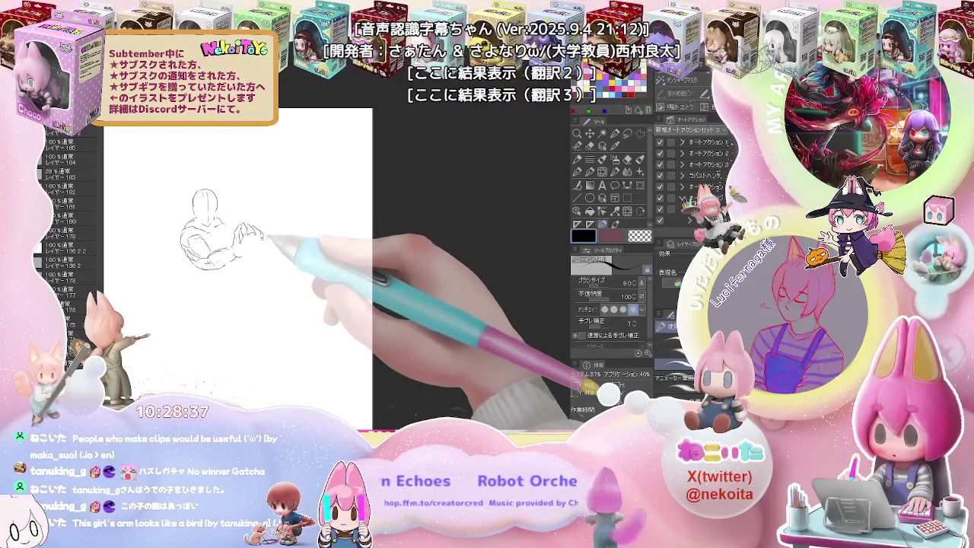
{"action": "mouse_move", "coordinate": [255, 242]}
{"action": "left_mouse_down"}
{"action": "mouse_move", "coordinate": [241, 251]}
{"action": "mouse_move", "coordinate": [232, 242]}
{"action": "mouse_move", "coordinate": [217, 276]}
{"action": "mouse_move", "coordinate": [196, 273]}
{"action": "mouse_move", "coordinate": [221, 287]}
{"action": "left_mouse_up"}
{"action": "mouse_move", "coordinate": [206, 244]}
{"action": "left_mouse_down"}
{"action": "mouse_move", "coordinate": [224, 224]}
{"action": "mouse_move", "coordinate": [250, 226]}
{"action": "left_mouse_up"}
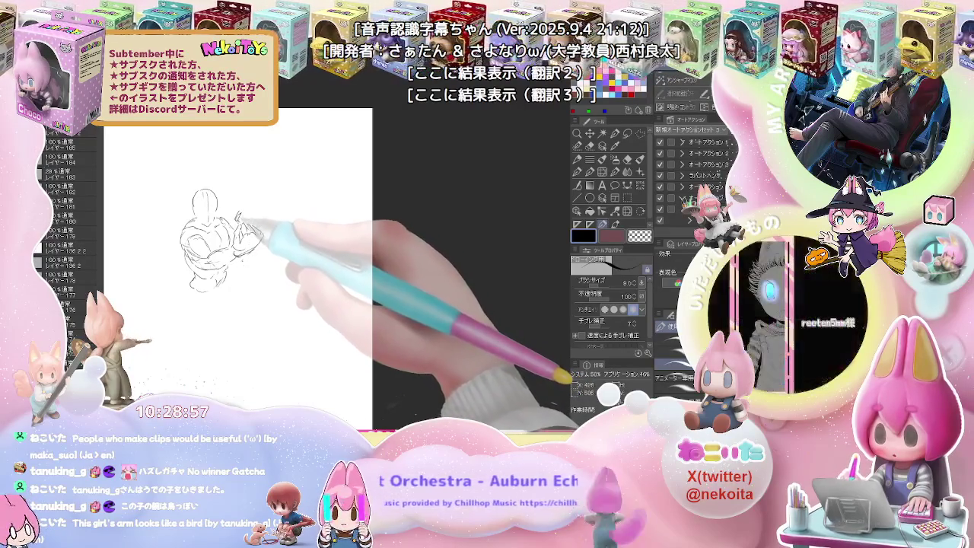
{"action": "left_click_drag", "start_coordinate": [237, 217], "coordinate": [248, 222]}
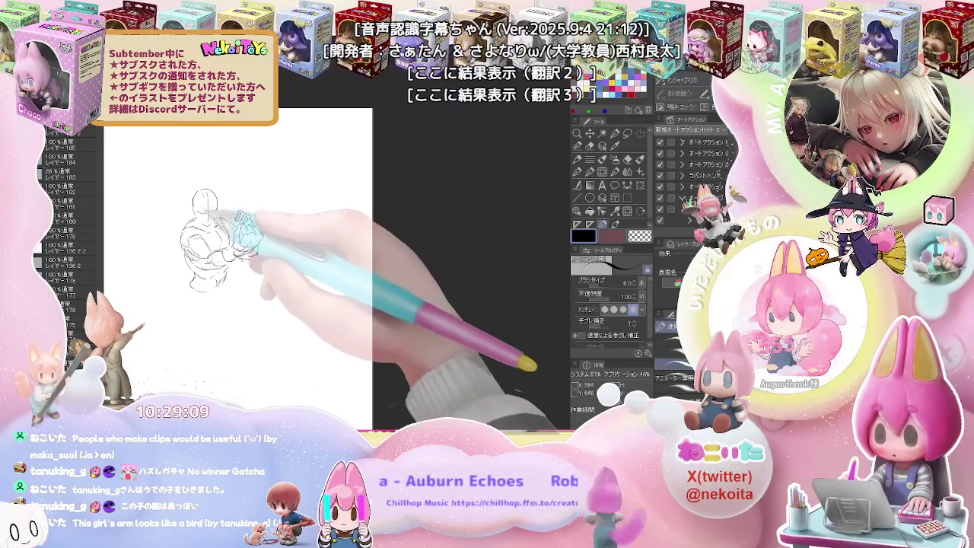
Step: Sketch both legs downward with guide lines, extending the left leg toward the foot
{"action": "left_click_drag", "start_coordinate": [213, 235], "coordinate": [244, 182]}
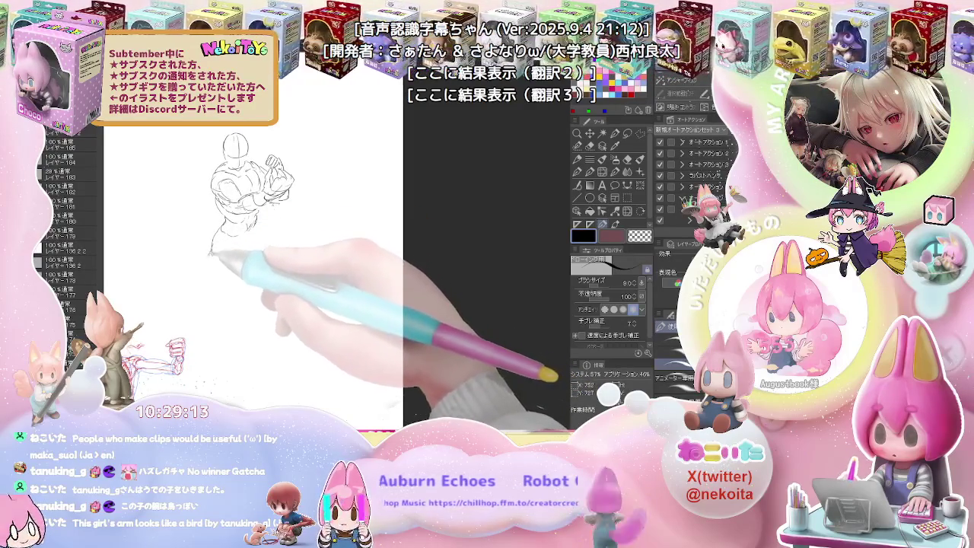
{"action": "left_click_drag", "start_coordinate": [213, 252], "coordinate": [204, 281]}
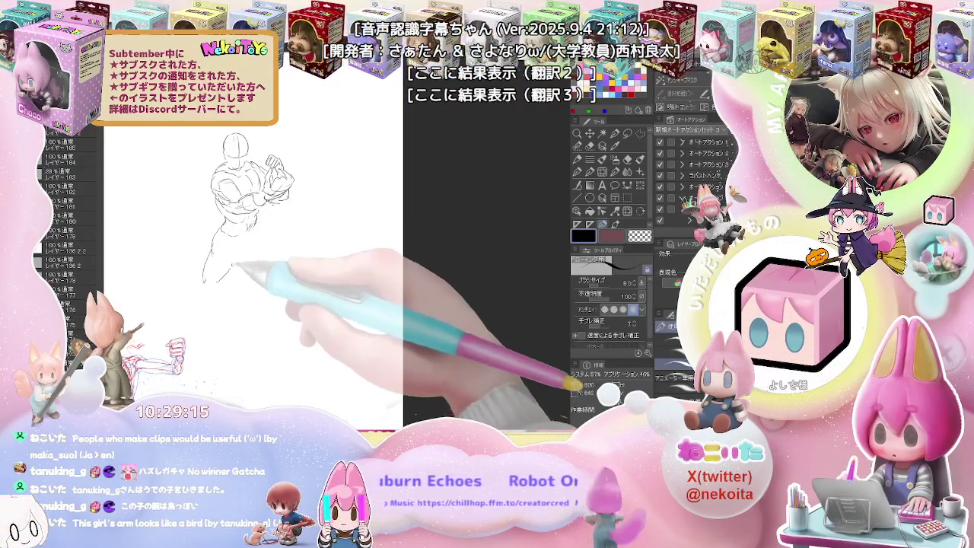
{"action": "left_click_drag", "start_coordinate": [251, 228], "coordinate": [228, 266]}
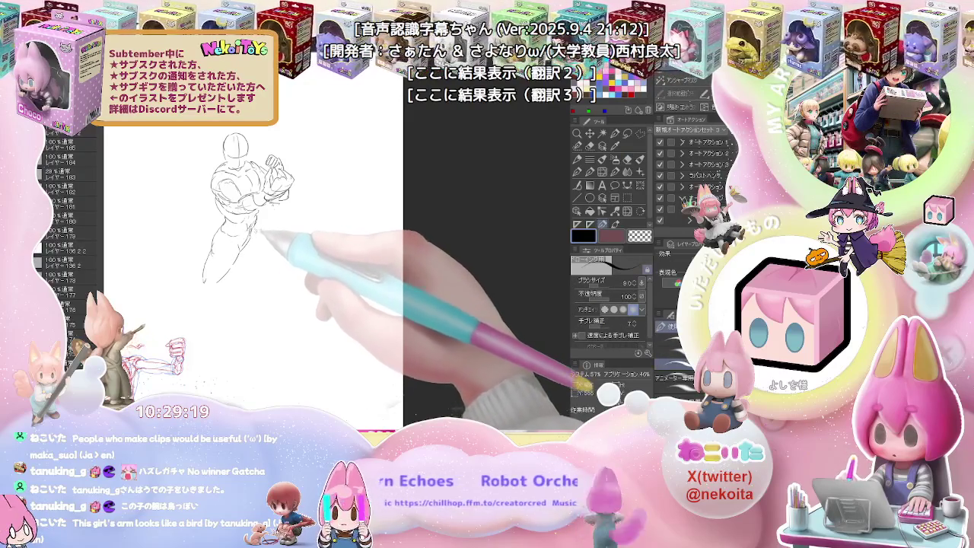
{"action": "left_click_drag", "start_coordinate": [265, 232], "coordinate": [275, 259]}
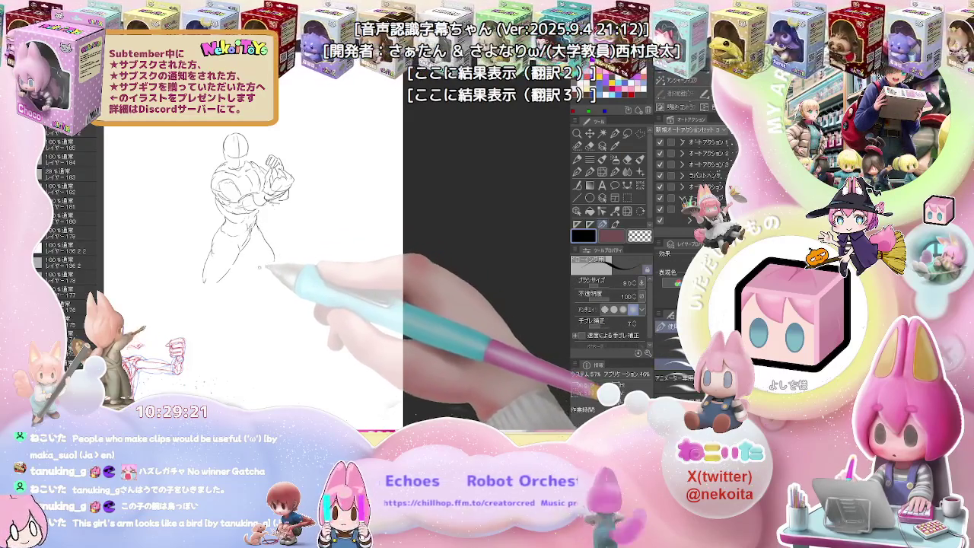
{"action": "key", "text": "h"}
{"action": "key", "text": "e"}
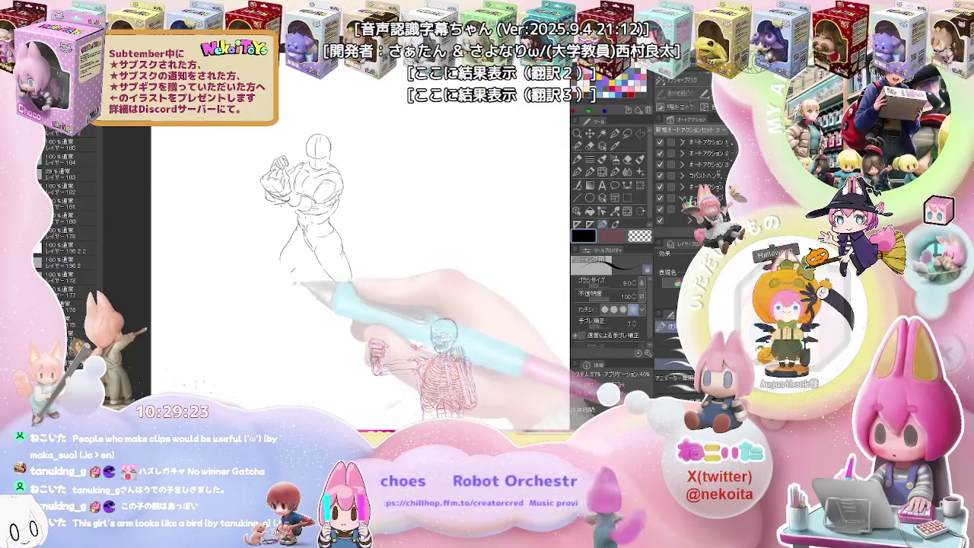
{"action": "key", "text": "p"}
{"action": "left_click_drag", "start_coordinate": [289, 242], "coordinate": [273, 276]}
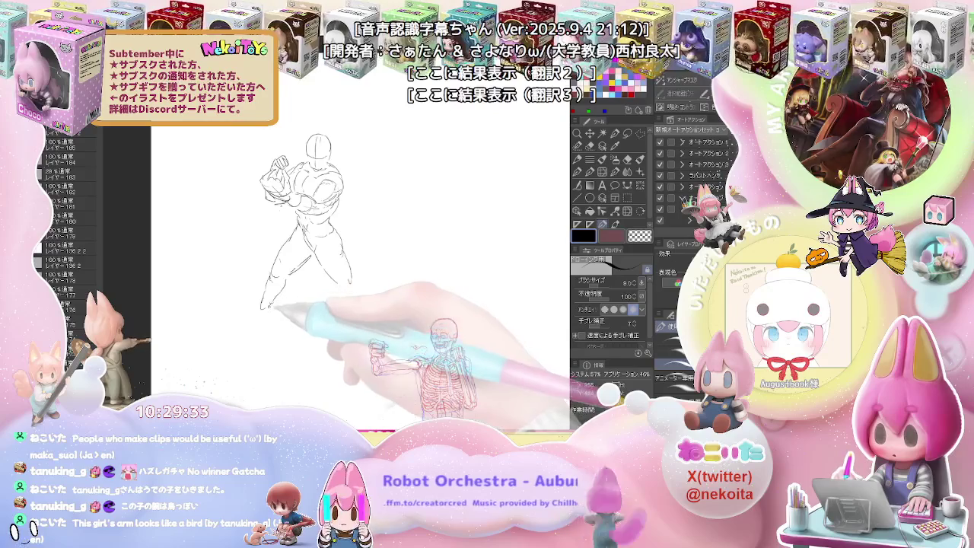
{"action": "left_click_drag", "start_coordinate": [283, 303], "coordinate": [253, 320]}
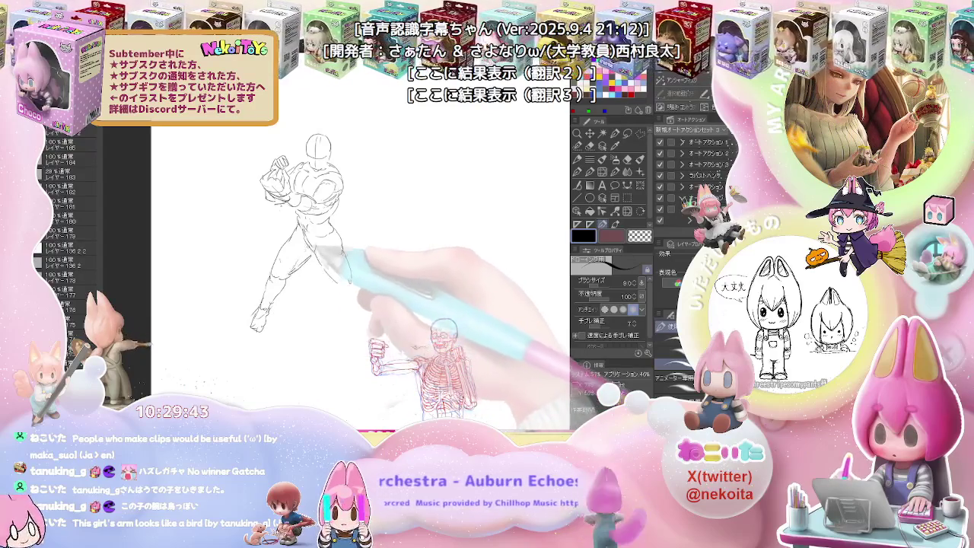
Step: Mirror the canvas to check proportions and touch up the figure with the eraser
{"action": "left_click_drag", "start_coordinate": [335, 259], "coordinate": [280, 277]}
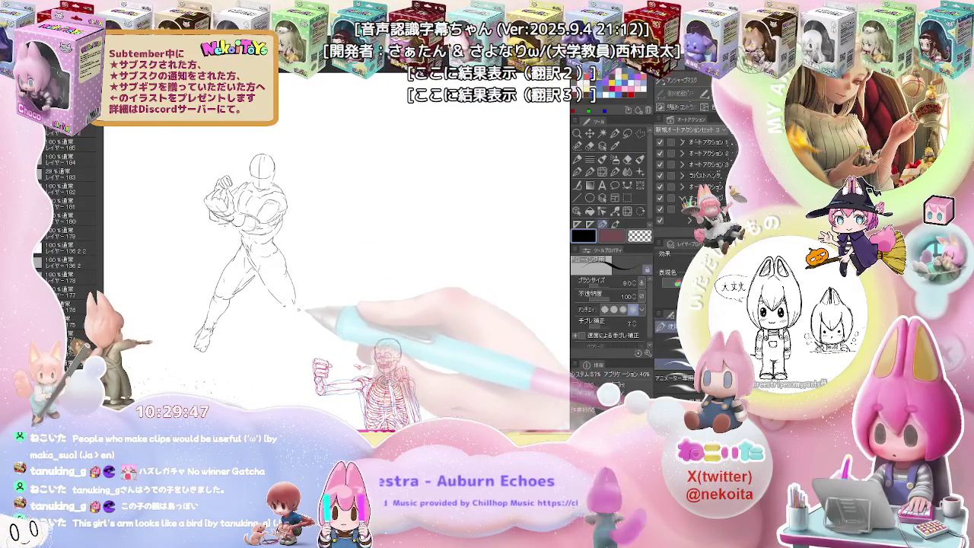
{"action": "key", "text": "h"}
{"action": "key", "text": "e"}
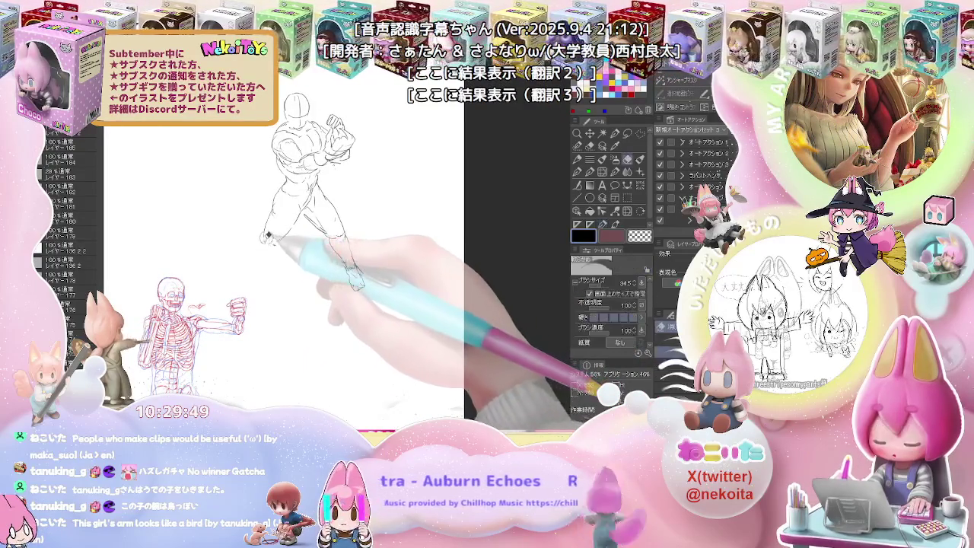
{"action": "key", "text": "p"}
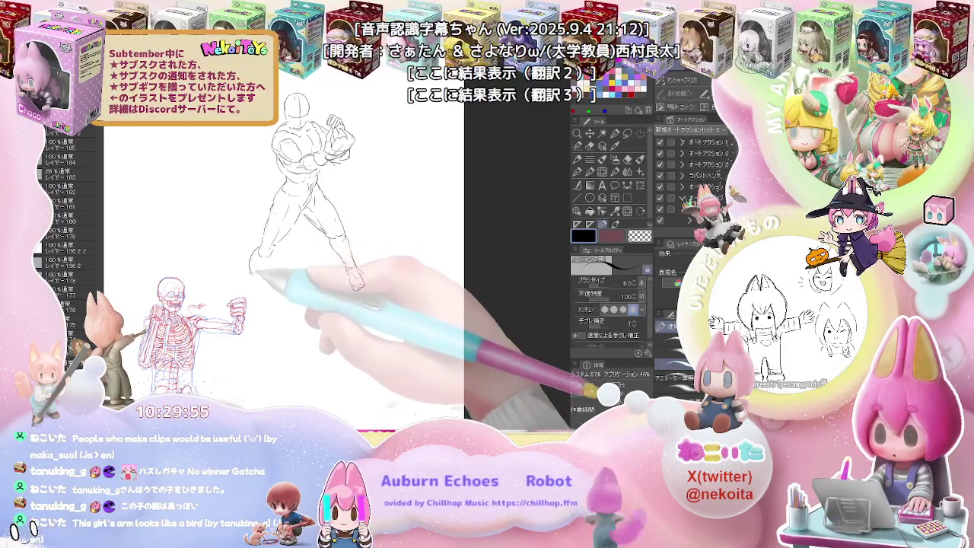
{"action": "left_click_drag", "start_coordinate": [379, 291], "coordinate": [371, 249]}
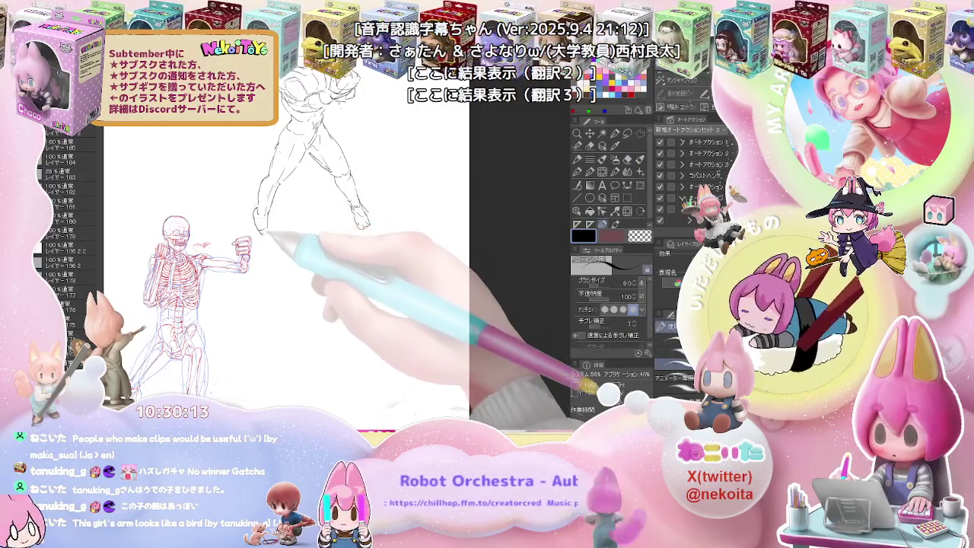
{"action": "key", "text": "e"}
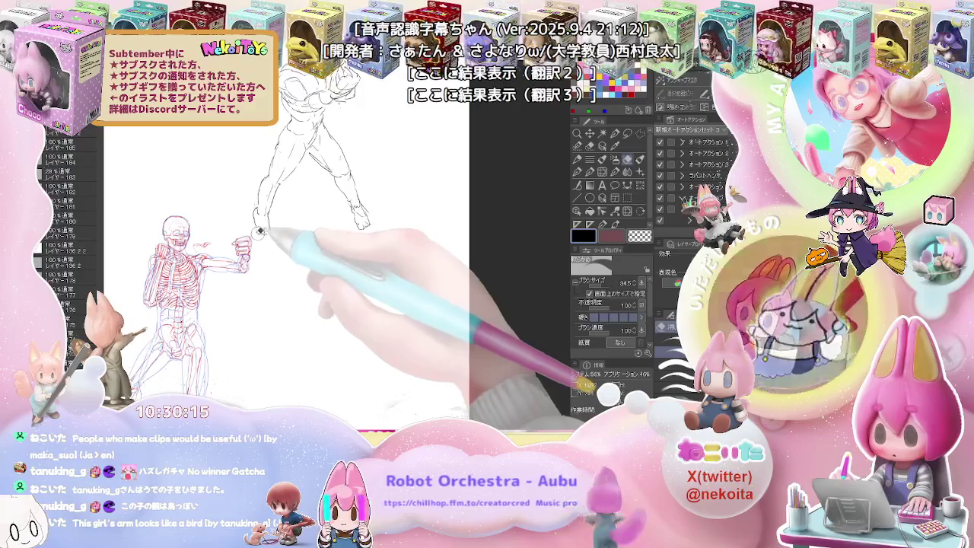
{"action": "key", "text": "p"}
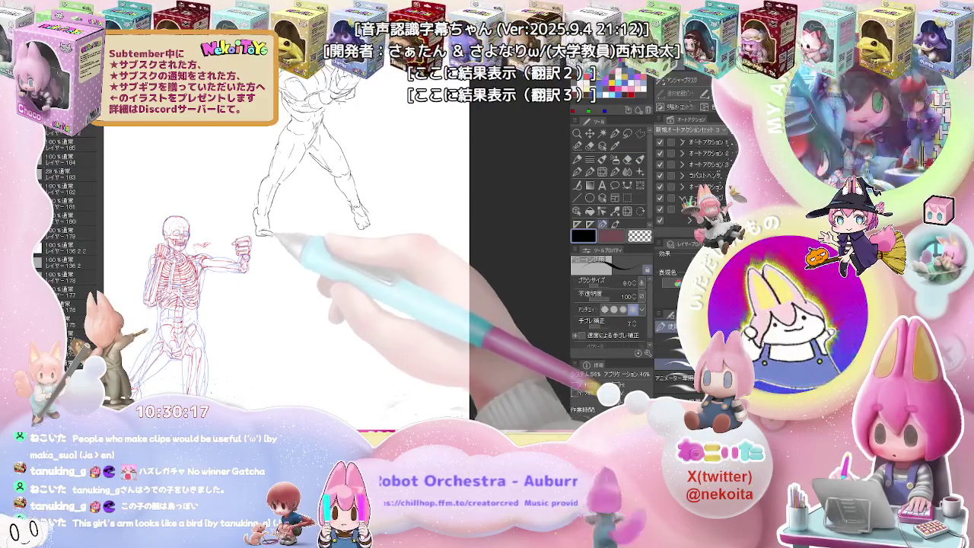
{"action": "left_click_drag", "start_coordinate": [385, 228], "coordinate": [312, 312]}
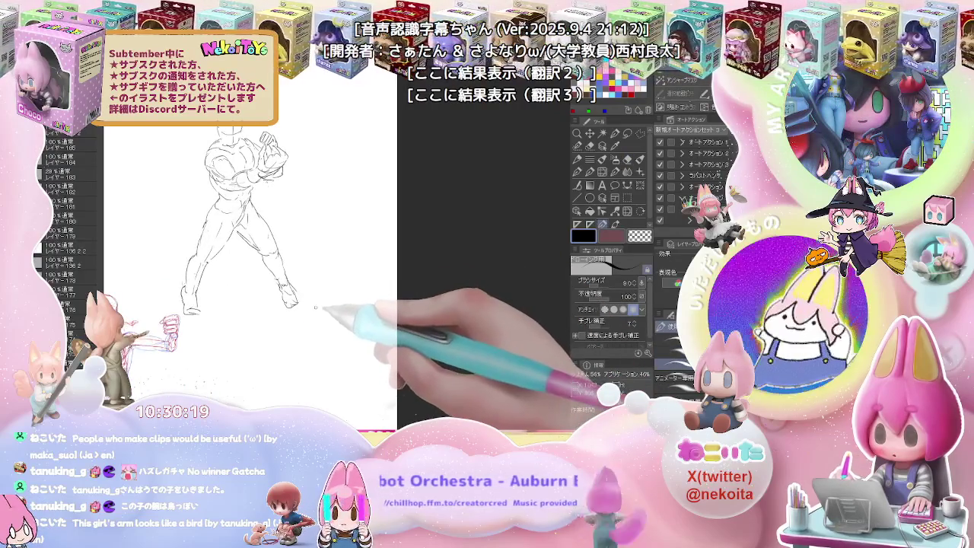
{"action": "scroll", "coordinate": [315, 308], "scroll_direction": "down", "scroll_amount": 2}
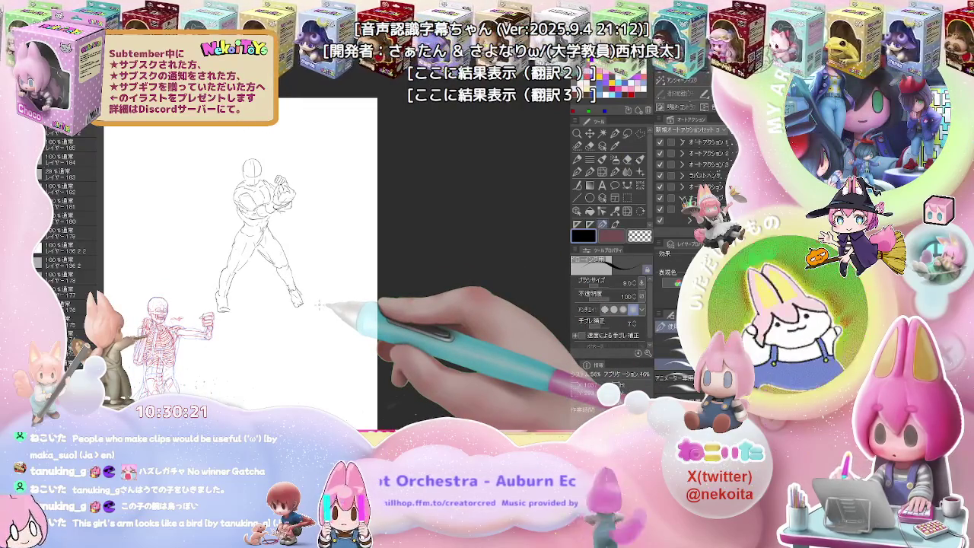
{"action": "key", "text": "h"}
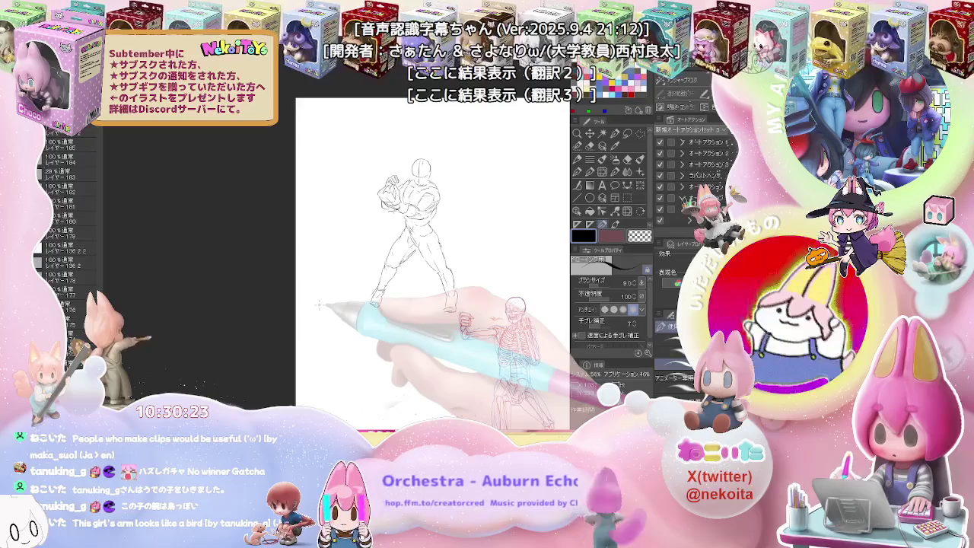
{"action": "left_click_drag", "start_coordinate": [319, 305], "coordinate": [270, 284]}
{"action": "key", "text": "e"}
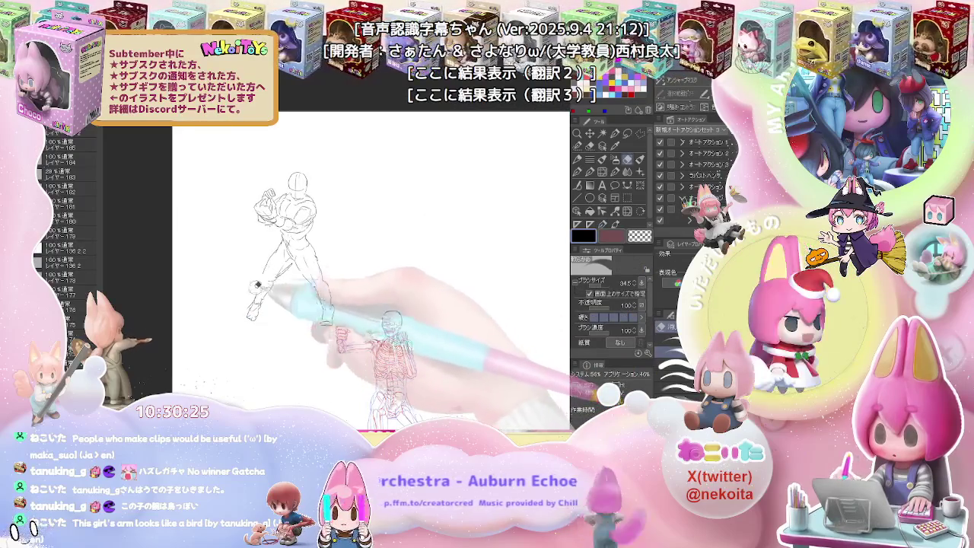
{"action": "key", "text": "p"}
{"action": "left_click_drag", "start_coordinate": [304, 293], "coordinate": [286, 308]}
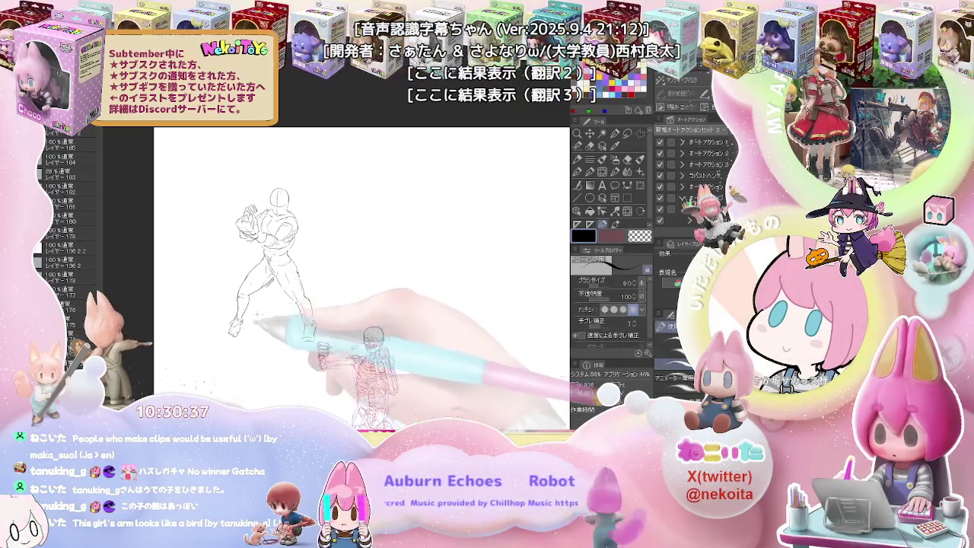
{"action": "key", "text": "ctrl+plus"}
{"action": "key", "text": "e"}
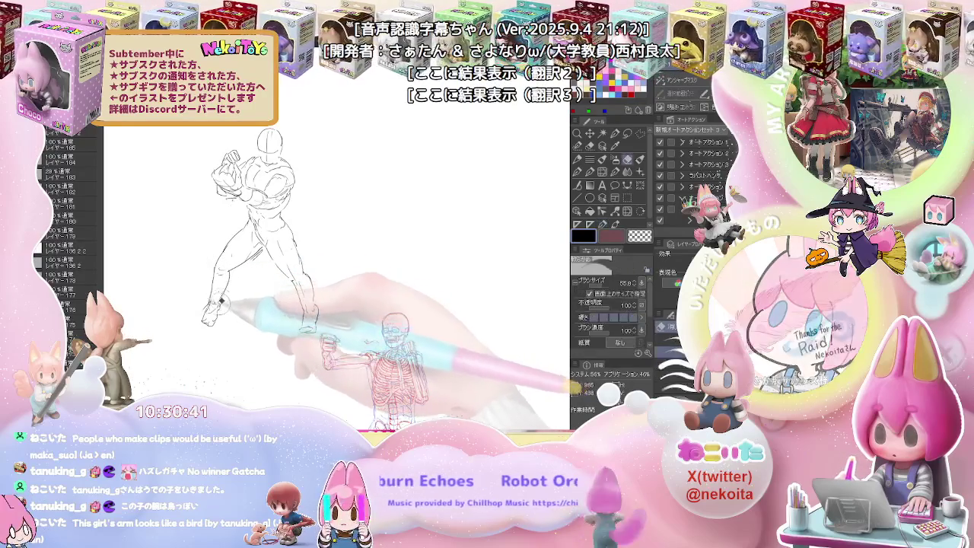
{"action": "key", "text": "p"}
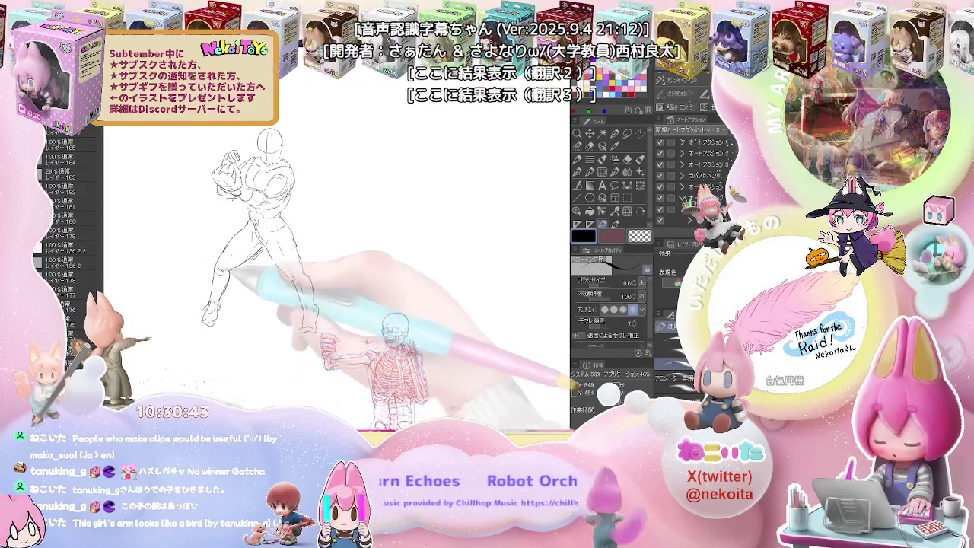
{"action": "key", "text": "ctrl+minus"}
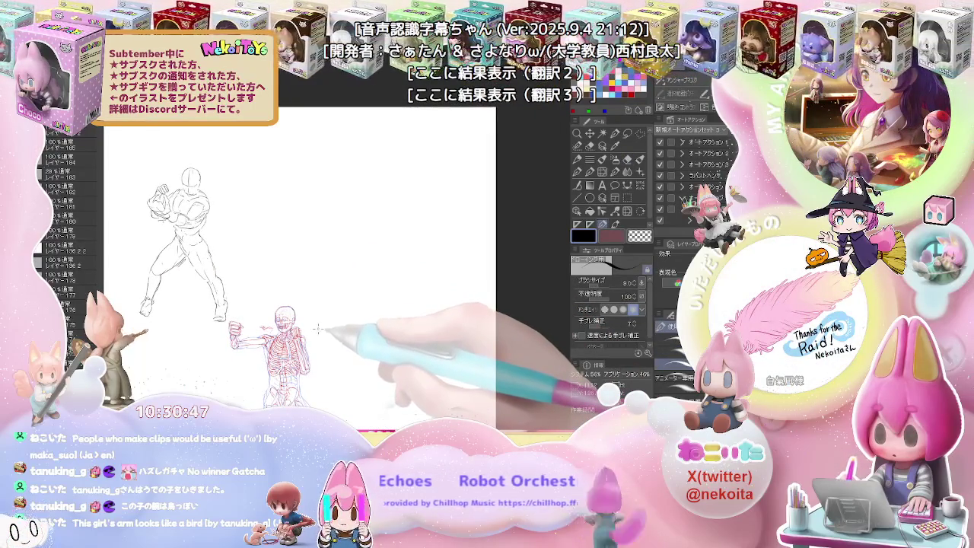
{"action": "key", "text": "m"}
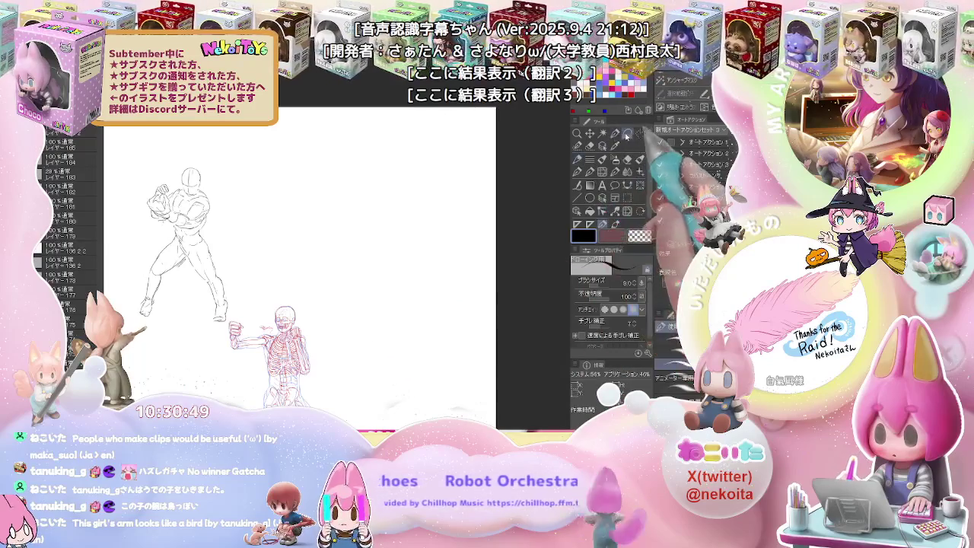
{"action": "key", "text": "h"}
{"action": "key", "text": "ctrl+plus"}
{"action": "key", "text": "ctrl+plus"}
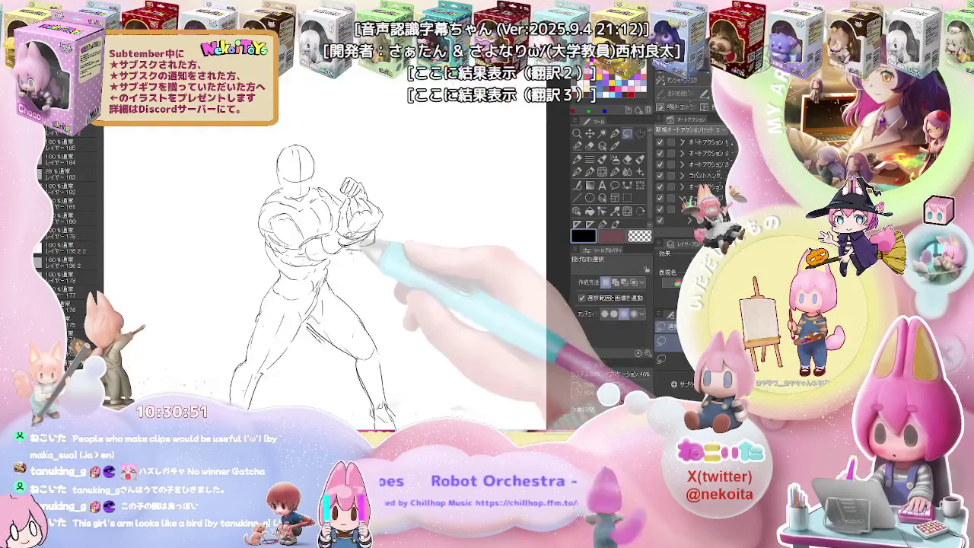
{"action": "key", "text": "ctrl+plus"}
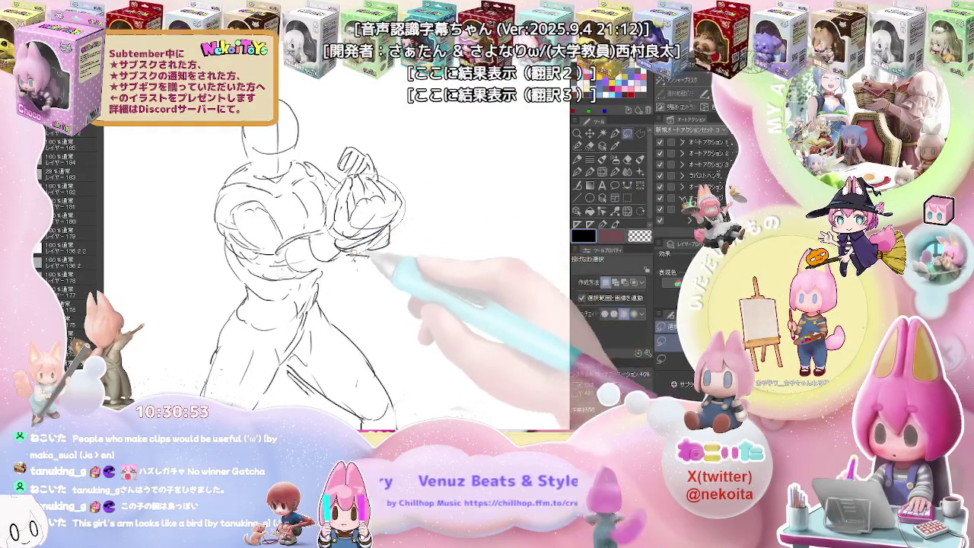
Step: Soften the fist and chest lines with the Blend tool
{"action": "mouse_move", "coordinate": [380, 190]}
{"action": "left_mouse_down"}
{"action": "mouse_move", "coordinate": [388, 235]}
{"action": "mouse_move", "coordinate": [354, 250]}
{"action": "left_mouse_up"}
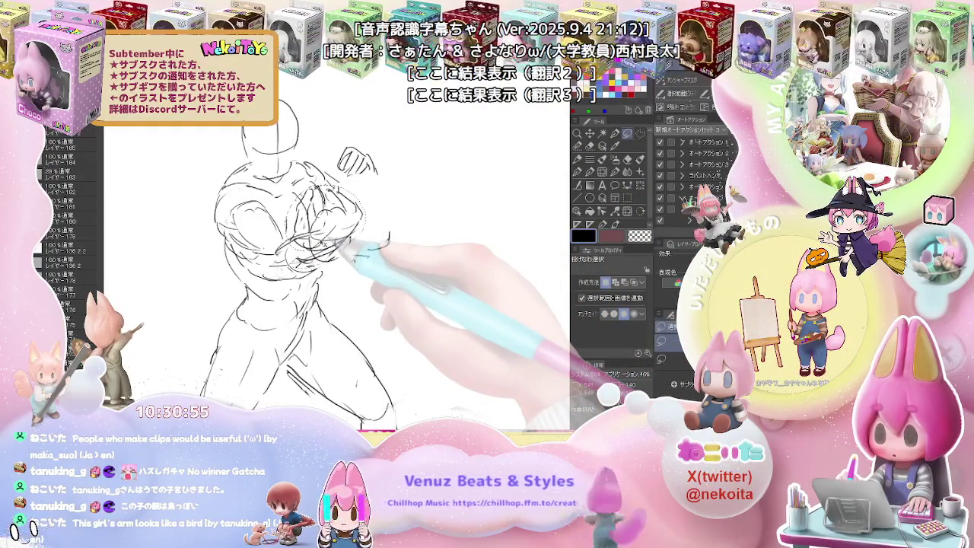
{"action": "key", "text": "j"}
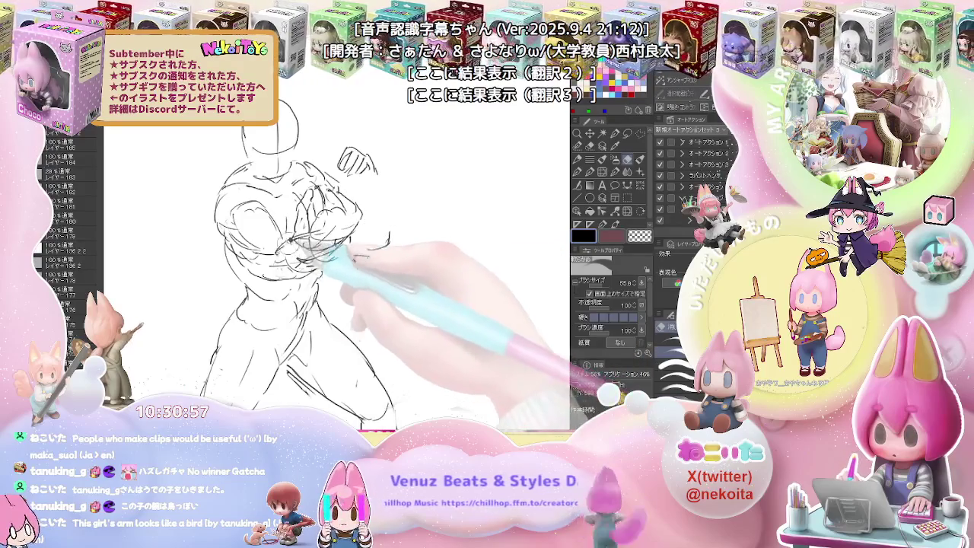
{"action": "mouse_move", "coordinate": [308, 235]}
{"action": "left_mouse_down"}
{"action": "mouse_move", "coordinate": [350, 206]}
{"action": "mouse_move", "coordinate": [339, 204]}
{"action": "mouse_move", "coordinate": [380, 245]}
{"action": "left_mouse_up"}
{"action": "key", "text": "p"}
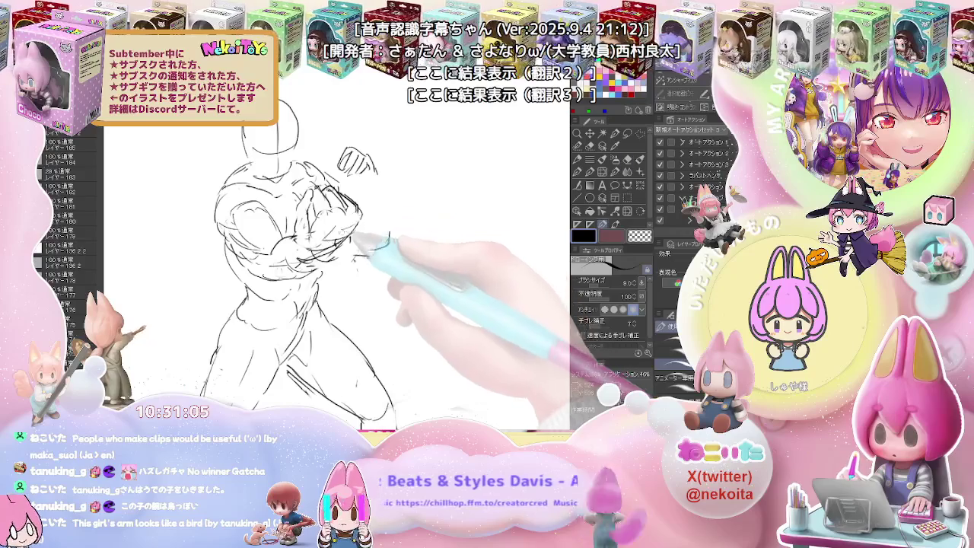
{"action": "key", "text": "j"}
{"action": "left_click_drag", "start_coordinate": [353, 230], "coordinate": [319, 237]}
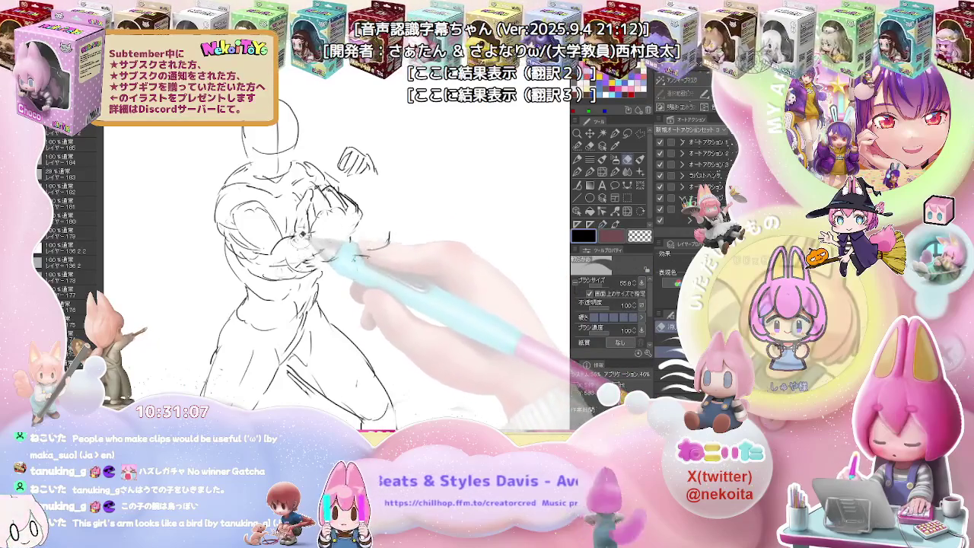
{"action": "key", "text": "p"}
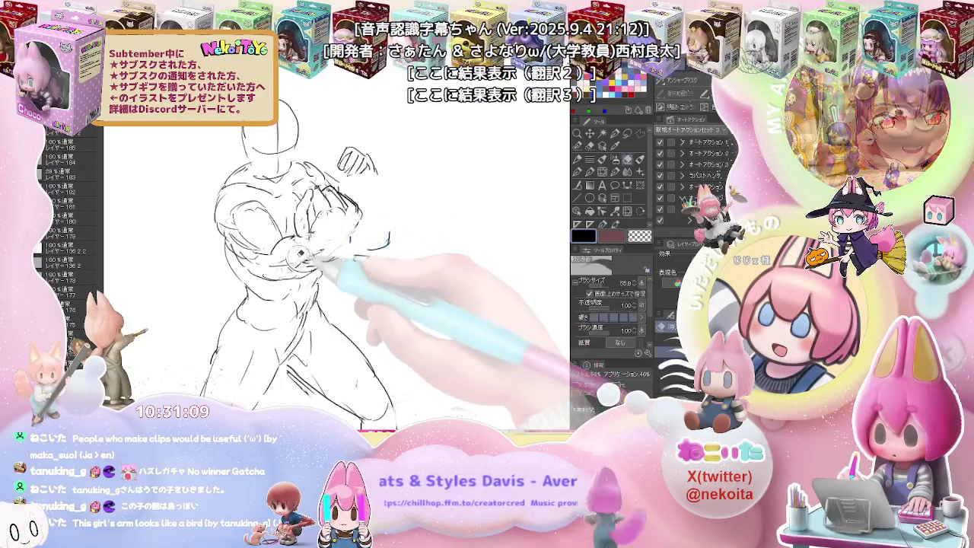
Step: Redraw the fist's lines in pencil and add the forearm edge beneath it
{"action": "mouse_move", "coordinate": [274, 251]}
{"action": "left_mouse_down"}
{"action": "mouse_move", "coordinate": [308, 263]}
{"action": "mouse_move", "coordinate": [282, 262]}
{"action": "left_mouse_up"}
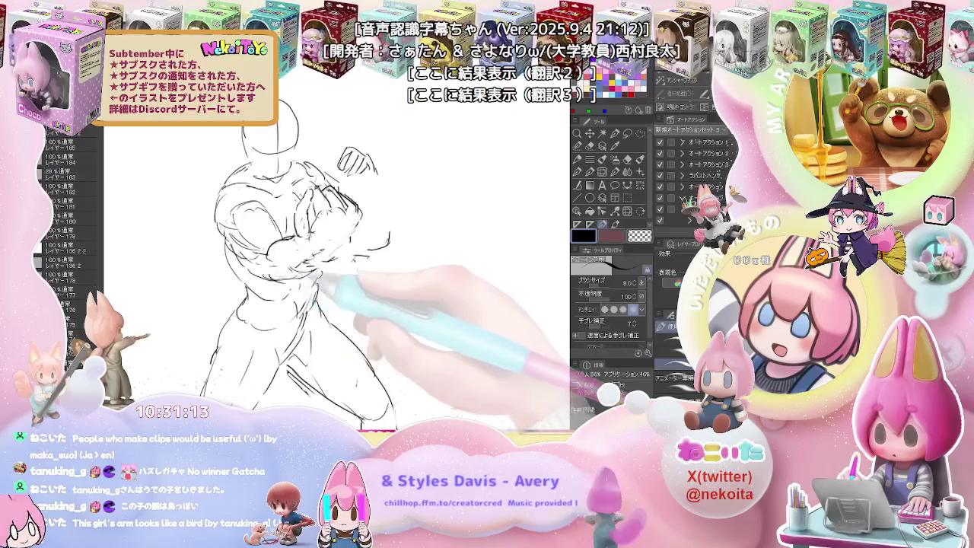
{"action": "left_click_drag", "start_coordinate": [334, 243], "coordinate": [357, 255]}
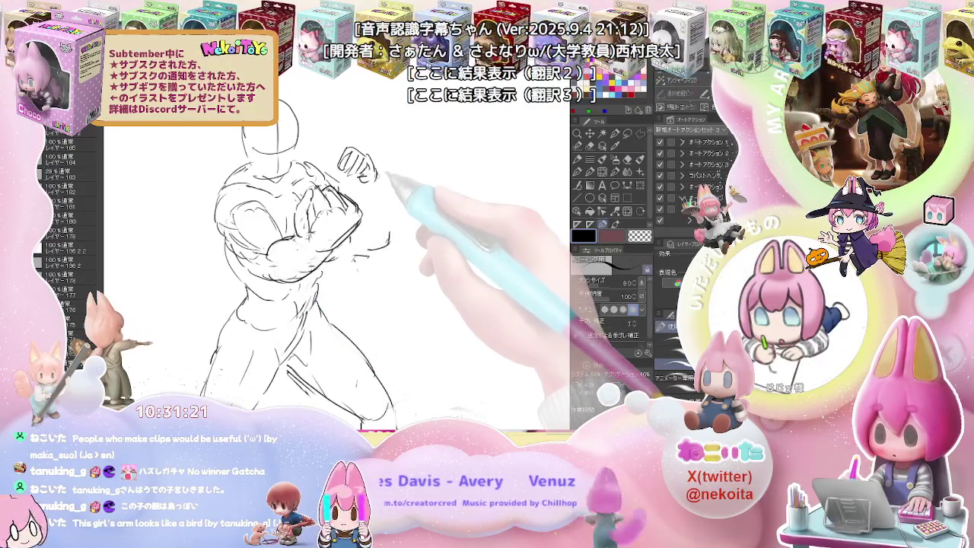
{"action": "left_click_drag", "start_coordinate": [377, 173], "coordinate": [360, 222]}
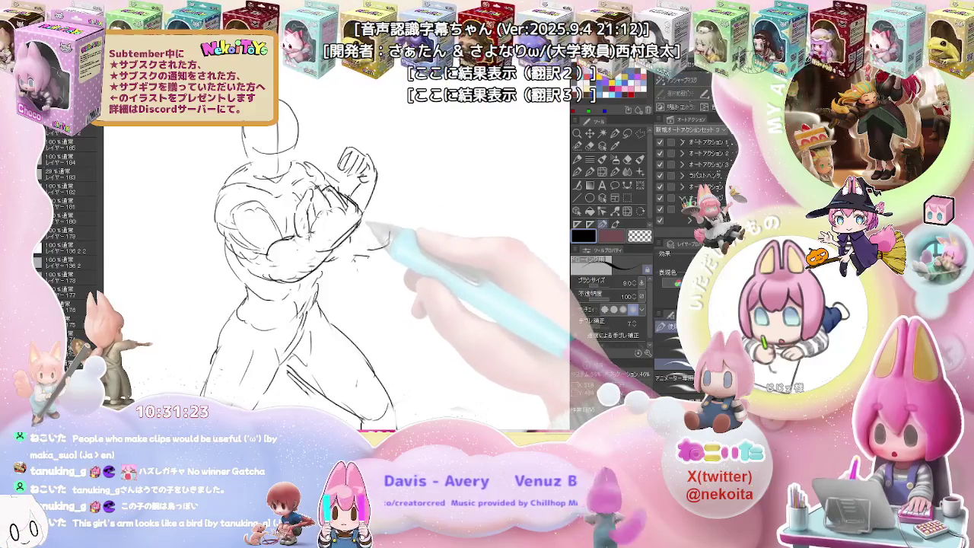
{"action": "key", "text": "ctrl+minus"}
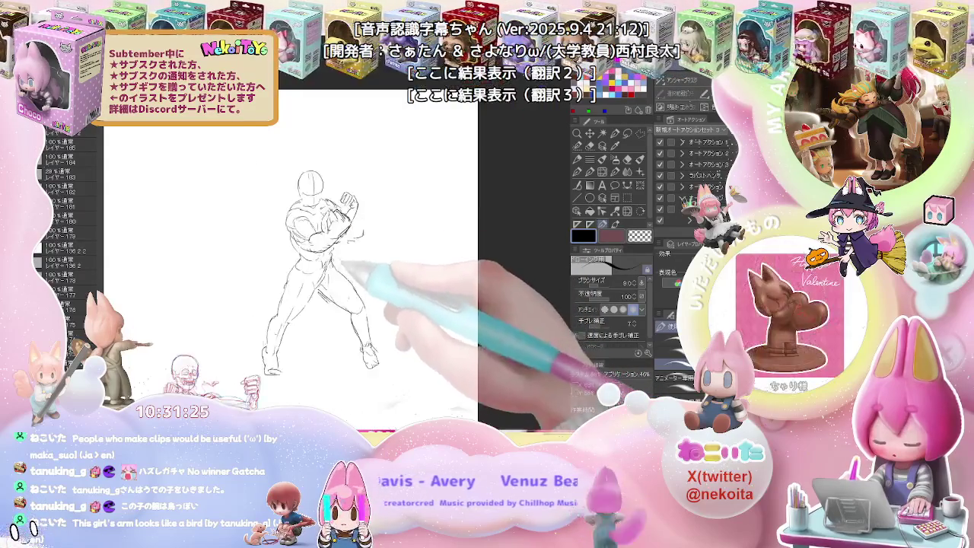
Step: Add strokes around the bent knee, mirroring the view to check against the skeleton
{"action": "key", "text": "ctrl+minus"}
{"action": "key", "text": "e"}
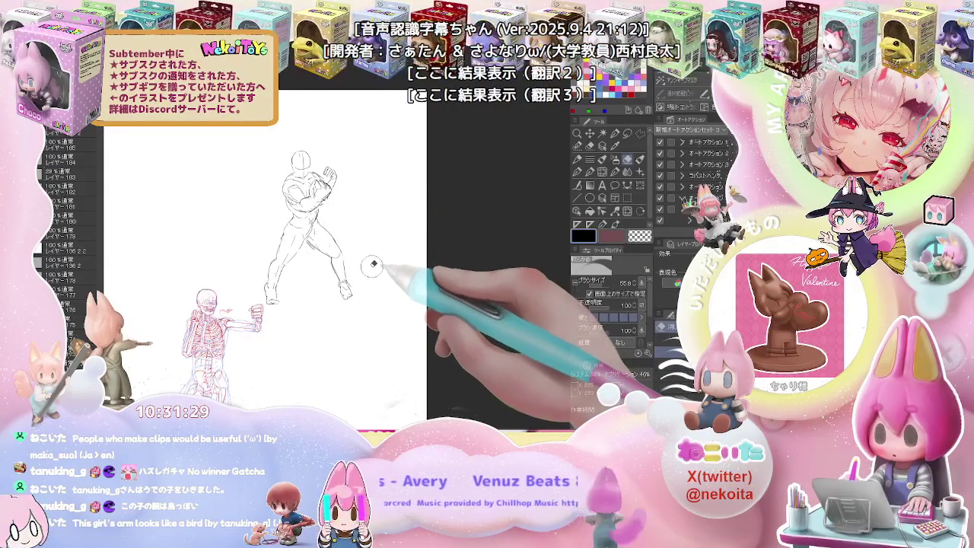
{"action": "left_click_drag", "start_coordinate": [371, 269], "coordinate": [354, 257]}
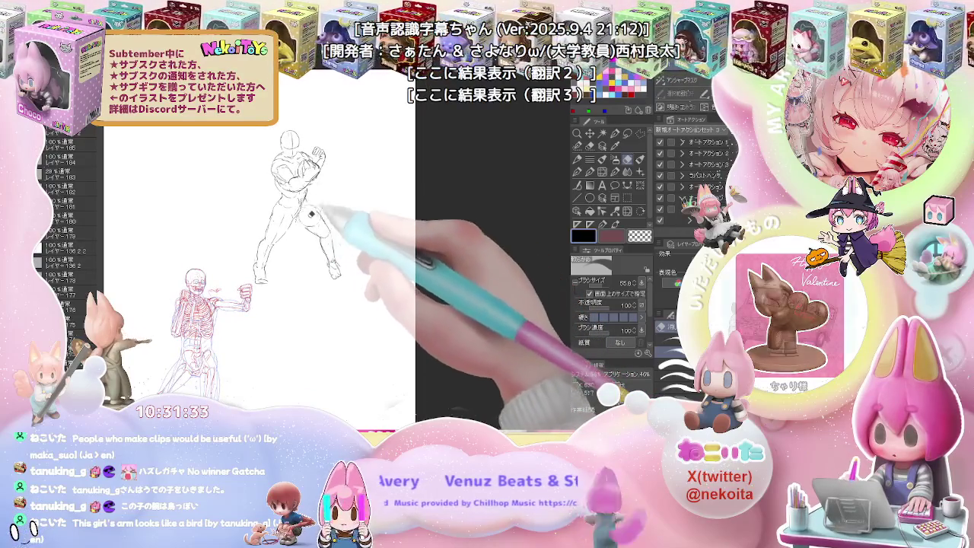
{"action": "key", "text": "p"}
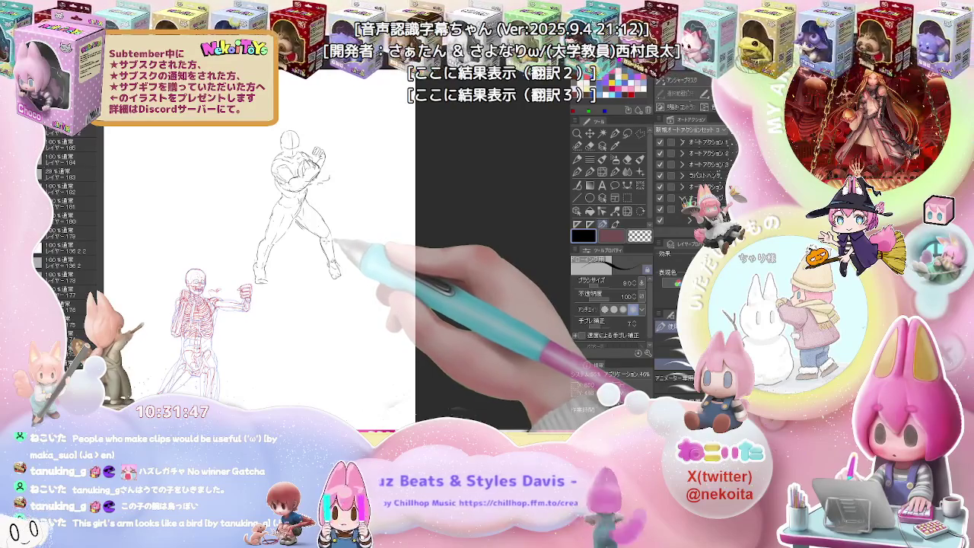
{"action": "left_click_drag", "start_coordinate": [306, 223], "coordinate": [327, 228]}
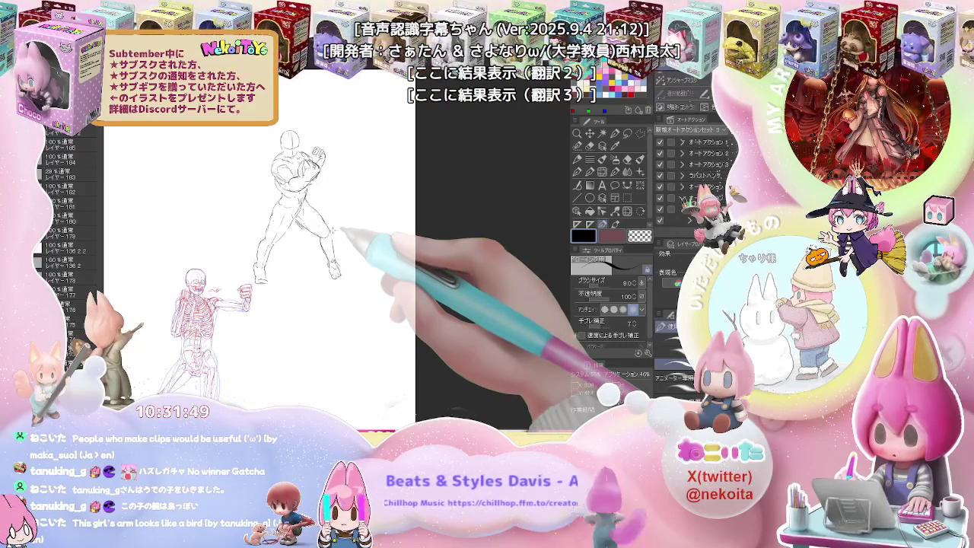
{"action": "key", "text": "e"}
{"action": "key", "text": "p"}
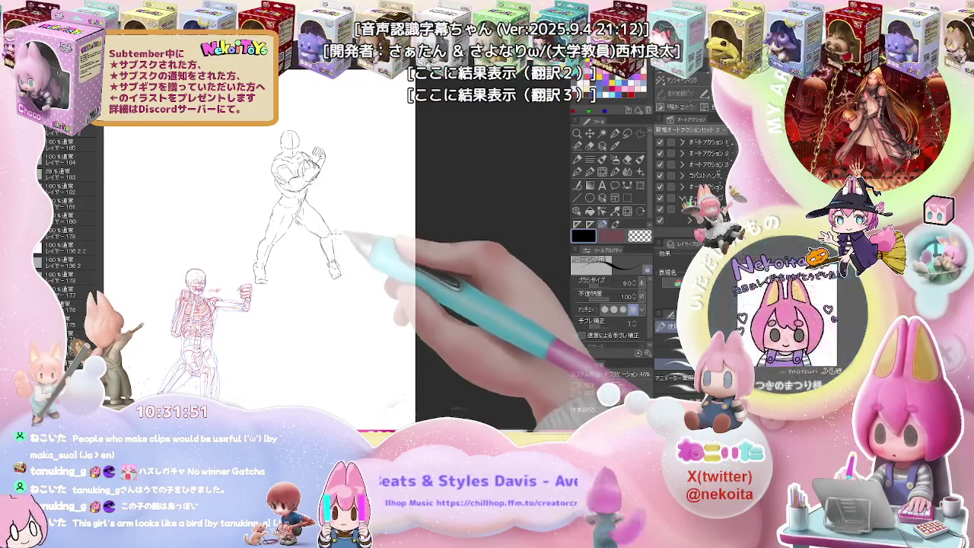
{"action": "key", "text": "h"}
{"action": "key", "text": "e"}
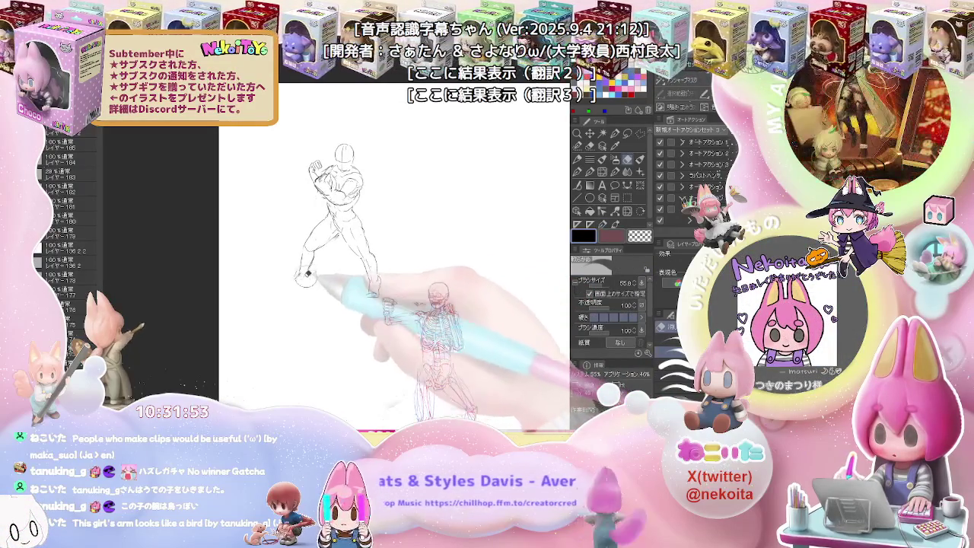
Step: Add a stroke at the left foot, flip the view back, and zoom out to the whole pose
{"action": "key", "text": "p"}
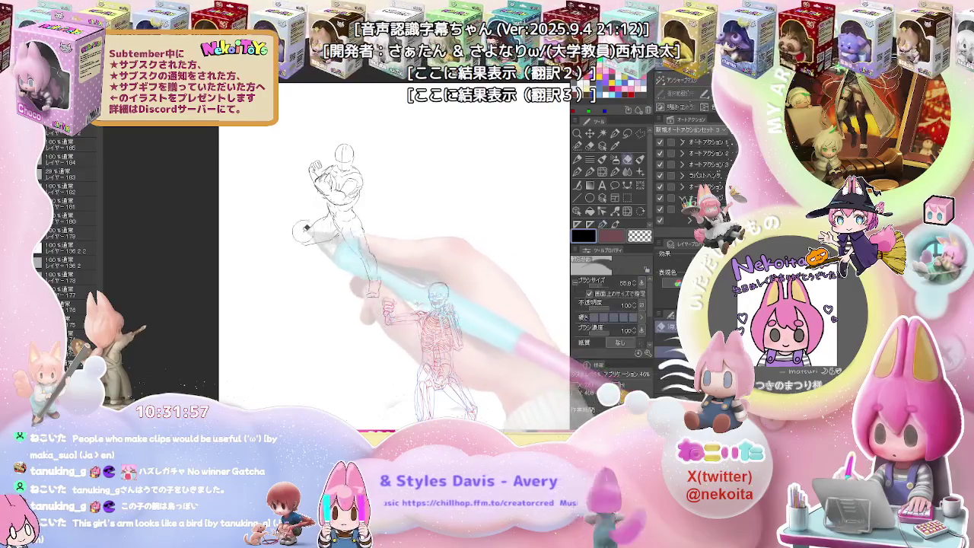
{"action": "left_click_drag", "start_coordinate": [295, 238], "coordinate": [303, 245]}
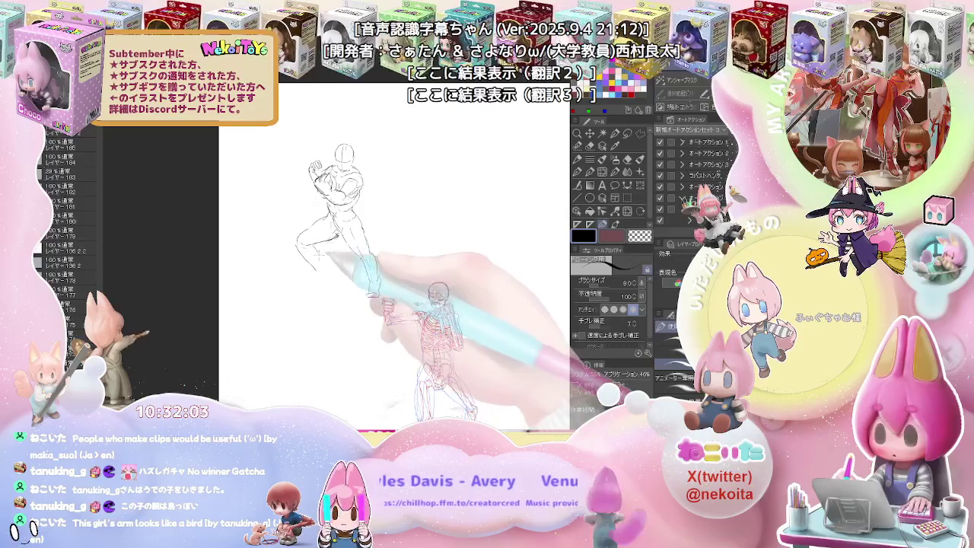
{"action": "key", "text": "h"}
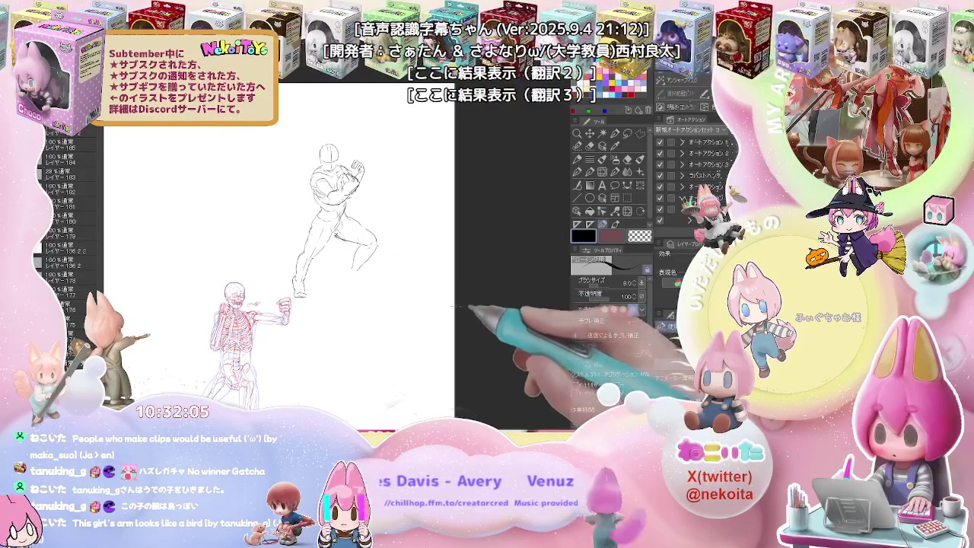
{"action": "key", "text": "e"}
{"action": "key", "text": "p"}
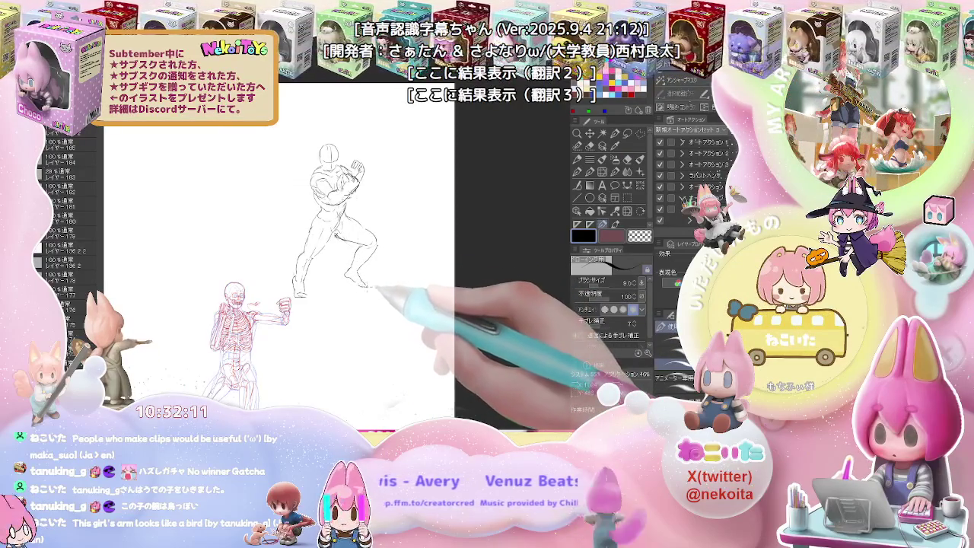
{"action": "key", "text": "e"}
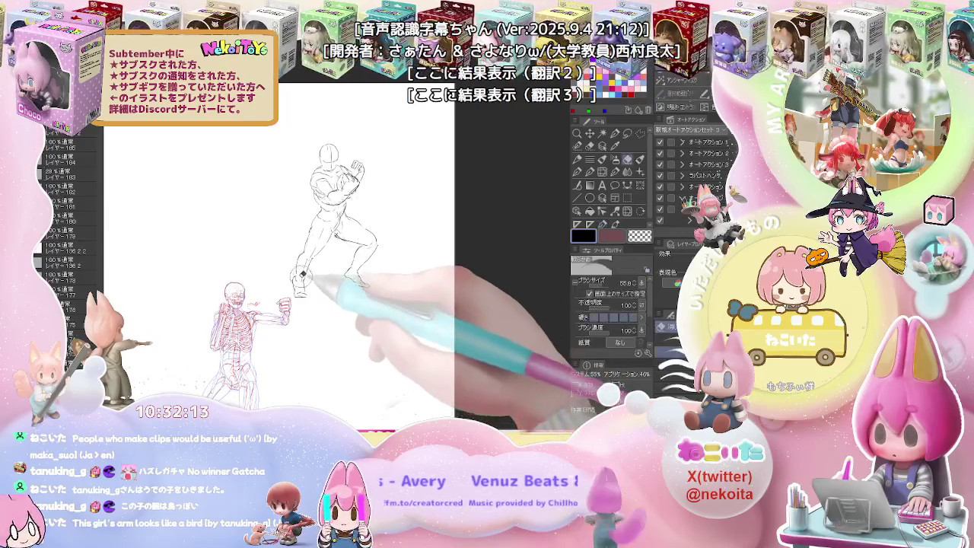
{"action": "left_click_drag", "start_coordinate": [337, 302], "coordinate": [305, 311]}
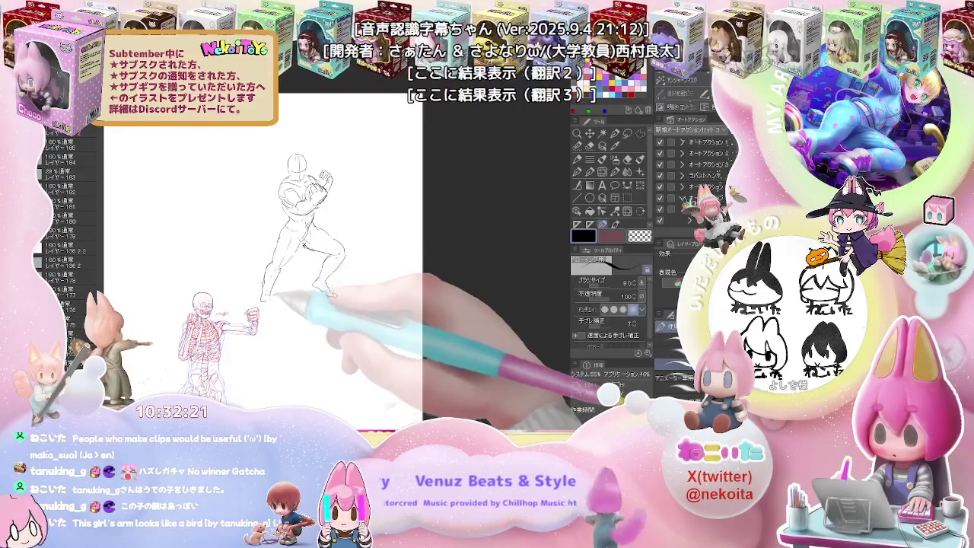
{"action": "key", "text": "p"}
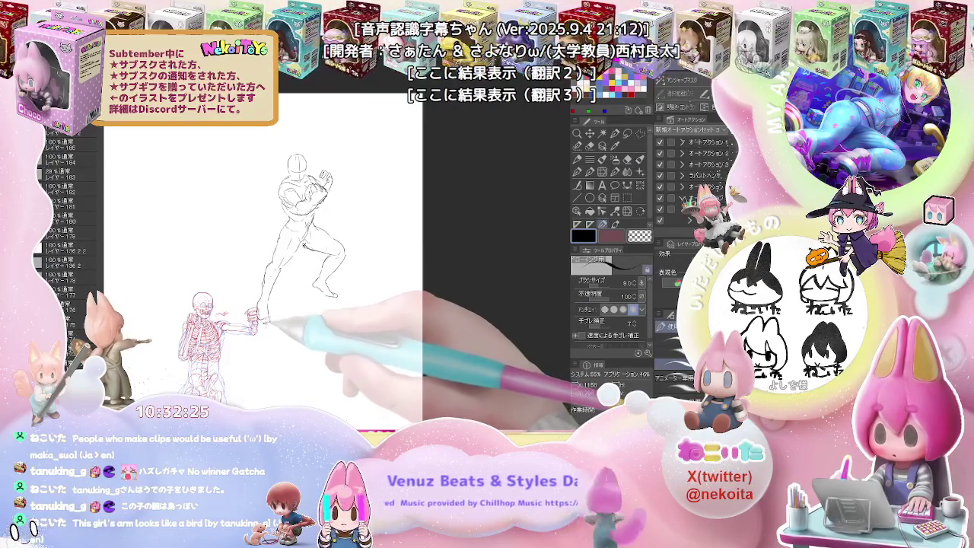
{"action": "key", "text": "ctrl+minus"}
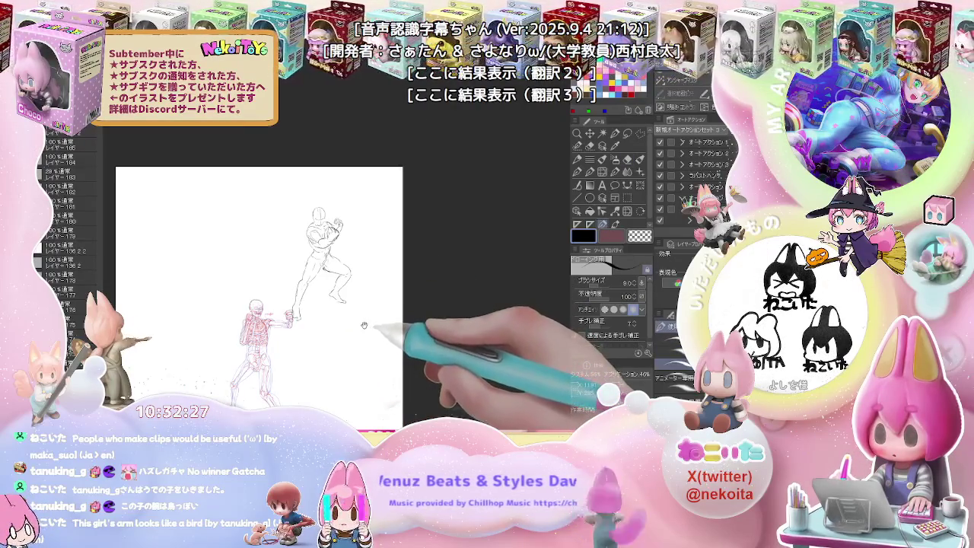
{"action": "key", "text": "ctrl+minus"}
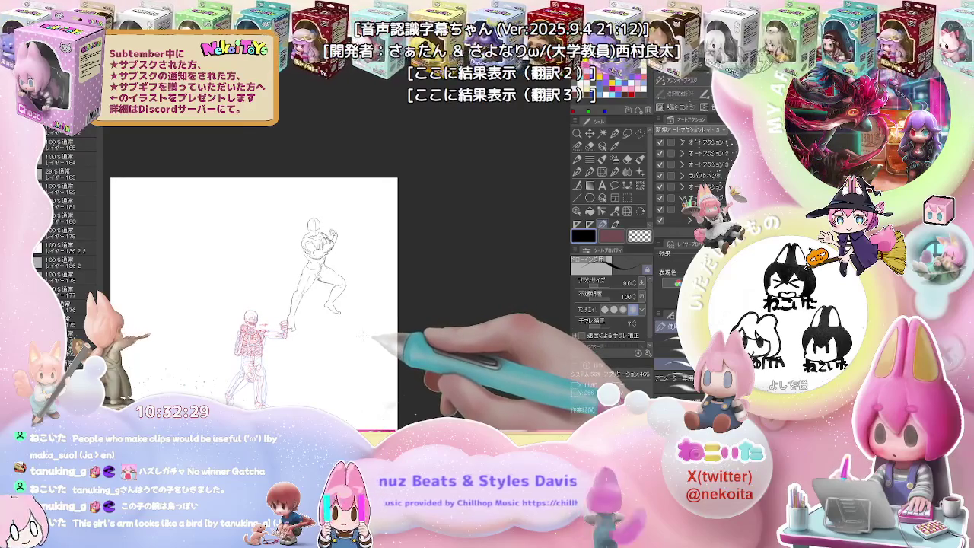
{"action": "key", "text": "ctrl+plus"}
{"action": "key", "text": "ctrl+plus"}
{"action": "key", "text": "ctrl+minus"}
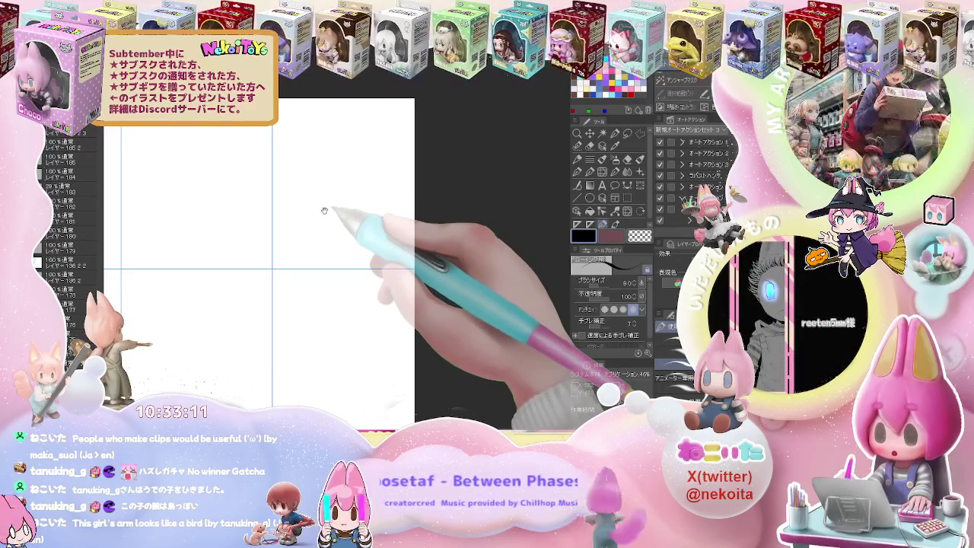
Step: Start the open palm in the upper cell with a small curve and rising strokes
{"action": "left_click_drag", "start_coordinate": [324, 209], "coordinate": [287, 232]}
{"action": "scroll", "coordinate": [259, 194], "scroll_direction": "up", "scroll_amount": 1}
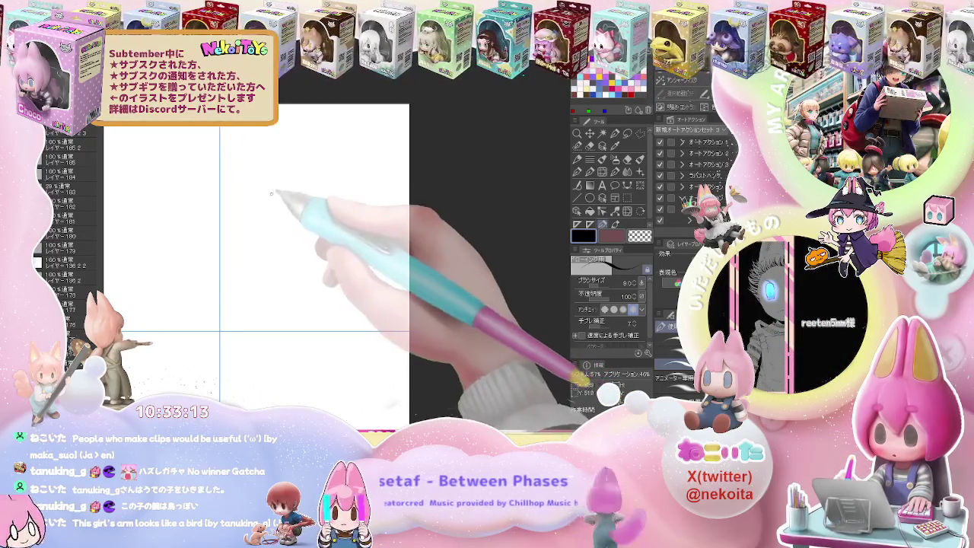
{"action": "mouse_move", "coordinate": [251, 200]}
{"action": "left_mouse_down"}
{"action": "mouse_move", "coordinate": [268, 203]}
{"action": "mouse_move", "coordinate": [257, 210]}
{"action": "mouse_move", "coordinate": [286, 206]}
{"action": "left_mouse_up"}
{"action": "key", "text": "e"}
{"action": "key", "text": "p"}
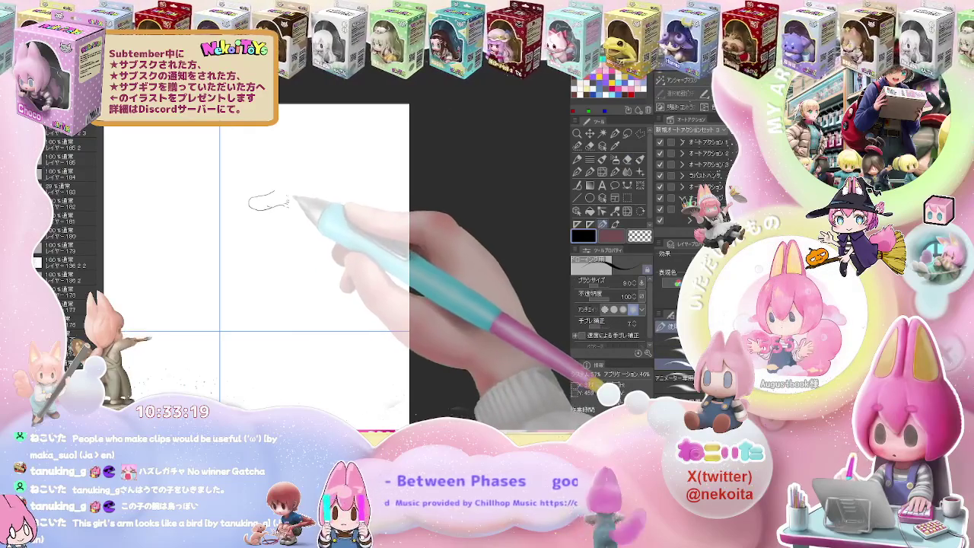
{"action": "mouse_move", "coordinate": [288, 202]}
{"action": "left_mouse_down"}
{"action": "mouse_move", "coordinate": [295, 181]}
{"action": "mouse_move", "coordinate": [329, 170]}
{"action": "mouse_move", "coordinate": [367, 134]}
{"action": "left_mouse_up"}
{"action": "left_click_drag", "start_coordinate": [286, 210], "coordinate": [276, 292]}
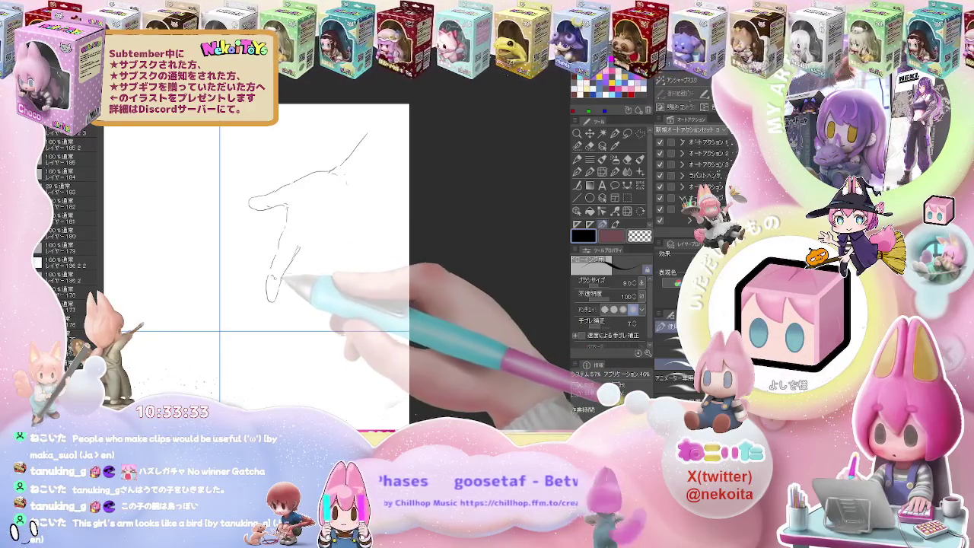
Step: Outline the fingers and pinky edge, then extend the forearm line at upper right
{"action": "mouse_move", "coordinate": [299, 250]}
{"action": "left_mouse_down"}
{"action": "mouse_move", "coordinate": [296, 320]}
{"action": "mouse_move", "coordinate": [310, 314]}
{"action": "left_mouse_up"}
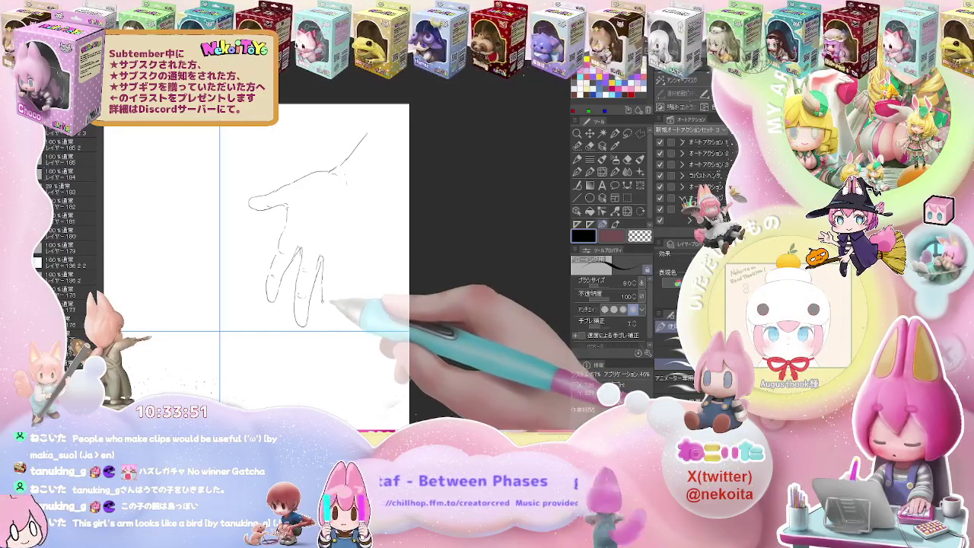
{"action": "left_click_drag", "start_coordinate": [327, 324], "coordinate": [338, 327]}
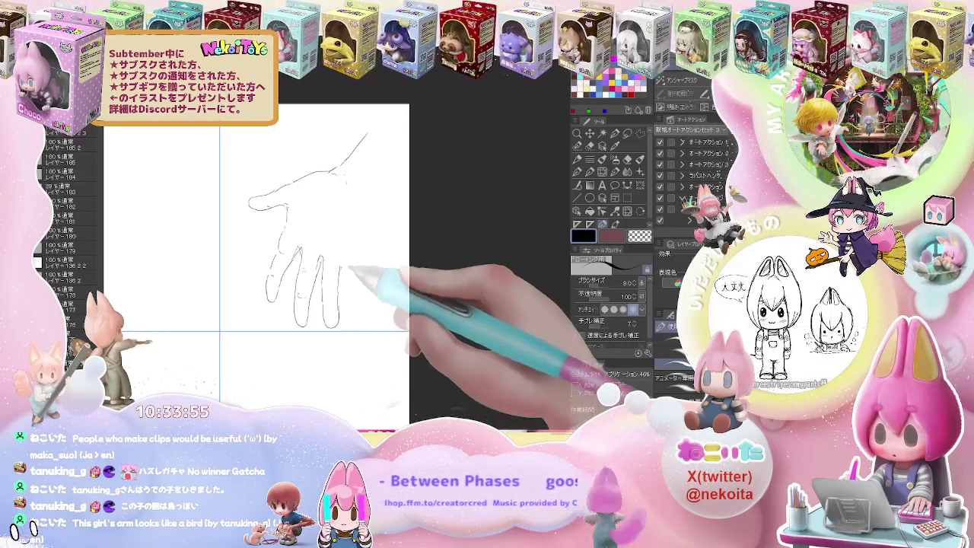
{"action": "key", "text": "e"}
{"action": "key", "text": "p"}
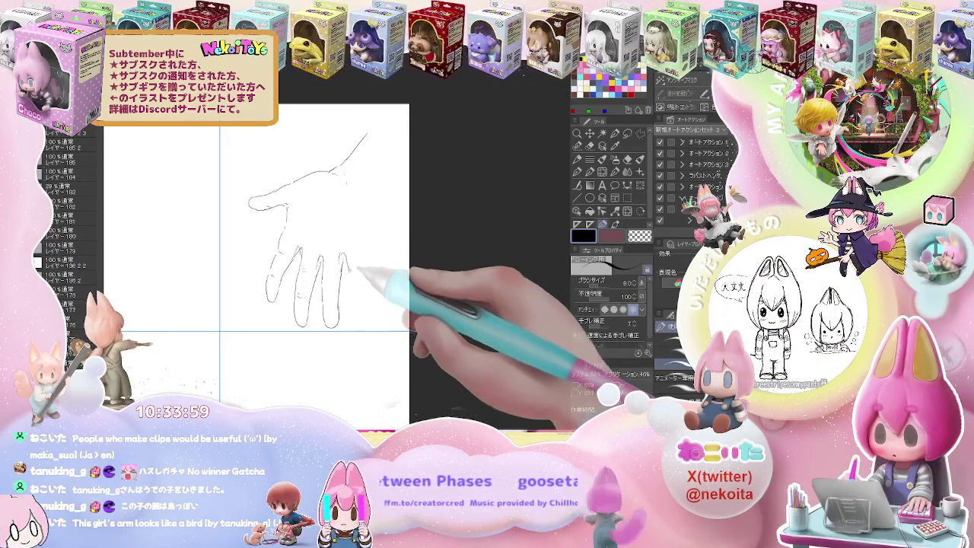
{"action": "left_click_drag", "start_coordinate": [368, 289], "coordinate": [368, 257]}
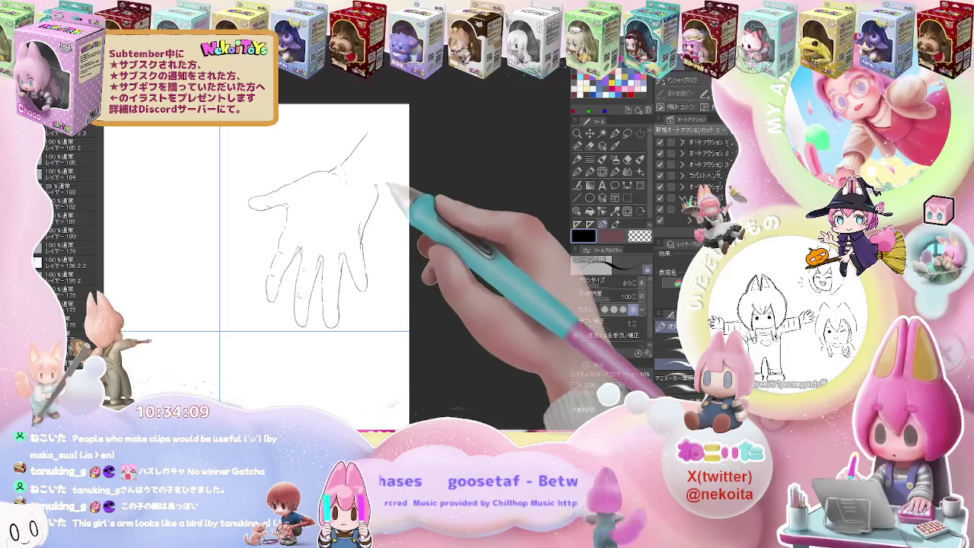
{"action": "left_click_drag", "start_coordinate": [379, 191], "coordinate": [406, 166]}
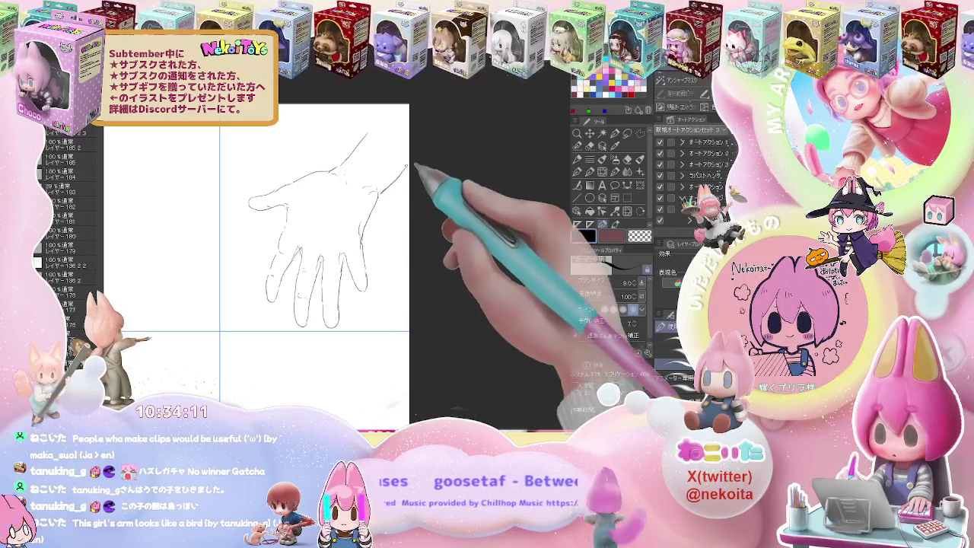
{"action": "key", "text": "ctrl+minus"}
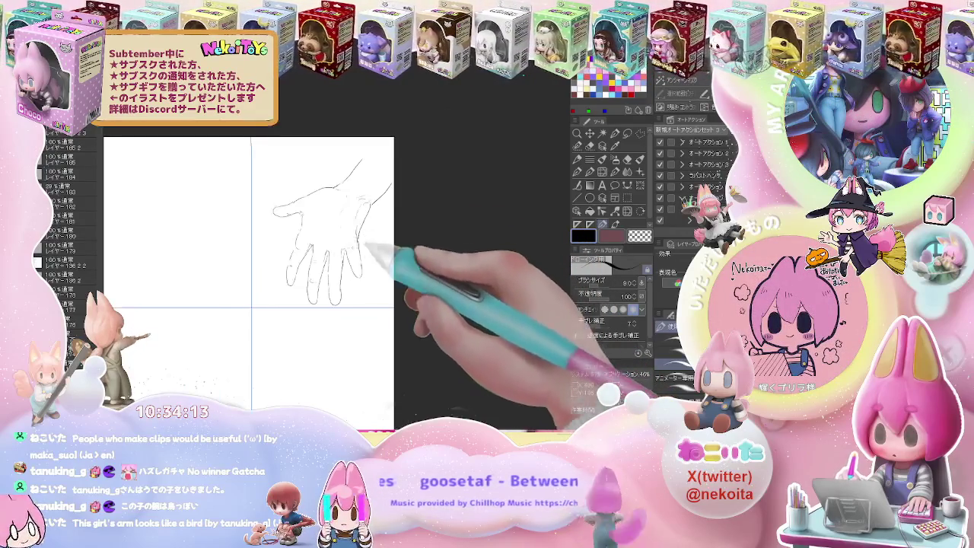
Step: Draw a second hand with spread, curled fingers and fingertip curves in the neighbouring cell, erasing stray lines
{"action": "left_click_drag", "start_coordinate": [365, 255], "coordinate": [485, 274]}
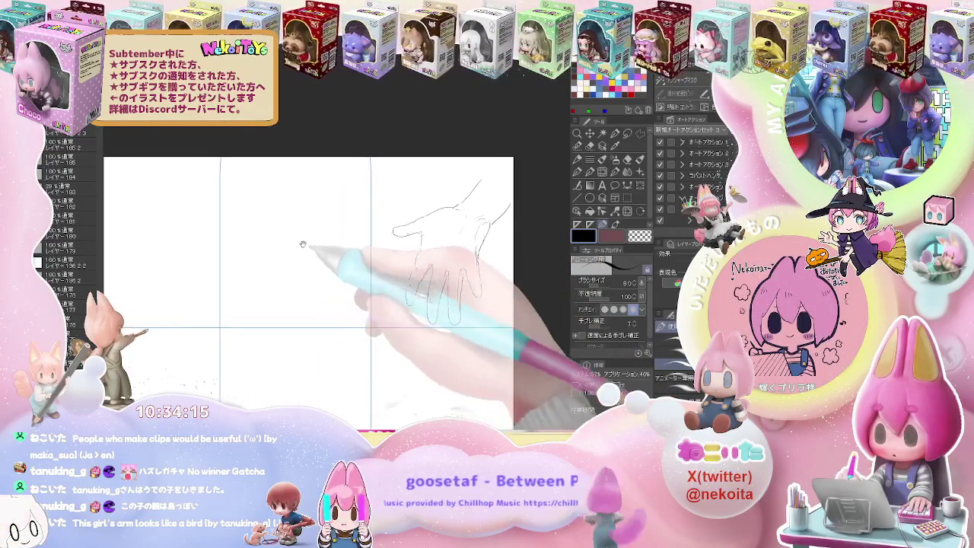
{"action": "left_click_drag", "start_coordinate": [255, 203], "coordinate": [287, 259]}
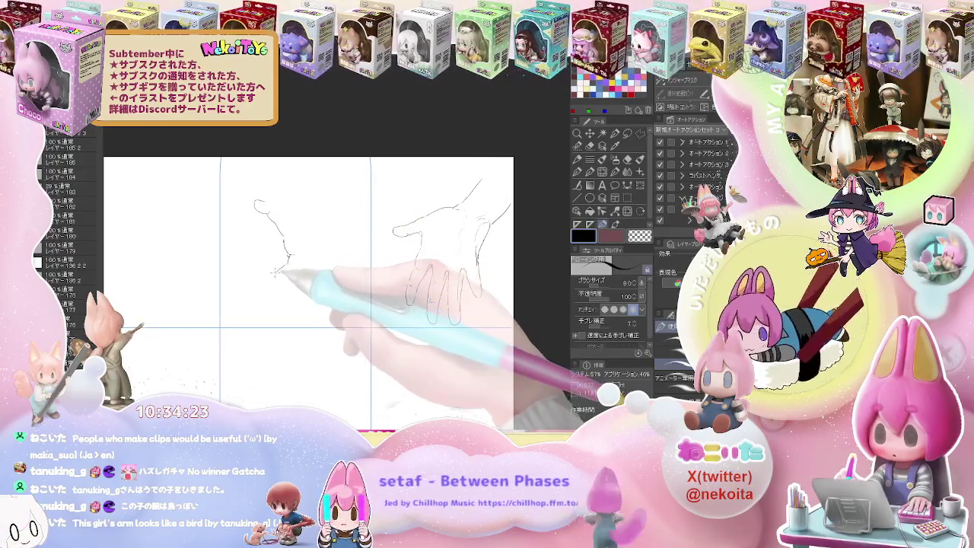
{"action": "mouse_move", "coordinate": [260, 271]}
{"action": "left_mouse_down"}
{"action": "mouse_move", "coordinate": [242, 278]}
{"action": "mouse_move", "coordinate": [341, 320]}
{"action": "left_mouse_up"}
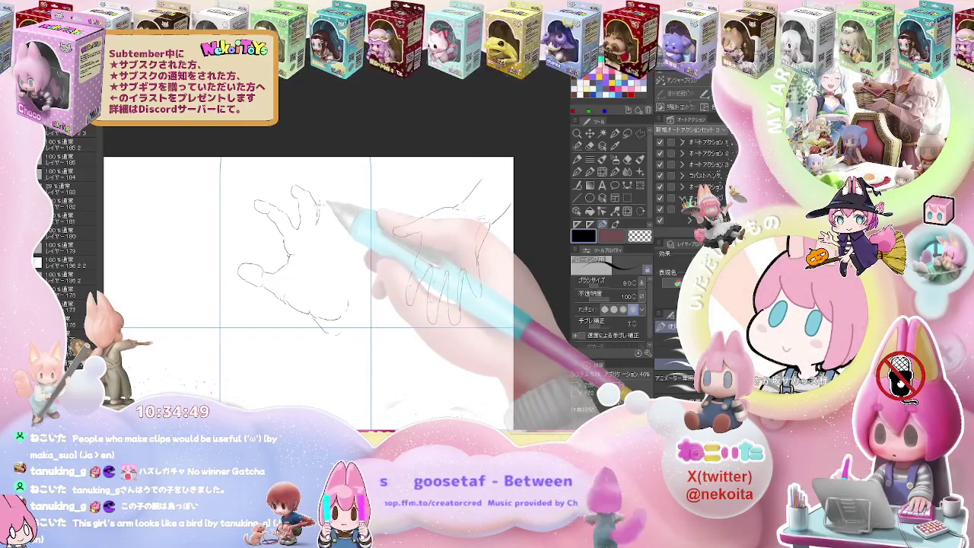
{"action": "left_click_drag", "start_coordinate": [324, 185], "coordinate": [329, 199]}
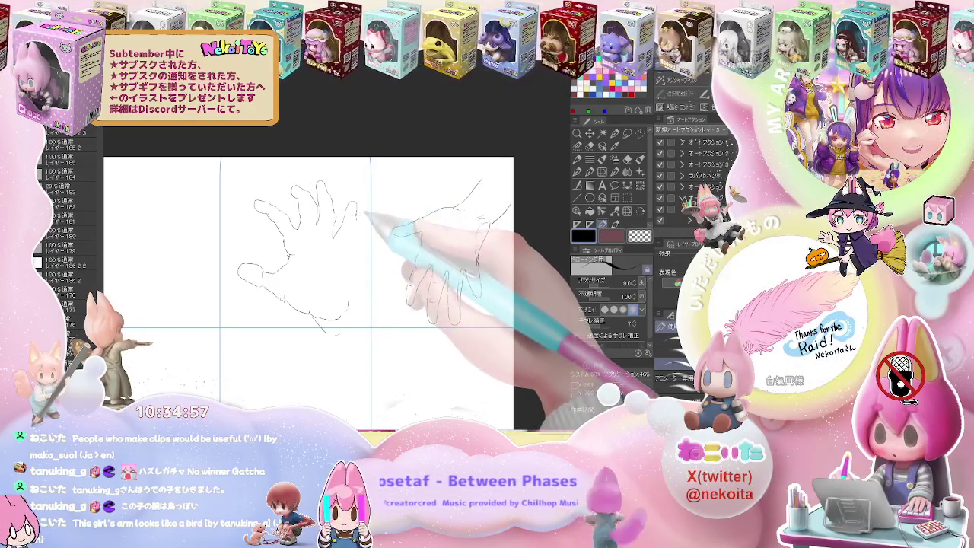
{"action": "key", "text": "e"}
{"action": "key", "text": "p"}
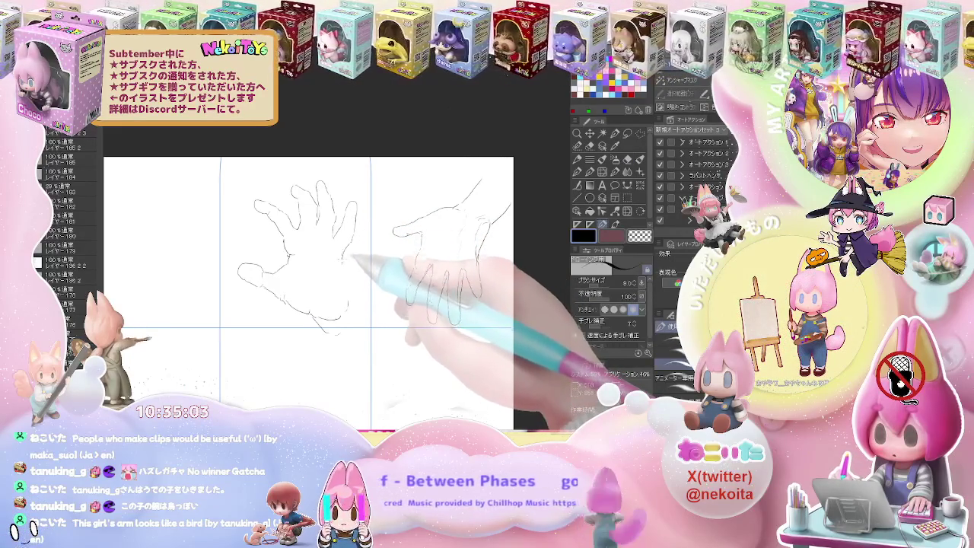
{"action": "key", "text": "e"}
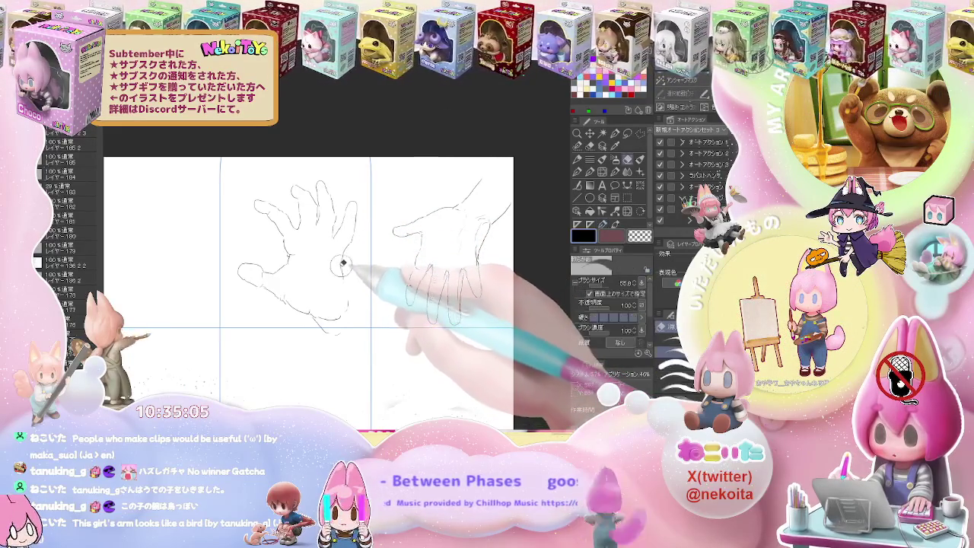
{"action": "key", "text": "p"}
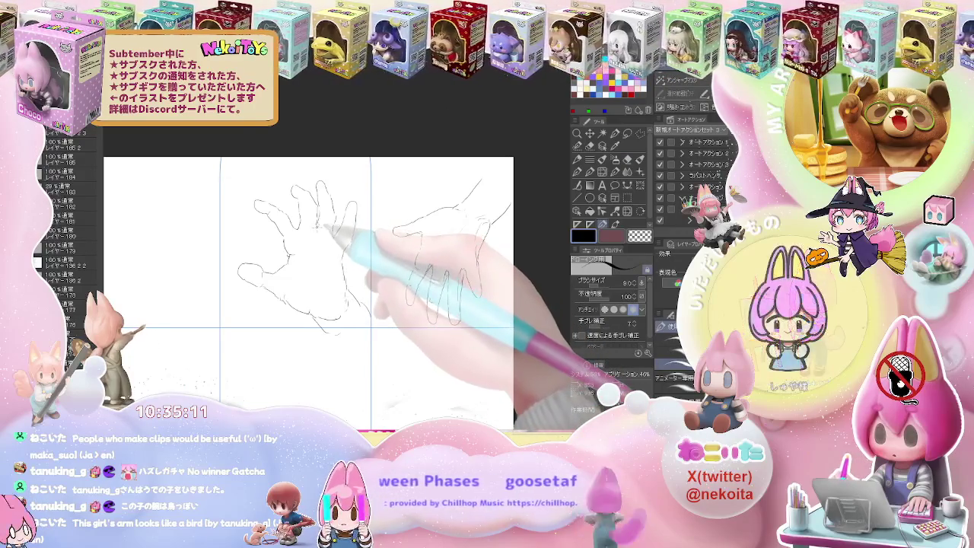
{"action": "left_click_drag", "start_coordinate": [141, 232], "coordinate": [283, 239]}
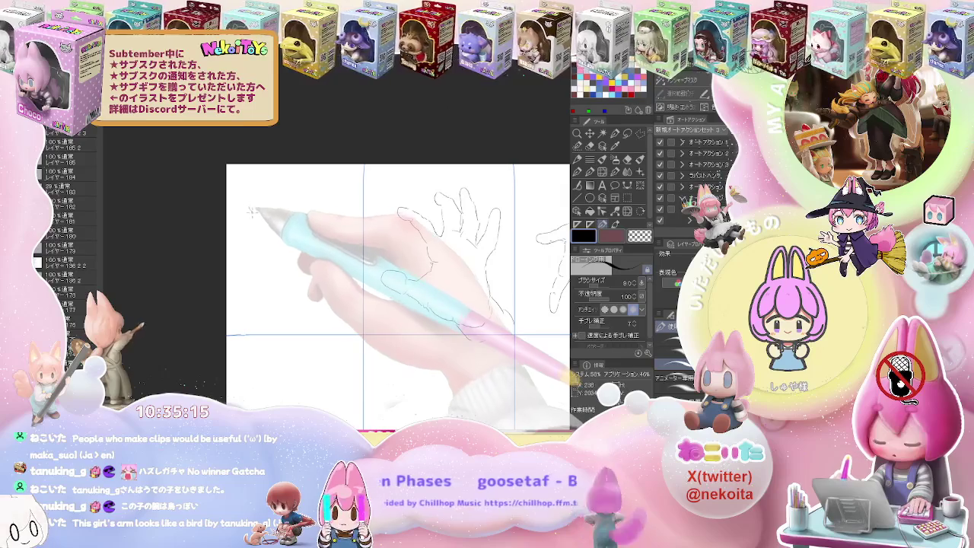
Step: Outline the third hand's palm and fingers in the leftmost top-row cell
{"action": "mouse_move", "coordinate": [249, 207]}
{"action": "left_mouse_down"}
{"action": "mouse_move", "coordinate": [267, 233]}
{"action": "mouse_move", "coordinate": [263, 299]}
{"action": "left_mouse_up"}
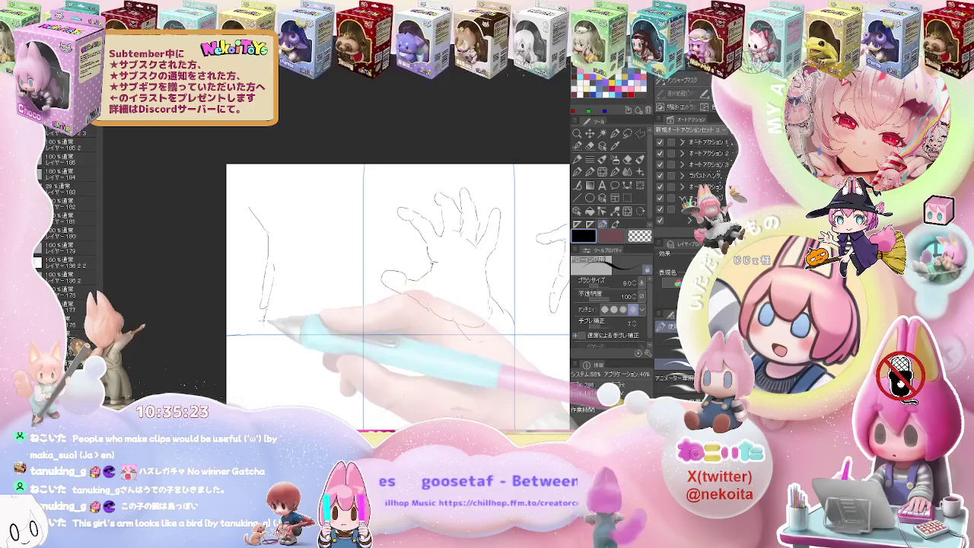
{"action": "left_click_drag", "start_coordinate": [263, 309], "coordinate": [266, 327]}
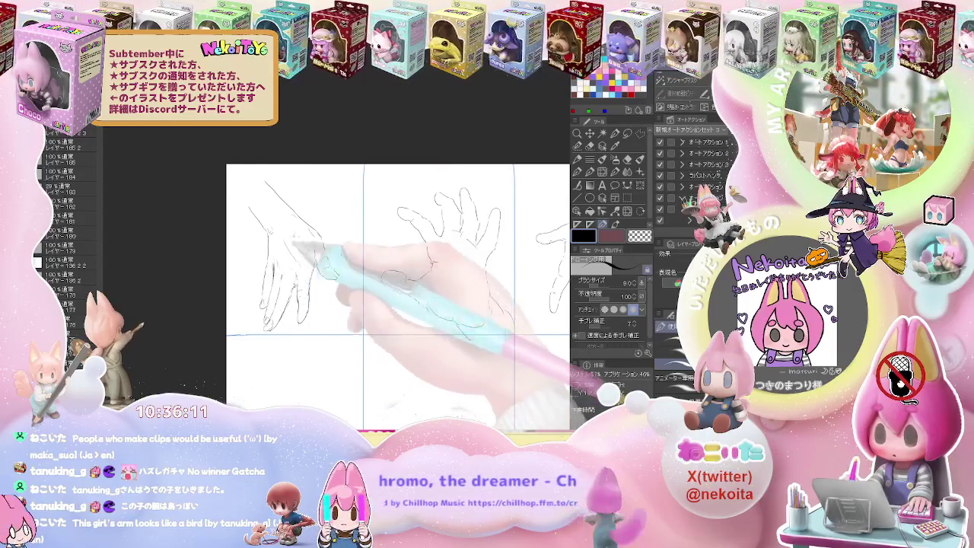
Step: Move down to the second row and outline a hand's palm and finger lines in its first cell
{"action": "key", "text": "ctrl+minus"}
{"action": "left_click_drag", "start_coordinate": [401, 272], "coordinate": [401, 184]}
{"action": "key", "text": "ctrl+plus"}
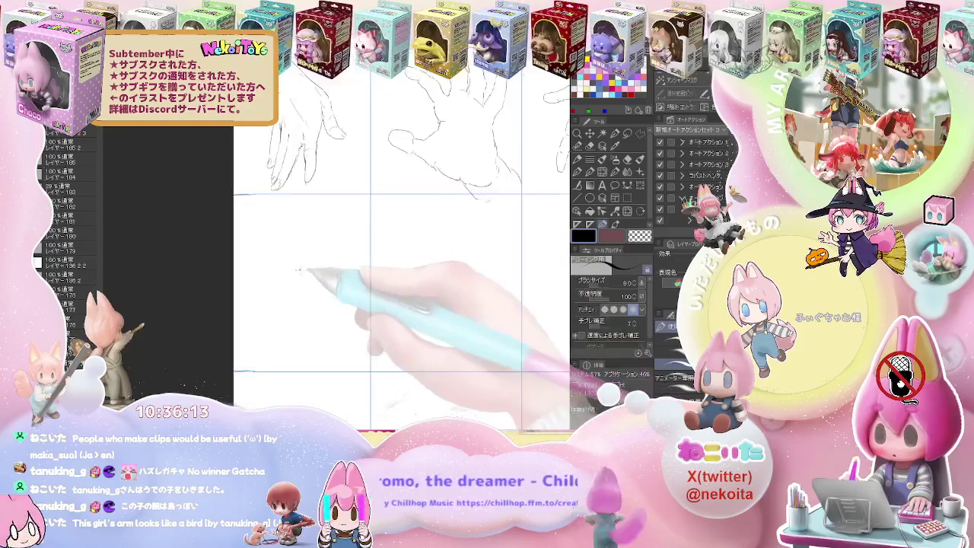
{"action": "left_click_drag", "start_coordinate": [277, 226], "coordinate": [270, 277]}
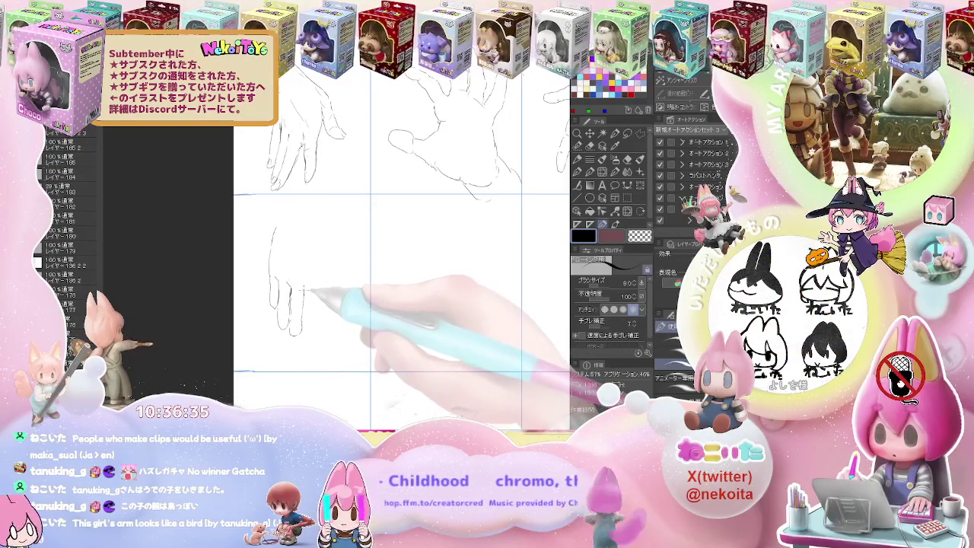
{"action": "left_click_drag", "start_coordinate": [304, 291], "coordinate": [303, 334]}
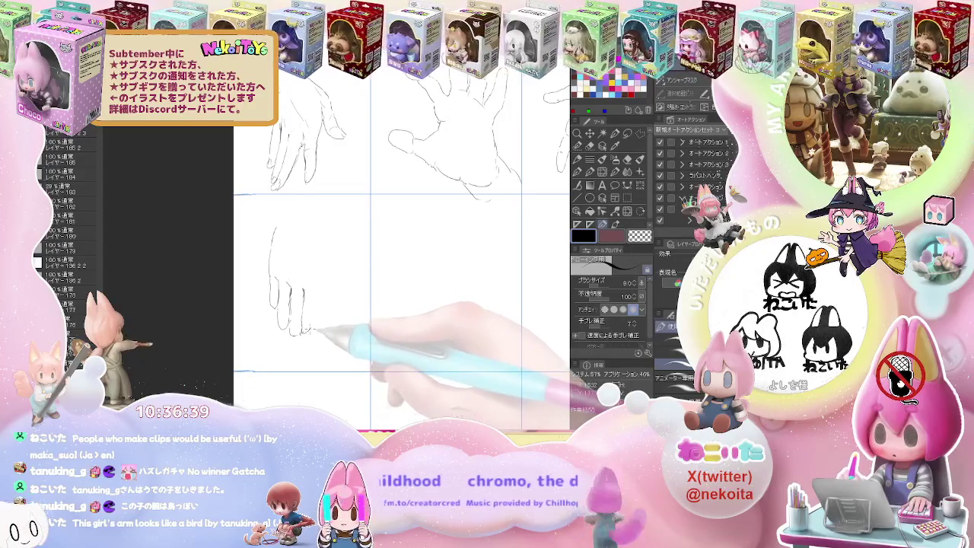
{"action": "left_click_drag", "start_coordinate": [315, 329], "coordinate": [320, 283]}
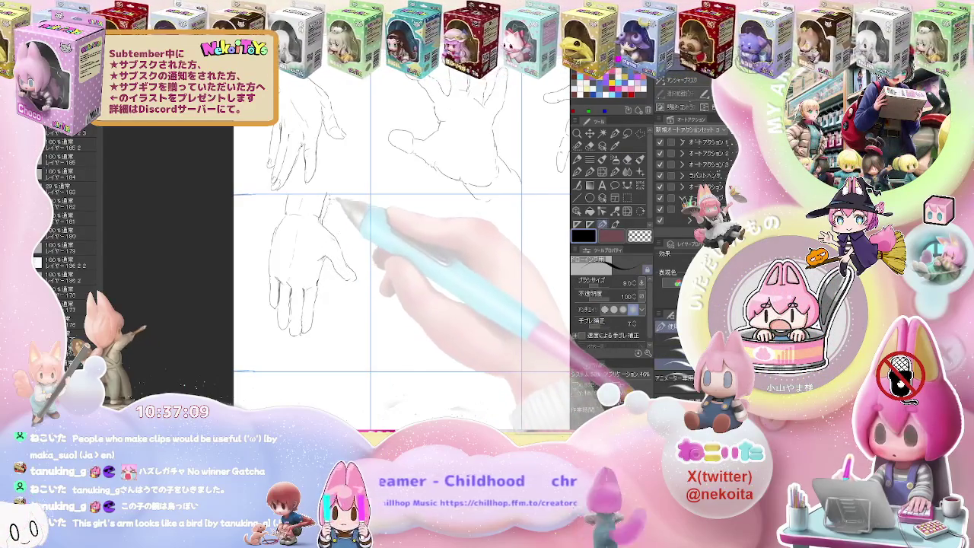
{"action": "key", "text": "e"}
{"action": "key", "text": "p"}
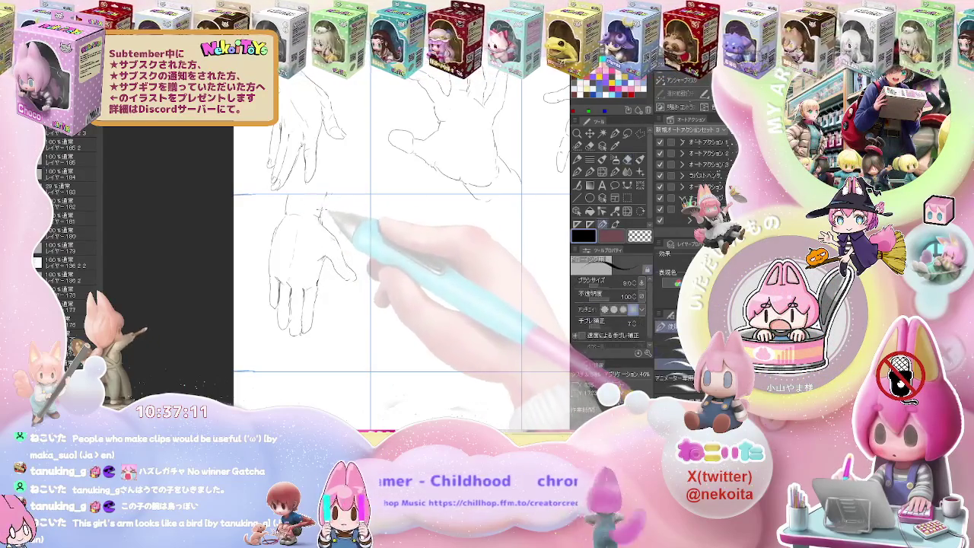
{"action": "mouse_move", "coordinate": [305, 293]}
{"action": "left_mouse_down"}
{"action": "mouse_move", "coordinate": [268, 240]}
{"action": "mouse_move", "coordinate": [265, 272]}
{"action": "mouse_move", "coordinate": [288, 272]}
{"action": "left_mouse_up"}
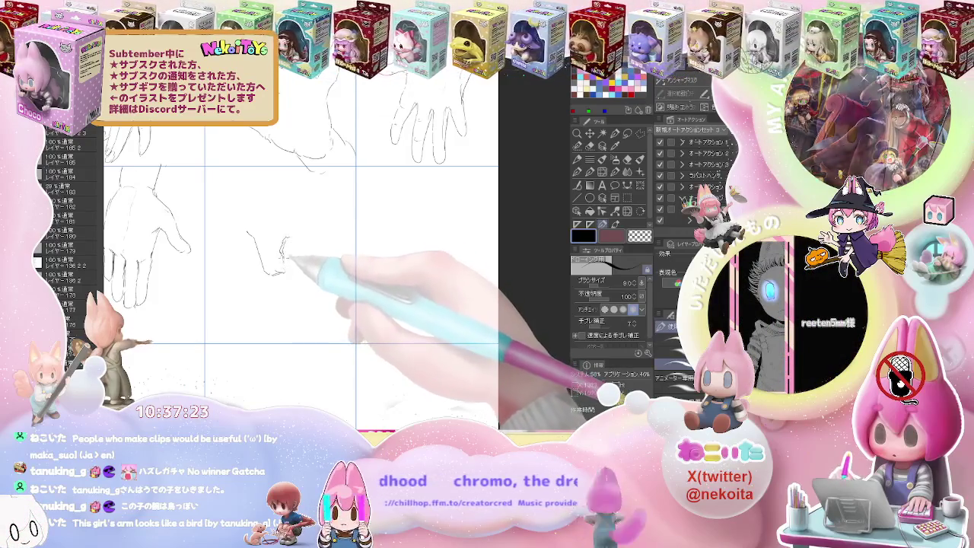
Step: Outline the rounded rectangular object and the top line of the hand gripping it
{"action": "left_click_drag", "start_coordinate": [286, 238], "coordinate": [283, 286]}
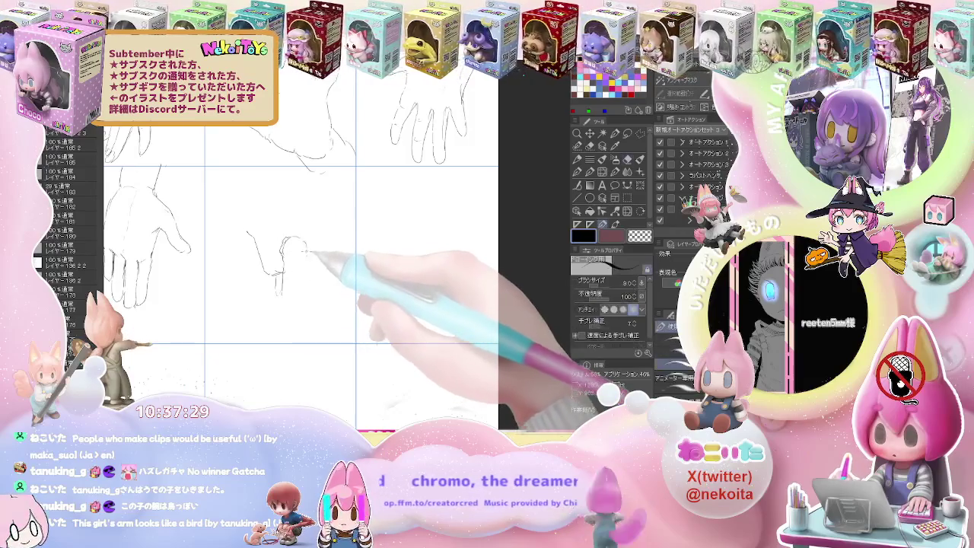
{"action": "key", "text": "e"}
{"action": "key", "text": "p"}
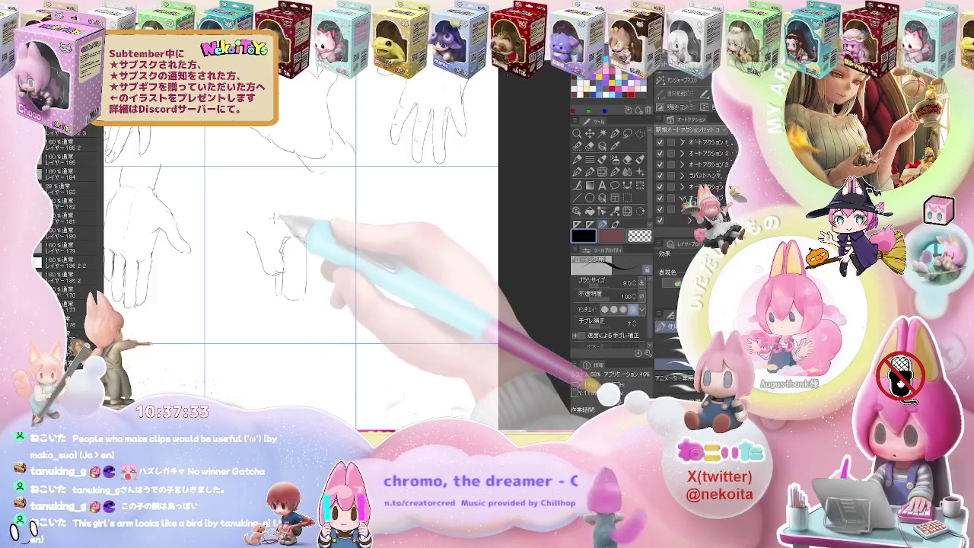
{"action": "left_click_drag", "start_coordinate": [292, 238], "coordinate": [283, 298]}
{"action": "left_click_drag", "start_coordinate": [251, 199], "coordinate": [293, 204]}
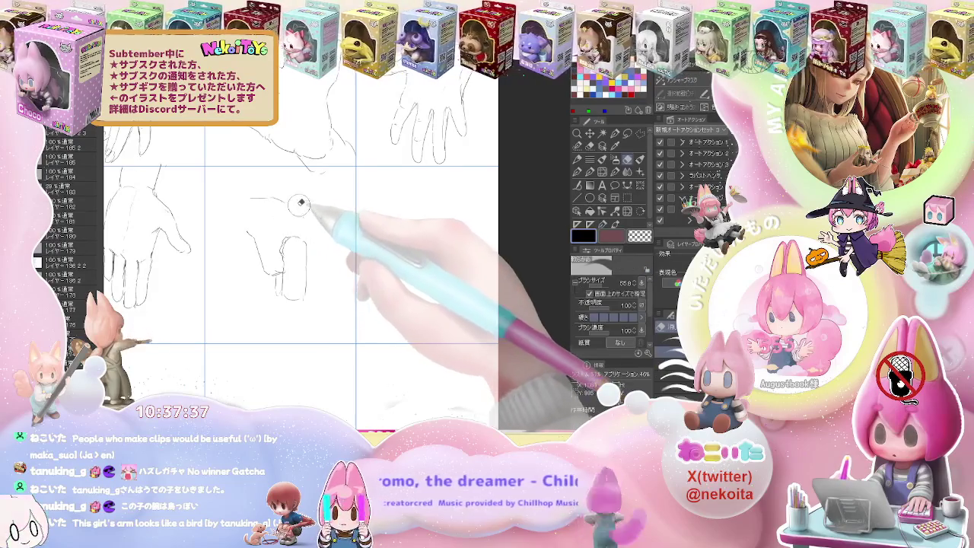
{"action": "left_click_drag", "start_coordinate": [303, 211], "coordinate": [321, 217]}
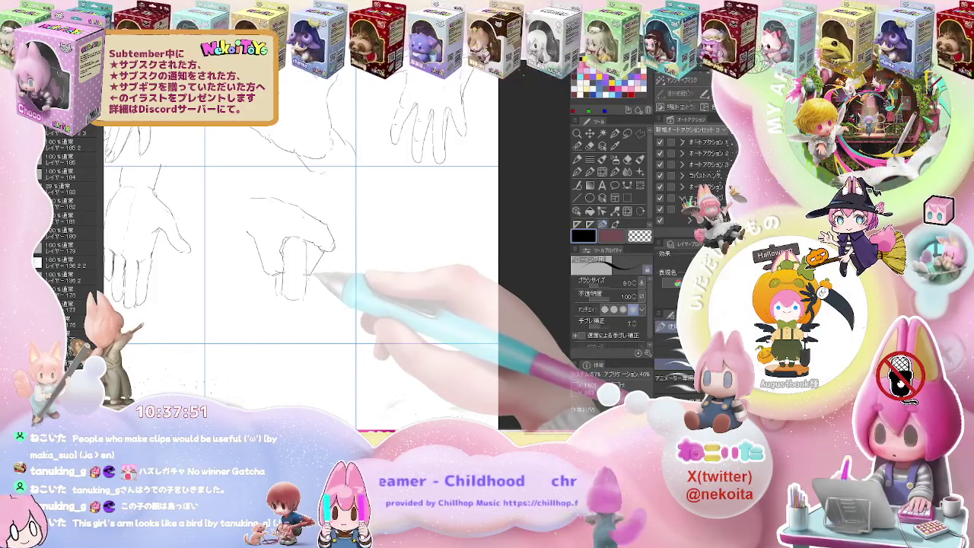
Step: Add knuckle and curled finger lines to the gripping hand, cleaning up with the soft eraser
{"action": "key", "text": "e"}
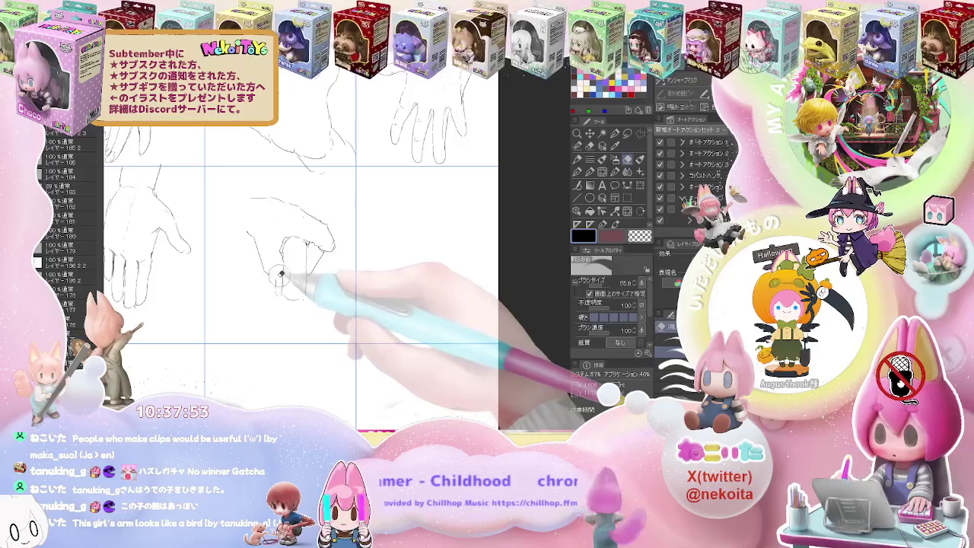
{"action": "key", "text": "p"}
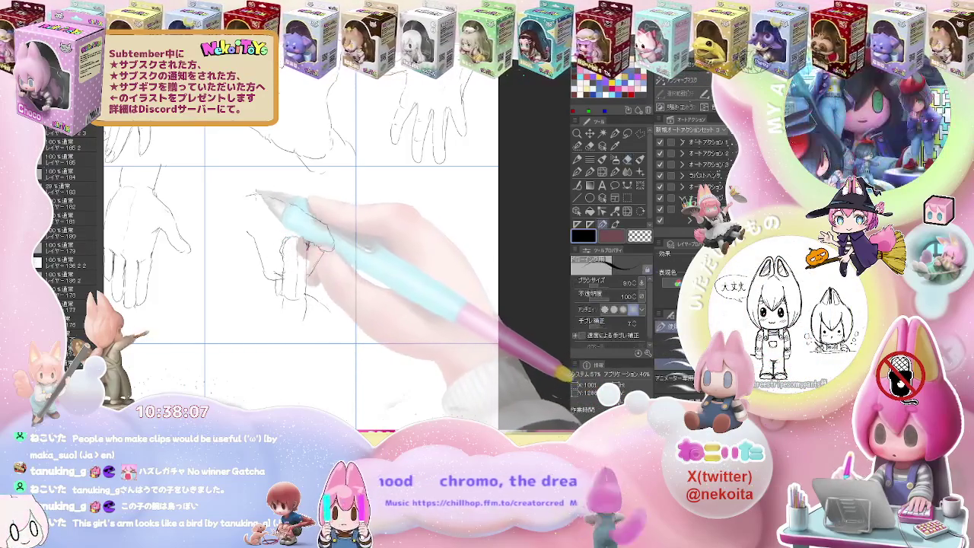
{"action": "left_click_drag", "start_coordinate": [289, 199], "coordinate": [207, 196]}
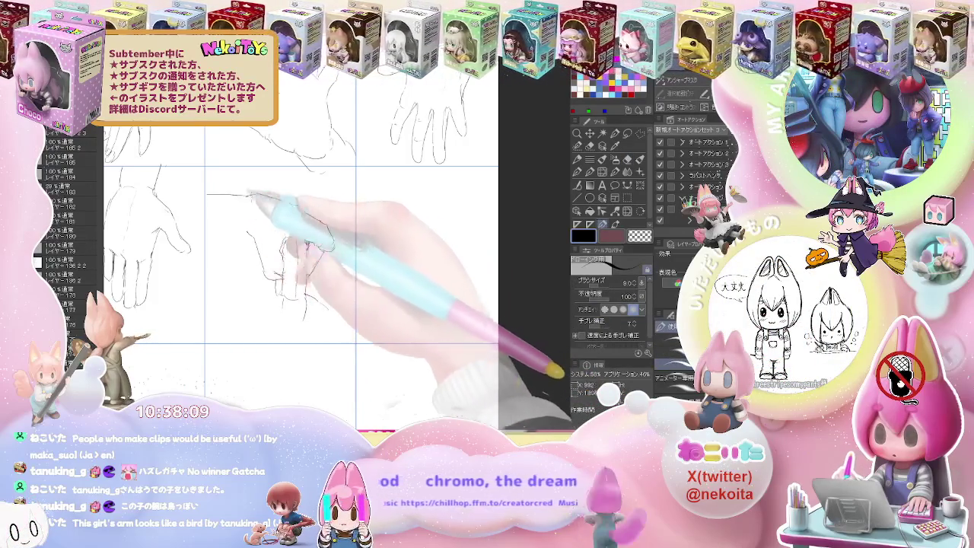
{"action": "left_click_drag", "start_coordinate": [209, 233], "coordinate": [243, 228]}
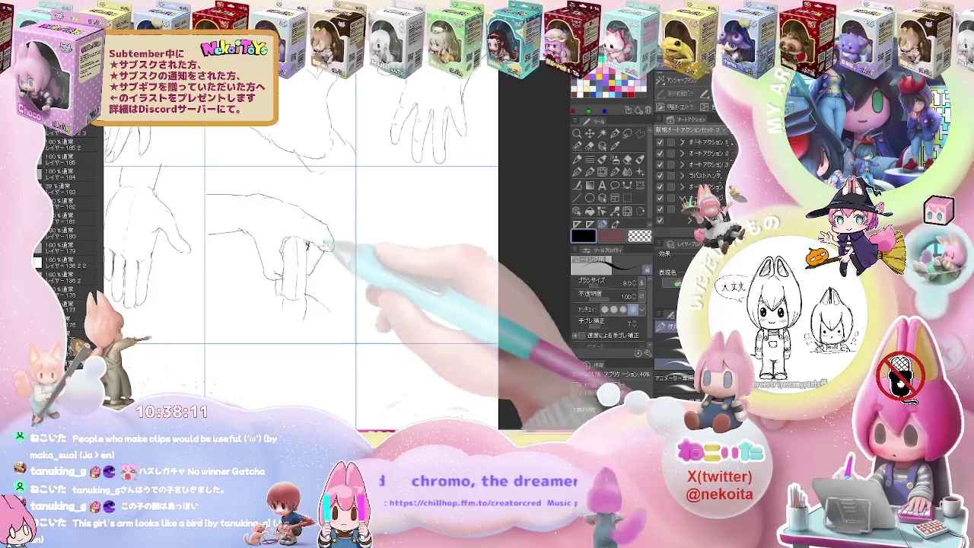
{"action": "left_click_drag", "start_coordinate": [391, 271], "coordinate": [278, 279]}
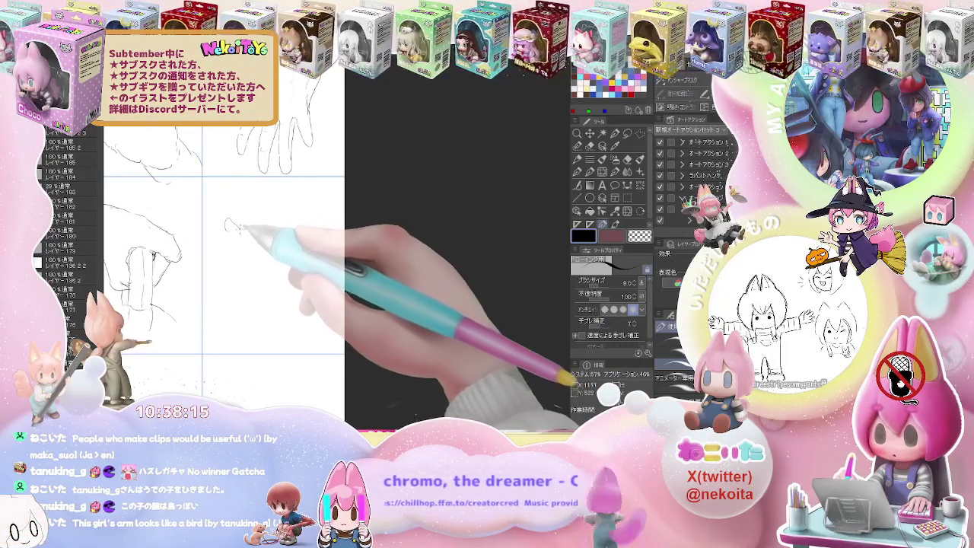
Step: Sketch an open hand with splayed fingers and palm outline in the middle-right cell
{"action": "left_click_drag", "start_coordinate": [229, 223], "coordinate": [257, 239]}
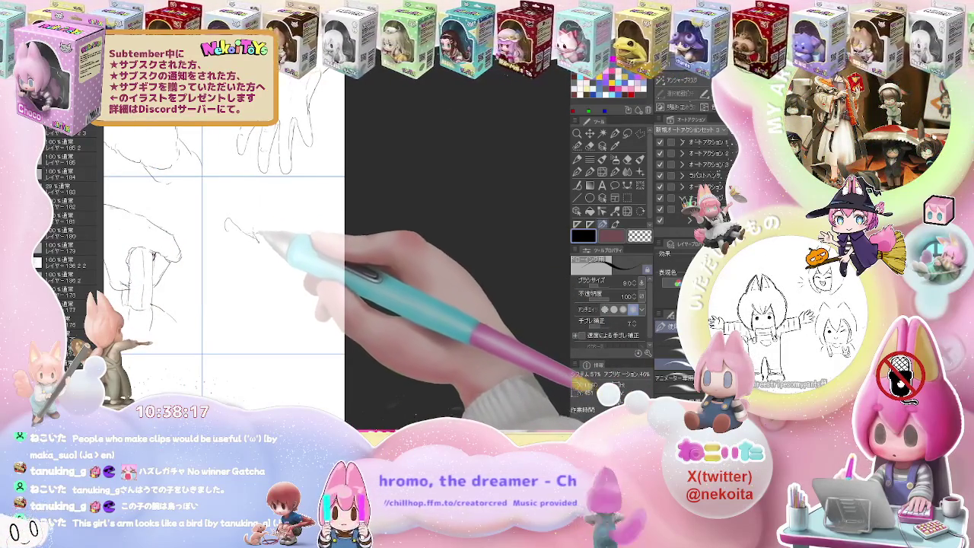
{"action": "left_click_drag", "start_coordinate": [246, 203], "coordinate": [258, 235]}
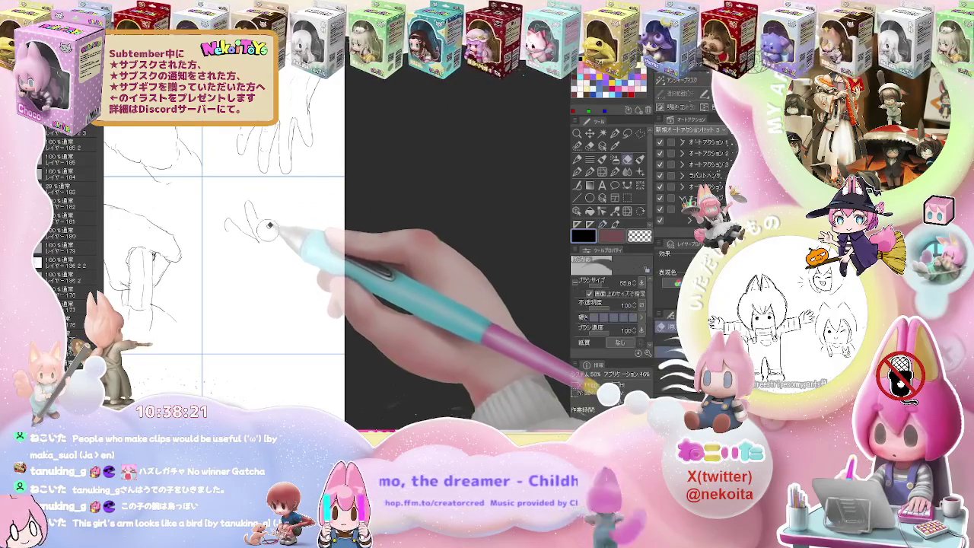
{"action": "left_click_drag", "start_coordinate": [259, 227], "coordinate": [291, 272]}
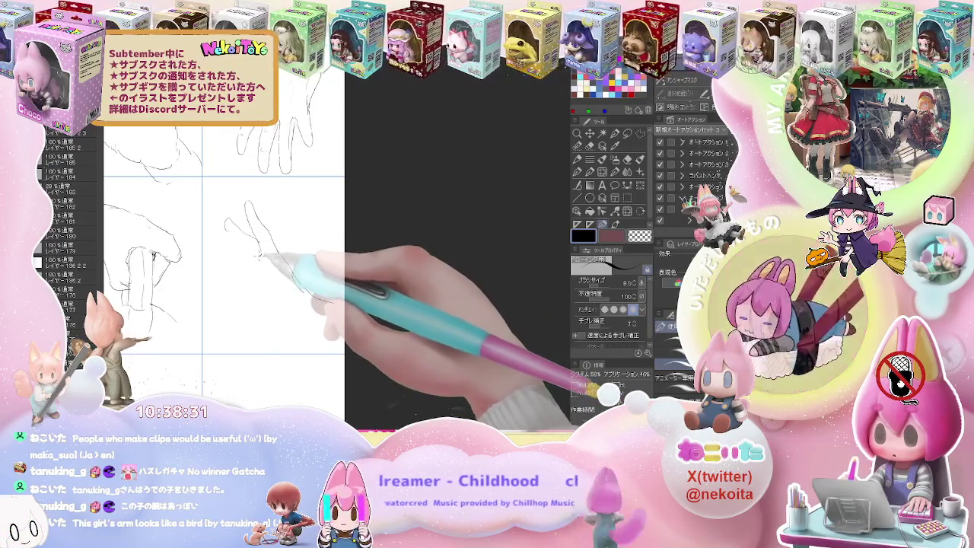
{"action": "mouse_move", "coordinate": [257, 249]}
{"action": "left_mouse_down"}
{"action": "mouse_move", "coordinate": [245, 257]}
{"action": "mouse_move", "coordinate": [280, 275]}
{"action": "left_mouse_up"}
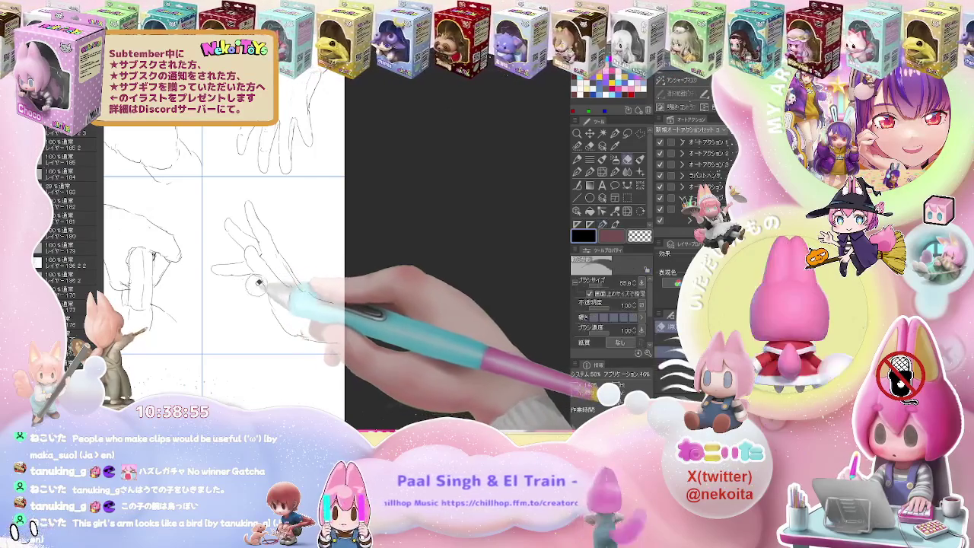
{"action": "left_click_drag", "start_coordinate": [219, 300], "coordinate": [282, 320]}
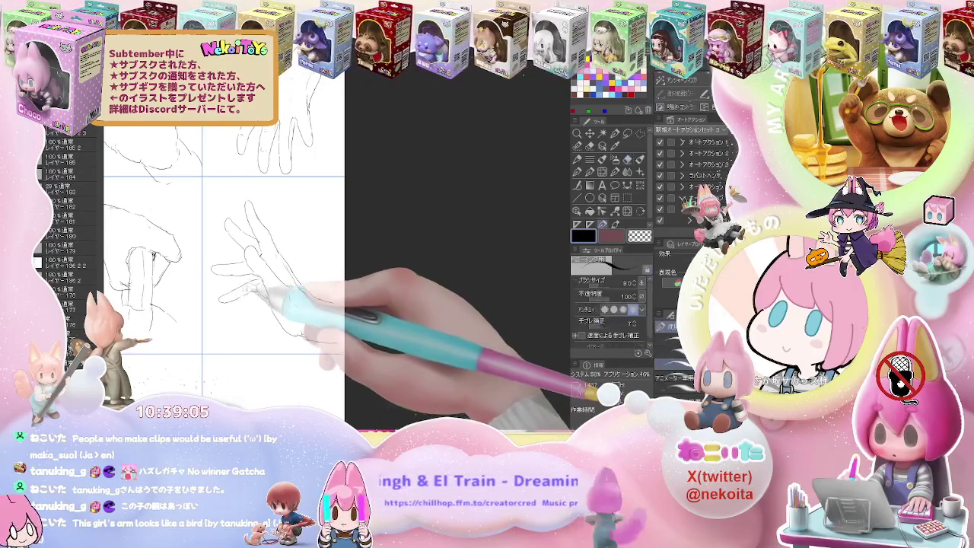
{"action": "key", "text": "e"}
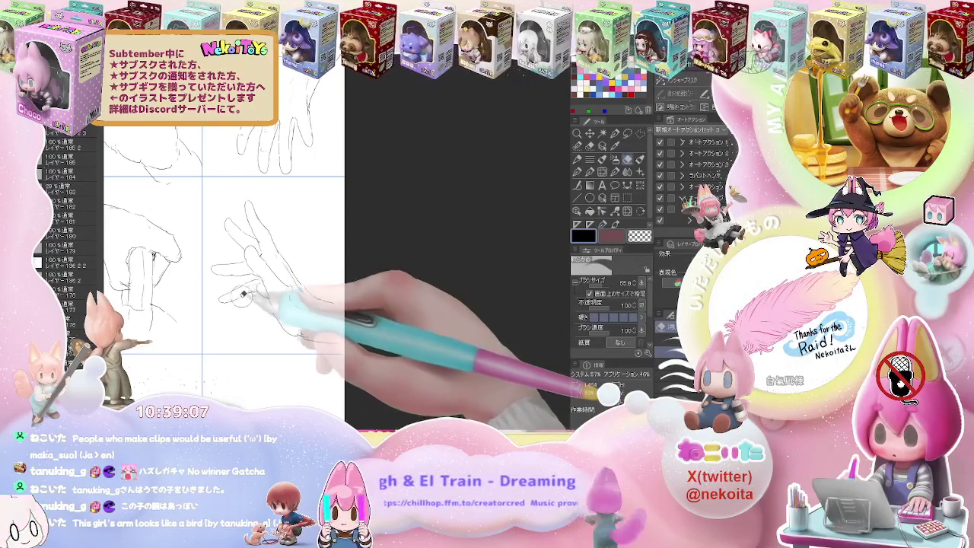
{"action": "key", "text": "p"}
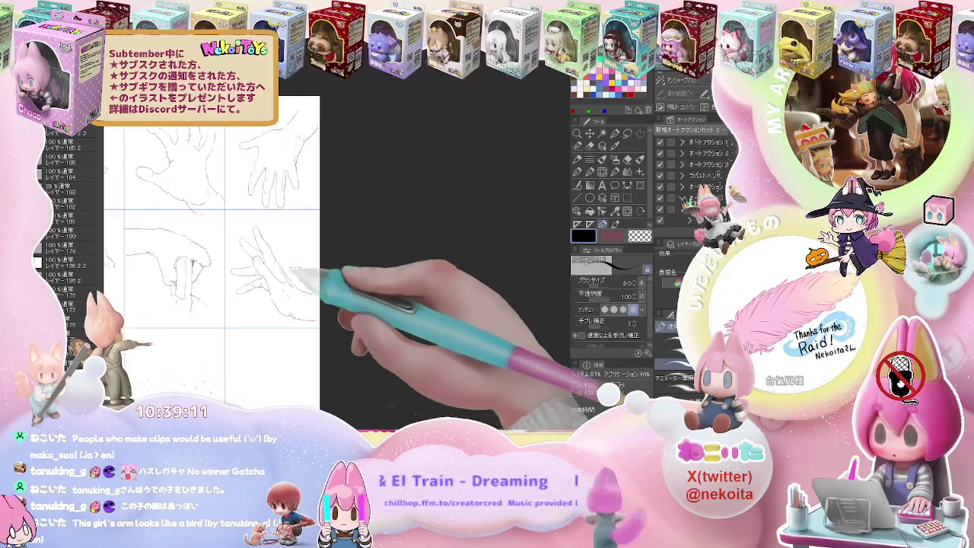
Step: Move to the bottom row and sketch a curled, gripping hand in the lower-left cell
{"action": "left_click_drag", "start_coordinate": [260, 285], "coordinate": [430, 256]}
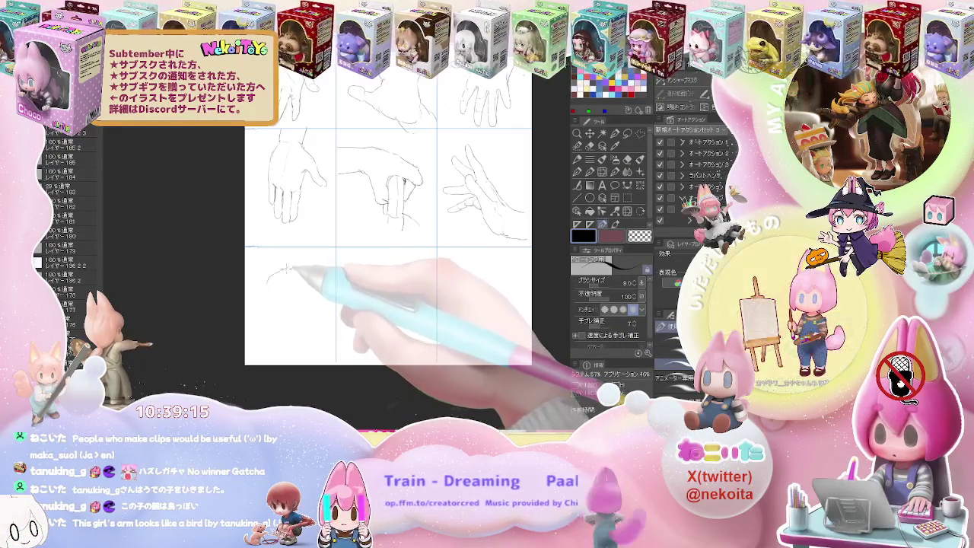
{"action": "left_click_drag", "start_coordinate": [288, 268], "coordinate": [259, 299]}
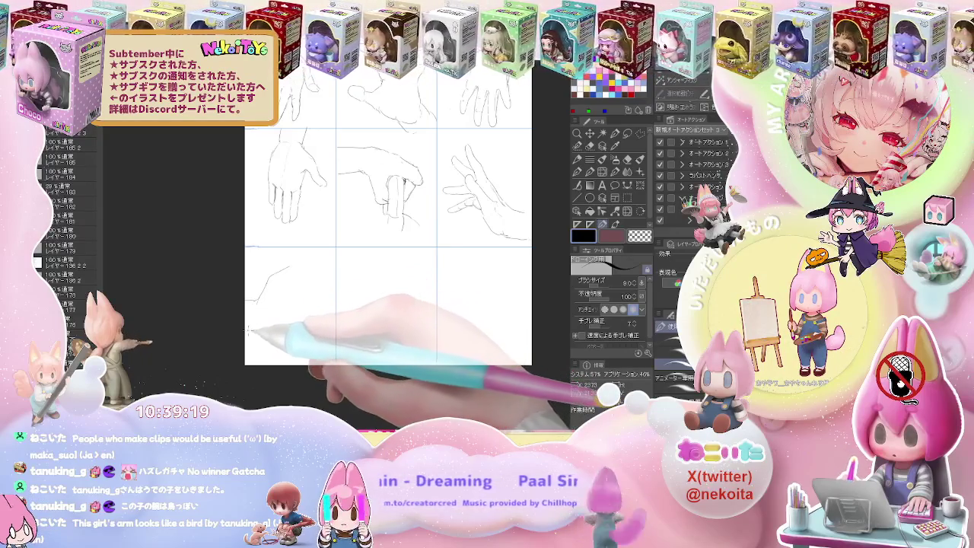
{"action": "mouse_move", "coordinate": [247, 335]}
{"action": "left_mouse_down"}
{"action": "mouse_move", "coordinate": [309, 312]}
{"action": "mouse_move", "coordinate": [283, 312]}
{"action": "mouse_move", "coordinate": [315, 289]}
{"action": "mouse_move", "coordinate": [297, 288]}
{"action": "mouse_move", "coordinate": [299, 279]}
{"action": "left_mouse_up"}
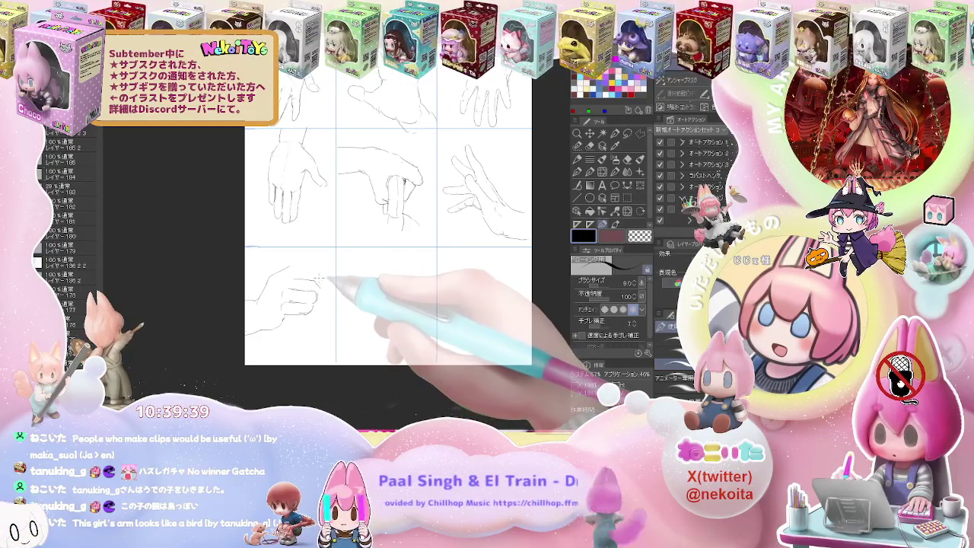
{"action": "left_click_drag", "start_coordinate": [302, 274], "coordinate": [316, 279]}
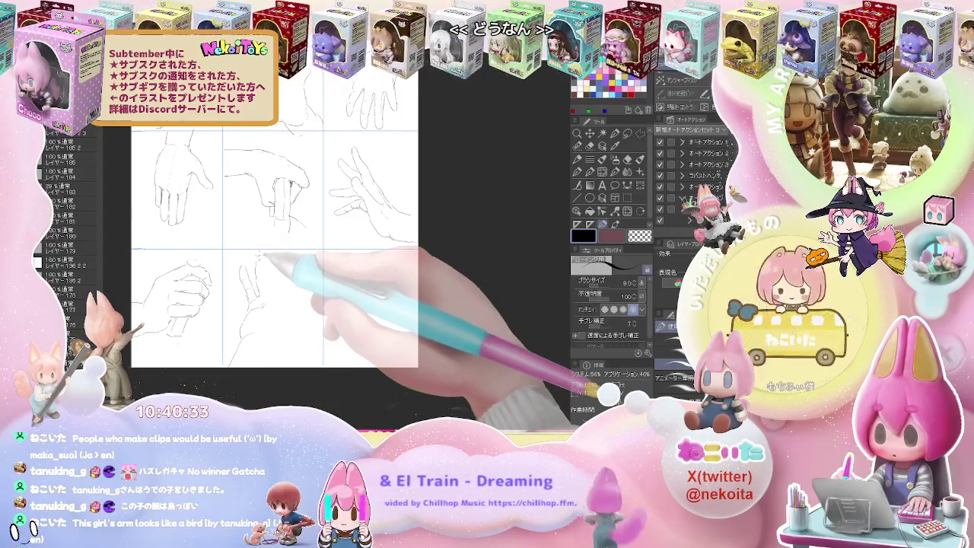
Step: Draw an open palm with five spread fingers, including the little finger, in the lower-middle cell
{"action": "key", "text": "e"}
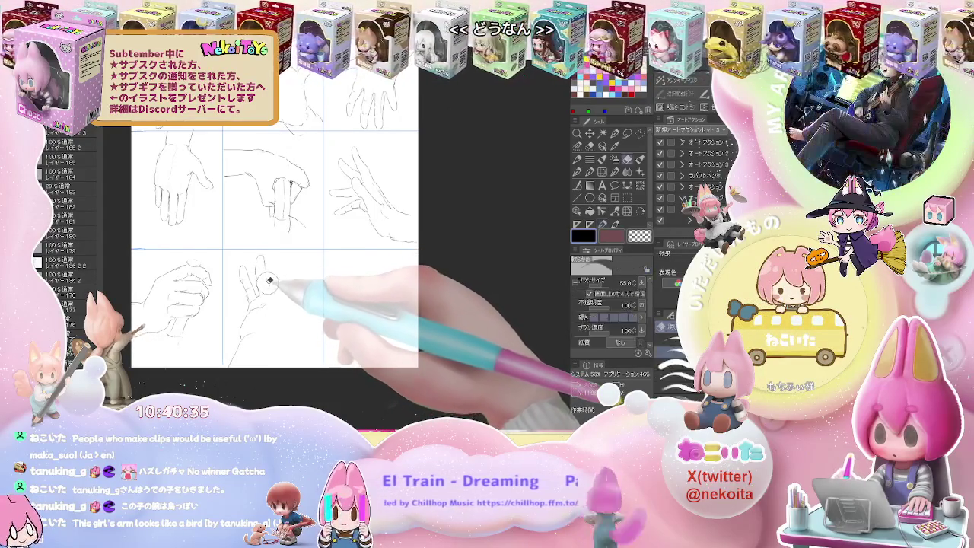
{"action": "key", "text": "p"}
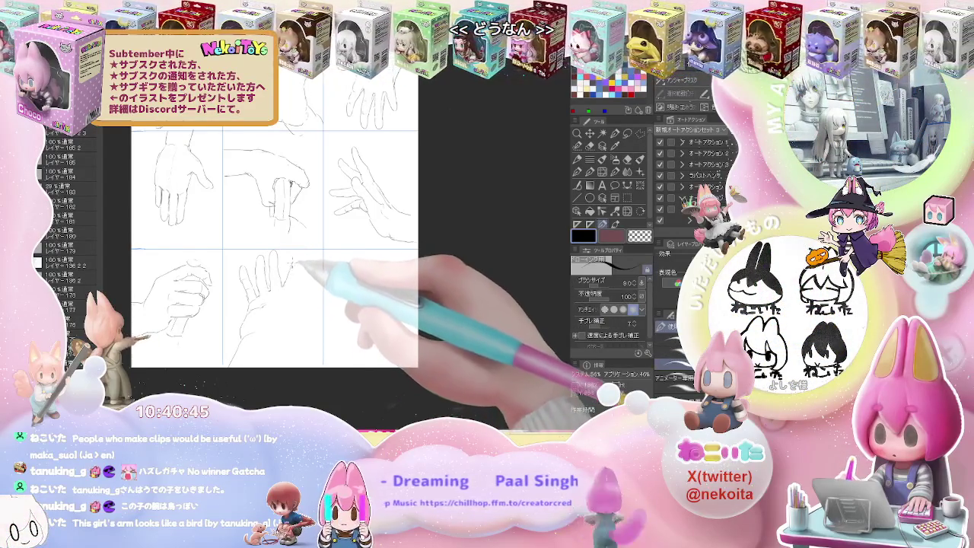
{"action": "left_click_drag", "start_coordinate": [294, 257], "coordinate": [301, 286]}
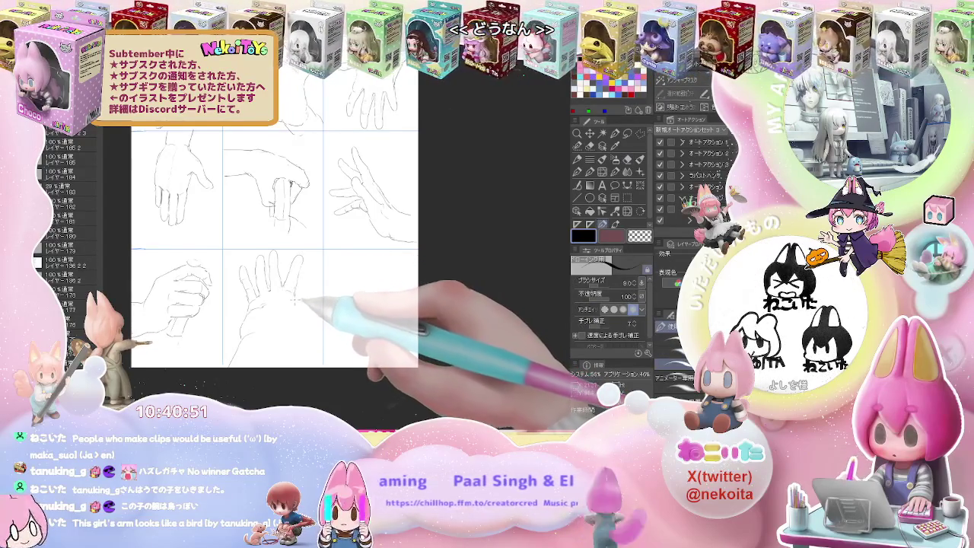
{"action": "left_click_drag", "start_coordinate": [306, 292], "coordinate": [315, 287]}
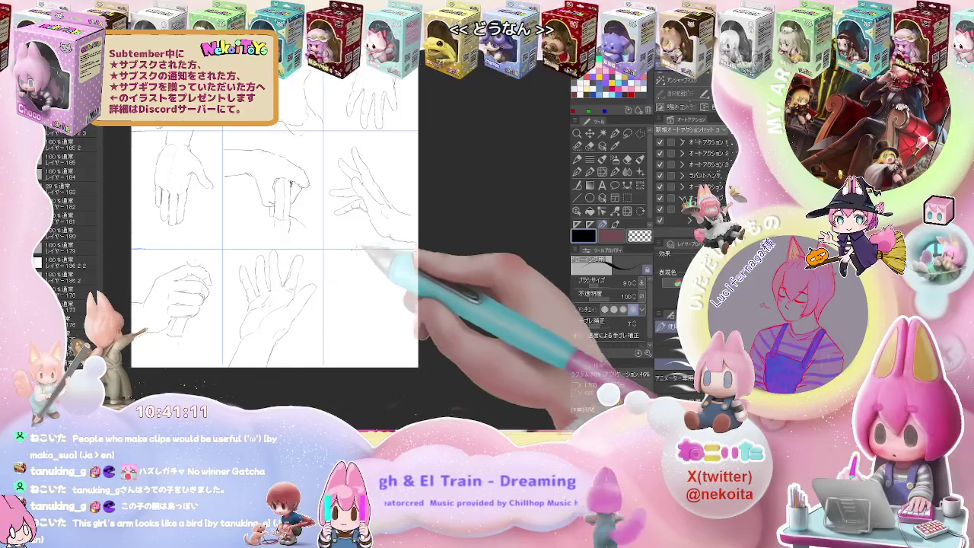
{"action": "left_click_drag", "start_coordinate": [343, 229], "coordinate": [240, 228]}
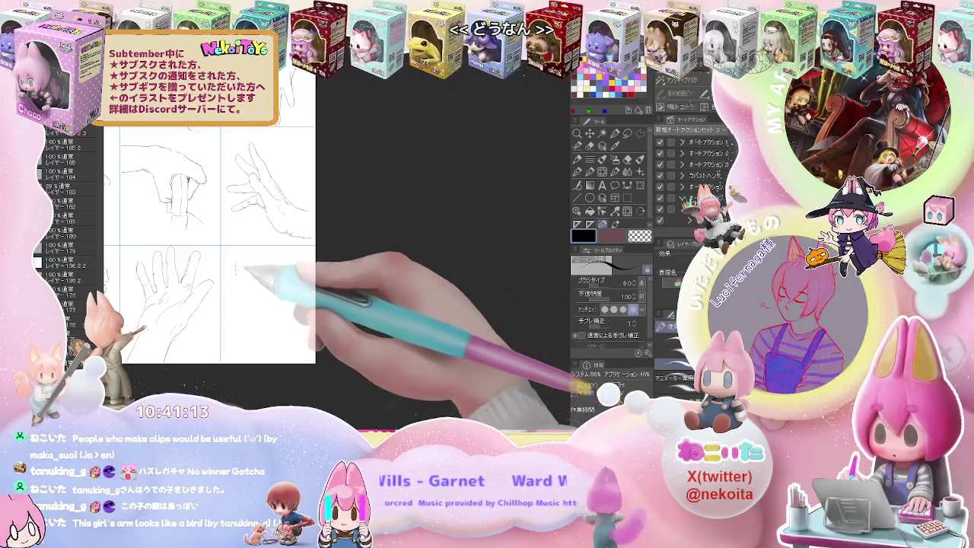
Step: Sketch a clenched fist in the lower-right cell, then zoom out to view the whole page
{"action": "left_click_drag", "start_coordinate": [242, 286], "coordinate": [260, 268]}
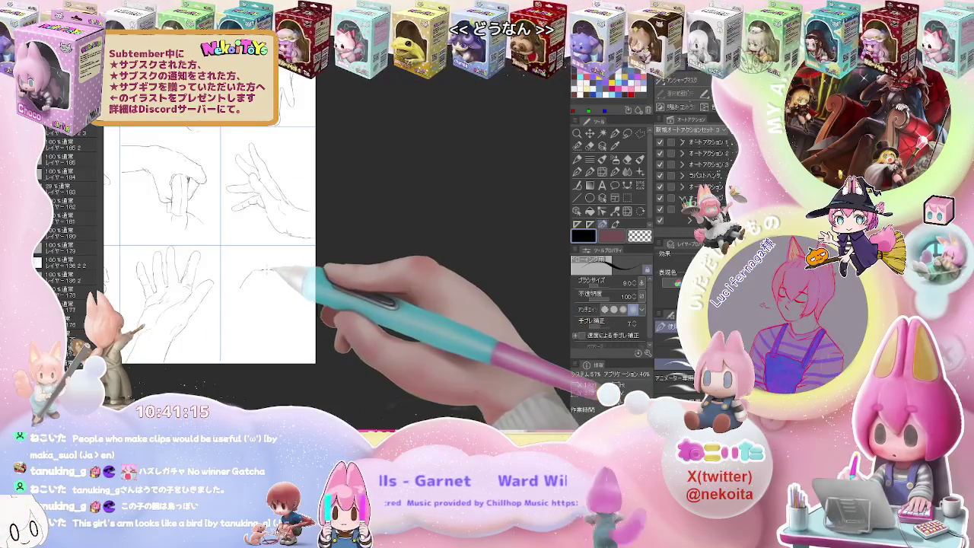
{"action": "mouse_move", "coordinate": [266, 280]}
{"action": "left_mouse_down"}
{"action": "mouse_move", "coordinate": [242, 305]}
{"action": "mouse_move", "coordinate": [234, 292]}
{"action": "mouse_move", "coordinate": [217, 304]}
{"action": "left_mouse_up"}
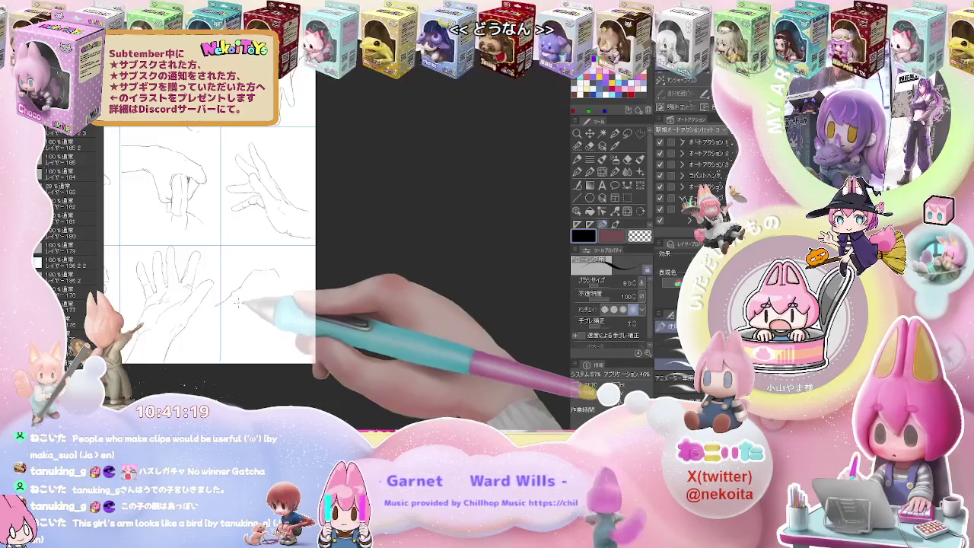
{"action": "left_click_drag", "start_coordinate": [262, 275], "coordinate": [254, 271]}
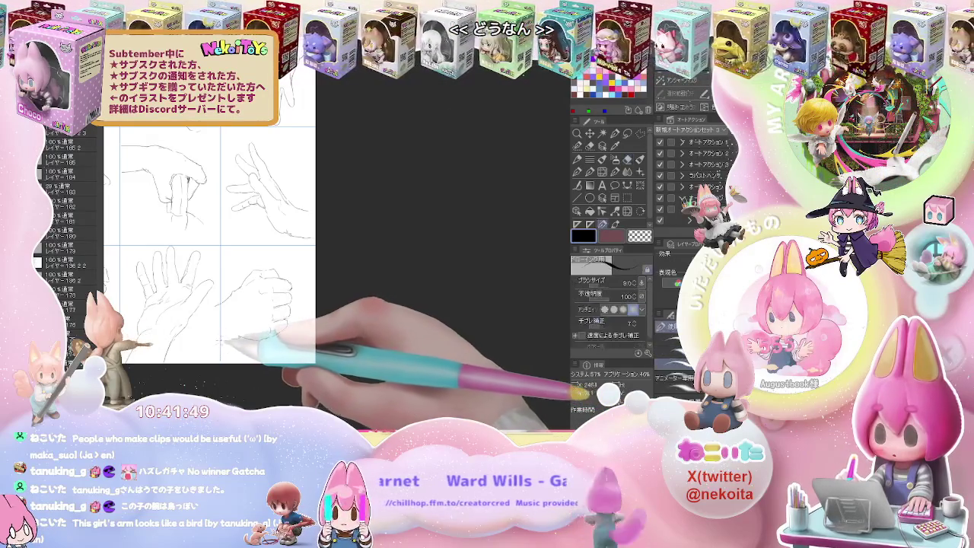
{"action": "key", "text": "e"}
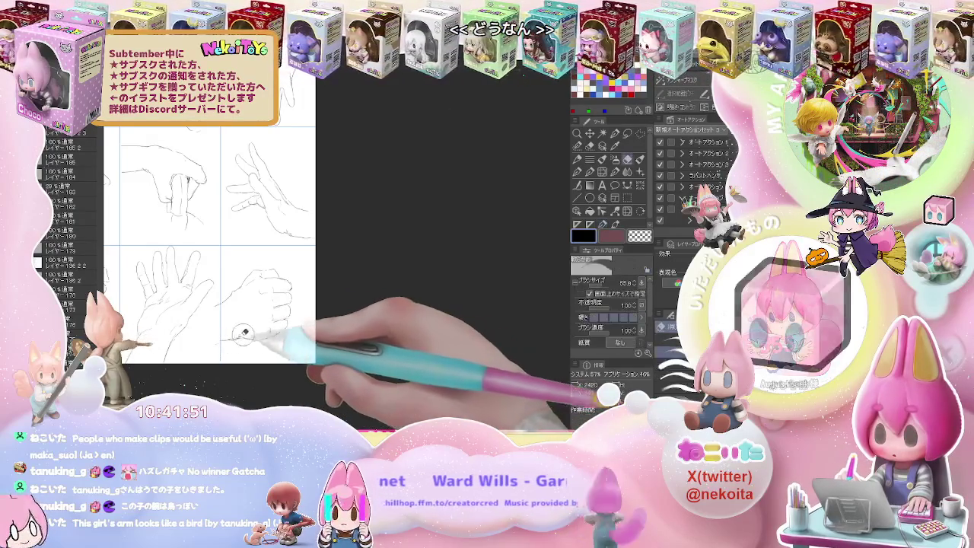
{"action": "key", "text": "p"}
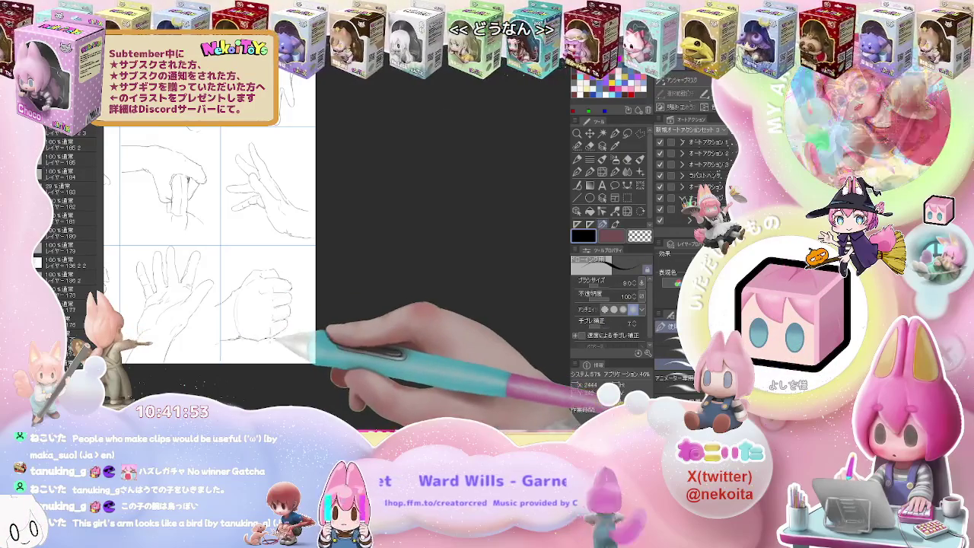
{"action": "key", "text": "ctrl+minus"}
{"action": "key", "text": "ctrl+minus"}
{"action": "key", "text": "ctrl+minus"}
{"action": "scroll", "coordinate": [281, 339], "scroll_direction": "up", "scroll_amount": 2}
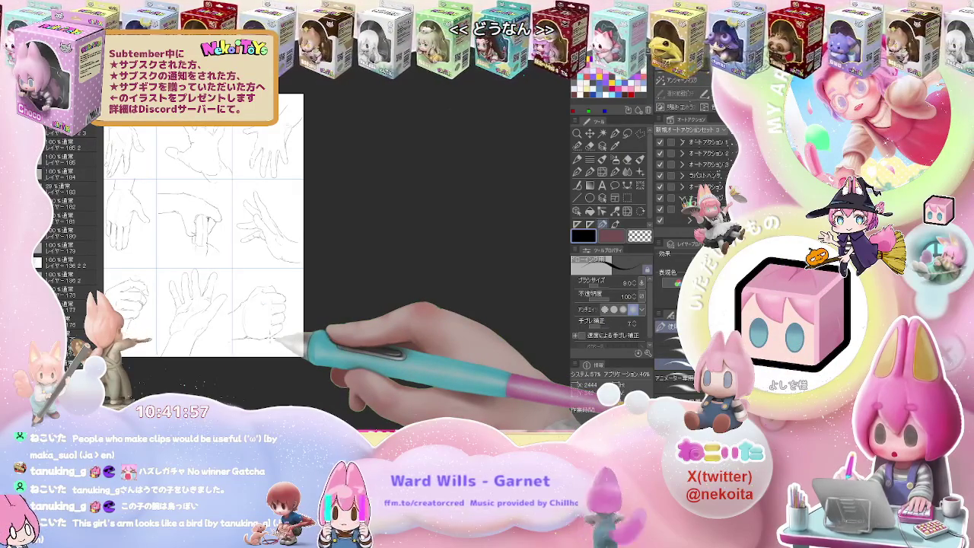
Step: Zoom out and back in on the blank 3×3 grid page
{"action": "scroll", "coordinate": [268, 335], "scroll_direction": "down", "scroll_amount": 2}
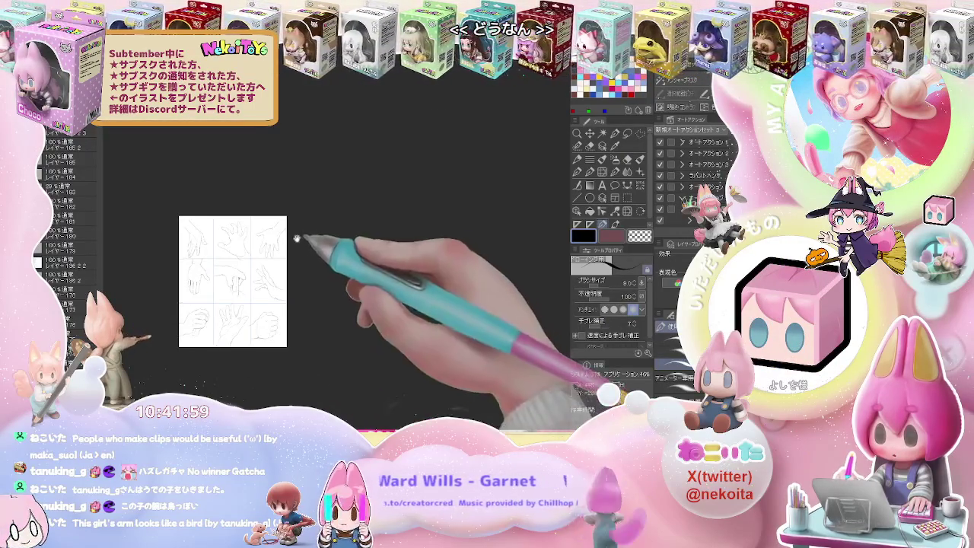
{"action": "scroll", "coordinate": [320, 232], "scroll_direction": "up", "scroll_amount": 2}
{"action": "scroll", "coordinate": [331, 236], "scroll_direction": "down", "scroll_amount": 2}
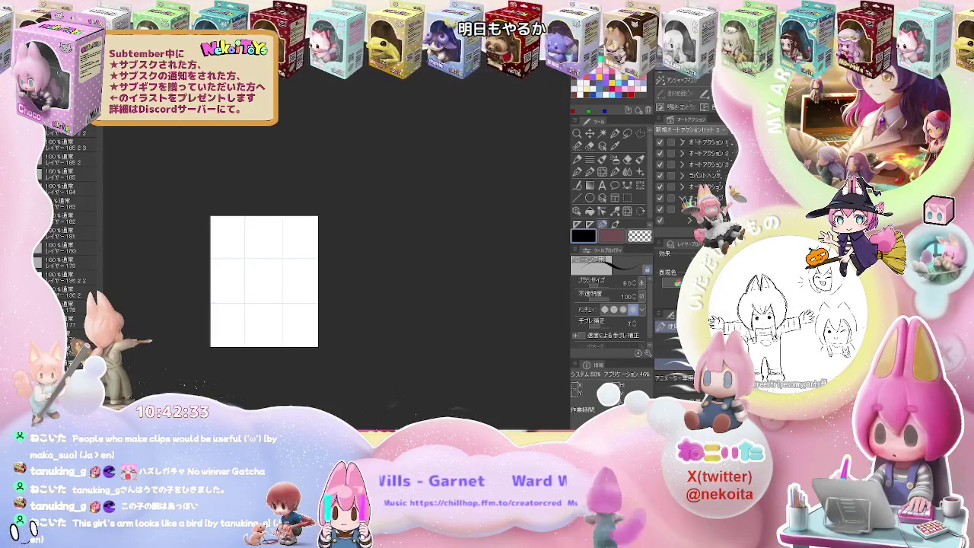
{"action": "scroll", "coordinate": [232, 241], "scroll_direction": "up", "scroll_amount": 3}
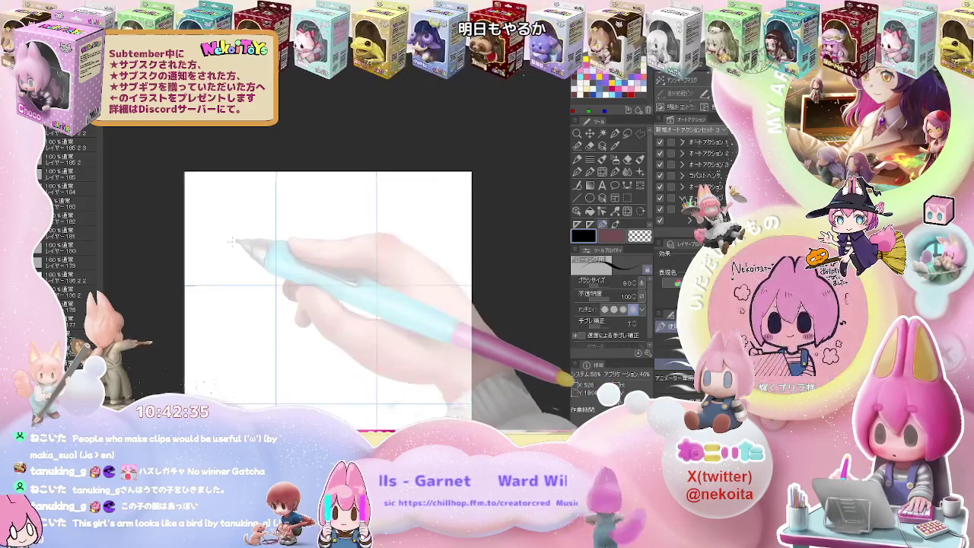
Step: Draw the heel, ankle and sole of a side-view foot in the top-left cell, erasing stray lines
{"action": "scroll", "coordinate": [232, 240], "scroll_direction": "up", "scroll_amount": 2}
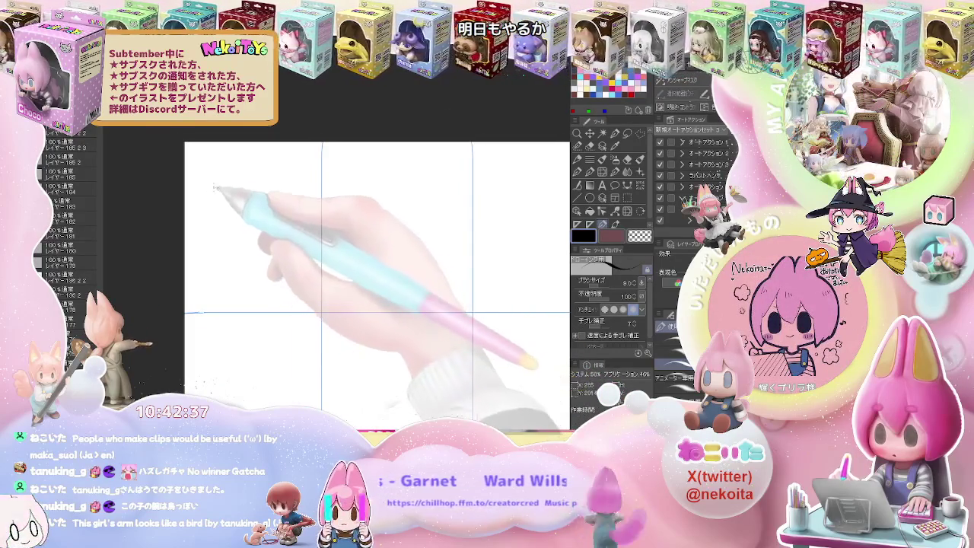
{"action": "mouse_move", "coordinate": [213, 186]}
{"action": "left_mouse_down"}
{"action": "mouse_move", "coordinate": [212, 254]}
{"action": "mouse_move", "coordinate": [285, 253]}
{"action": "left_mouse_up"}
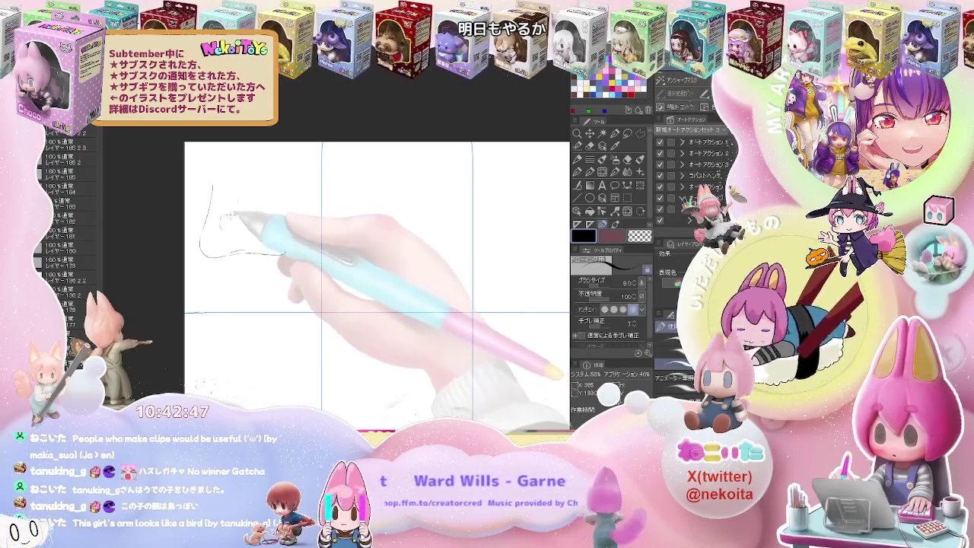
{"action": "mouse_move", "coordinate": [228, 217]}
{"action": "left_mouse_down"}
{"action": "mouse_move", "coordinate": [269, 228]}
{"action": "mouse_move", "coordinate": [289, 249]}
{"action": "left_mouse_up"}
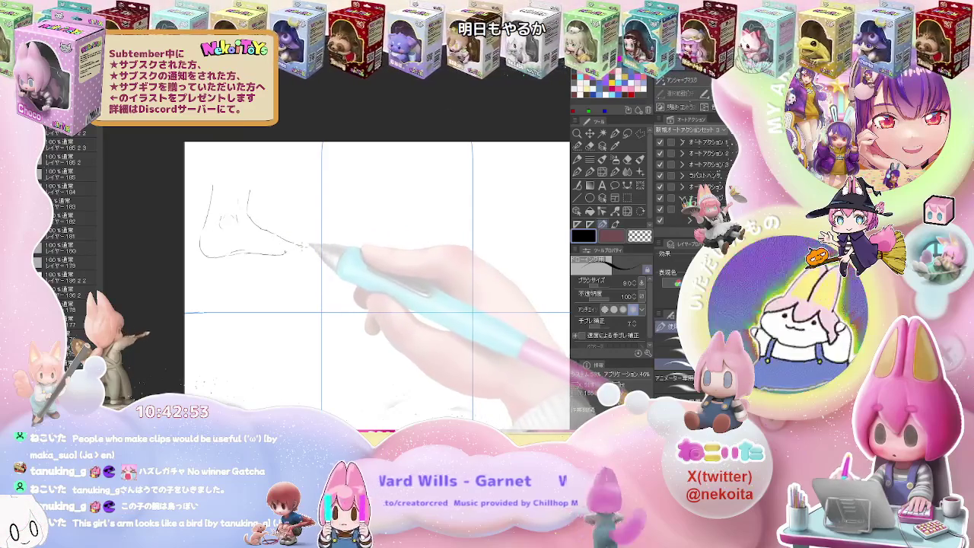
{"action": "left_click_drag", "start_coordinate": [312, 250], "coordinate": [287, 254]}
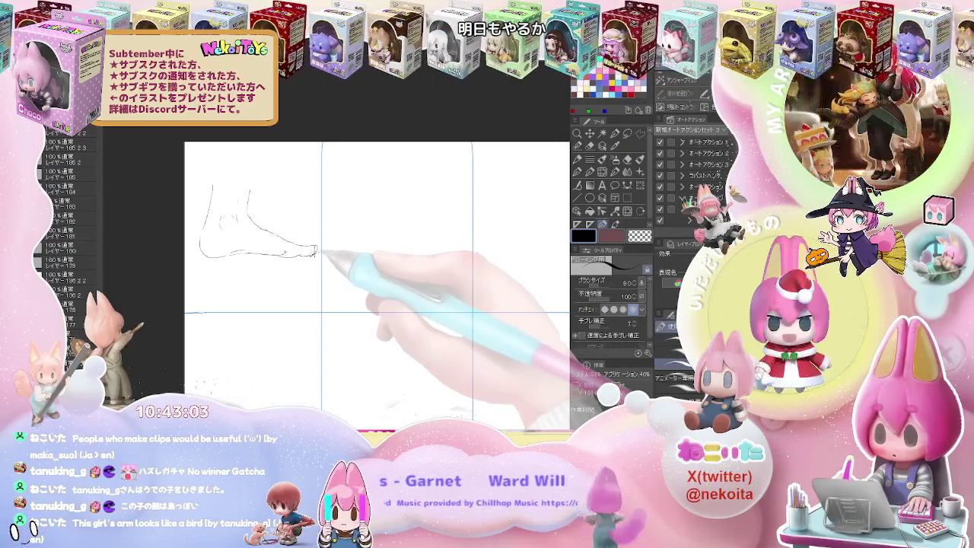
{"action": "key", "text": "e"}
{"action": "key", "text": "p"}
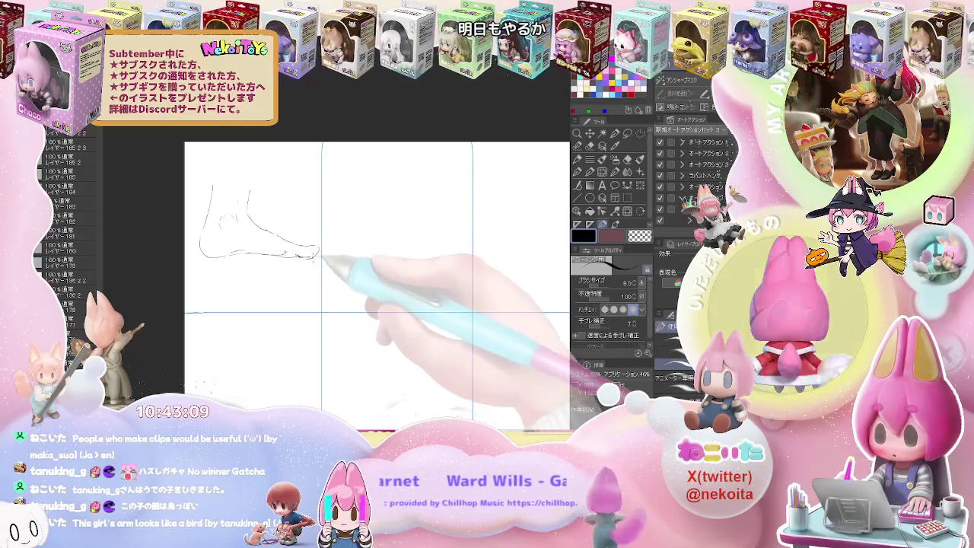
{"action": "key", "text": "e"}
{"action": "key", "text": "p"}
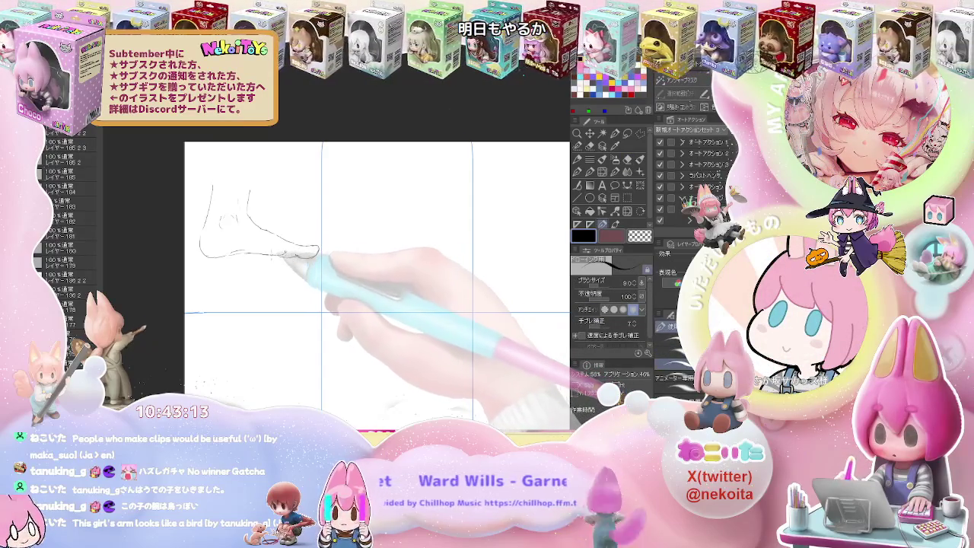
{"action": "key", "text": "e"}
{"action": "key", "text": "p"}
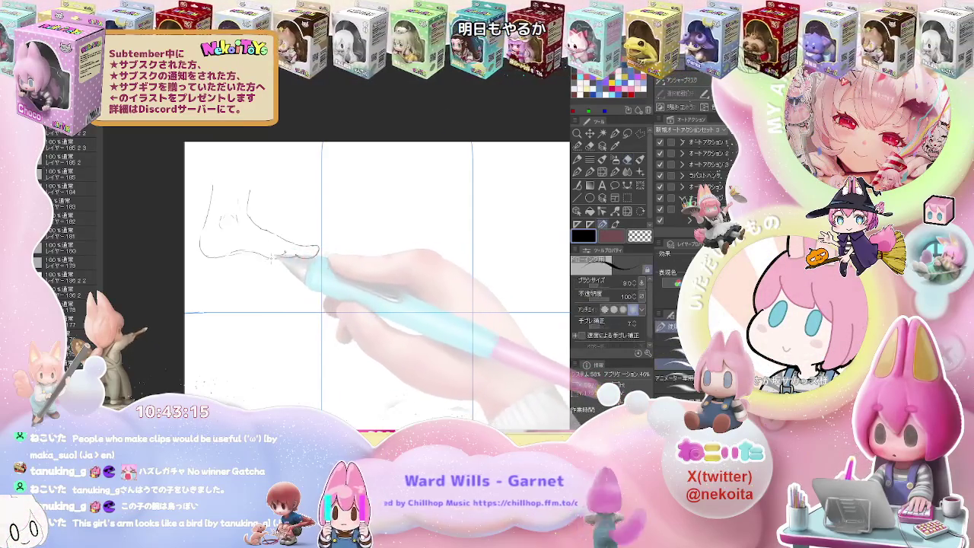
{"action": "key", "text": "e"}
{"action": "key", "text": "p"}
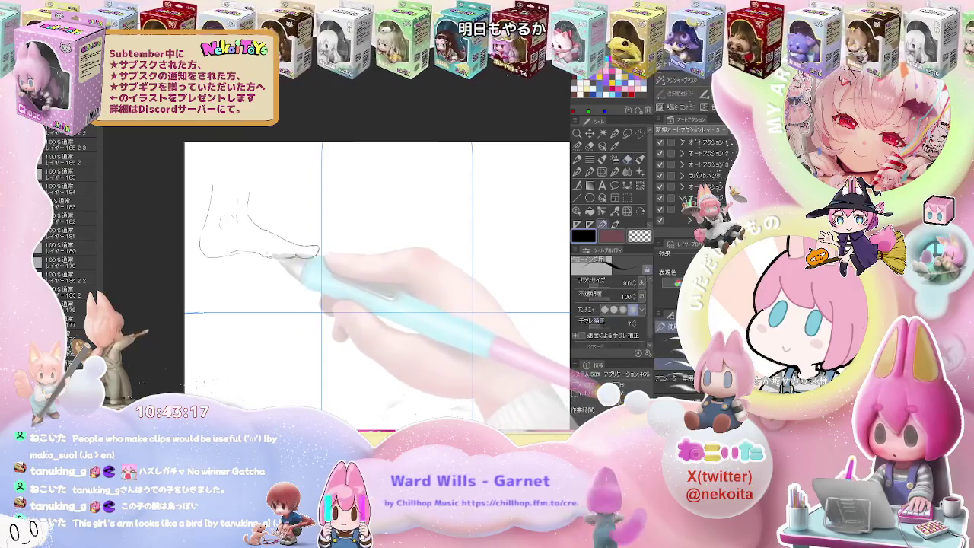
Step: Add toe lines and the ankle curve to the top-left foot, then shift toward the top-middle cell
{"action": "left_click_drag", "start_coordinate": [221, 213], "coordinate": [238, 225]}
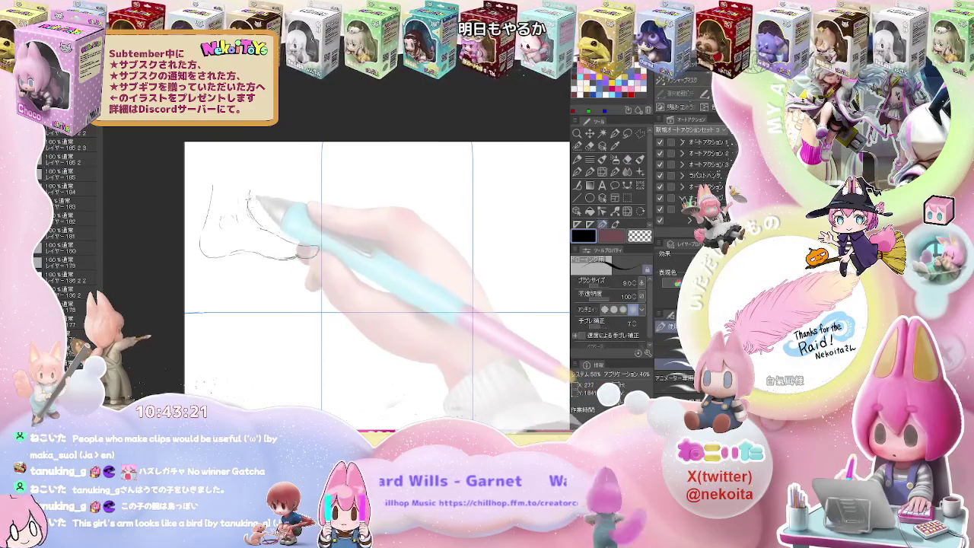
{"action": "key", "text": "e"}
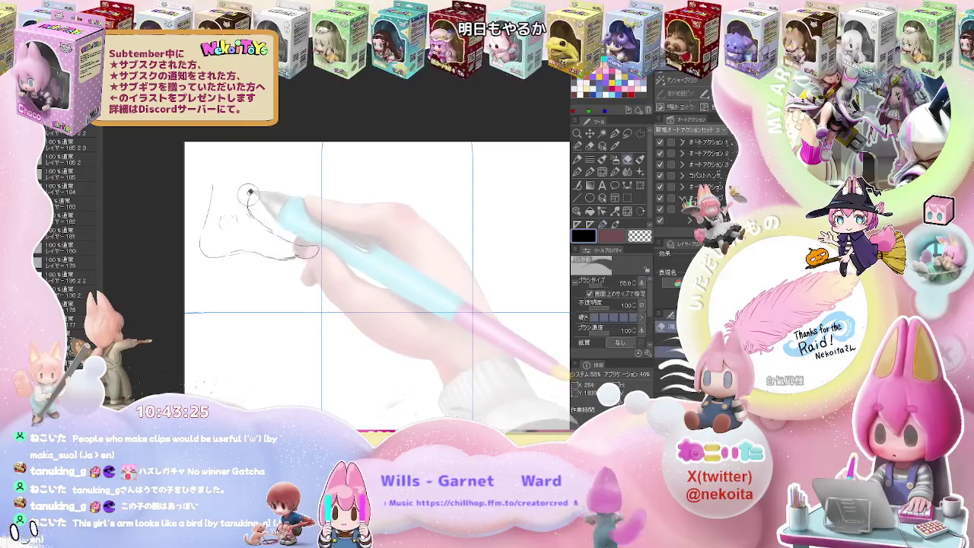
{"action": "key", "text": "p"}
{"action": "mouse_move", "coordinate": [255, 178]}
{"action": "left_mouse_down"}
{"action": "mouse_move", "coordinate": [261, 221]}
{"action": "mouse_move", "coordinate": [316, 245]}
{"action": "left_mouse_up"}
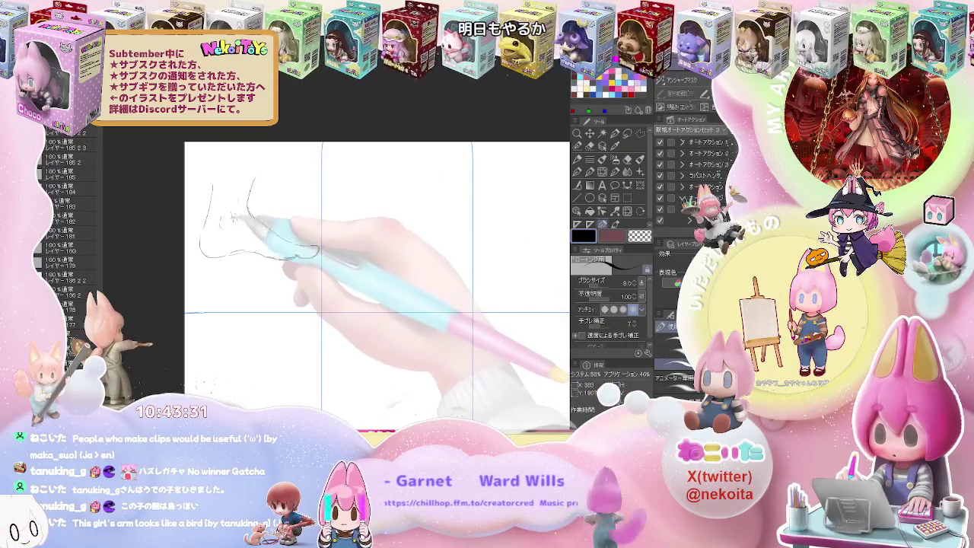
{"action": "left_click_drag", "start_coordinate": [221, 194], "coordinate": [229, 219]}
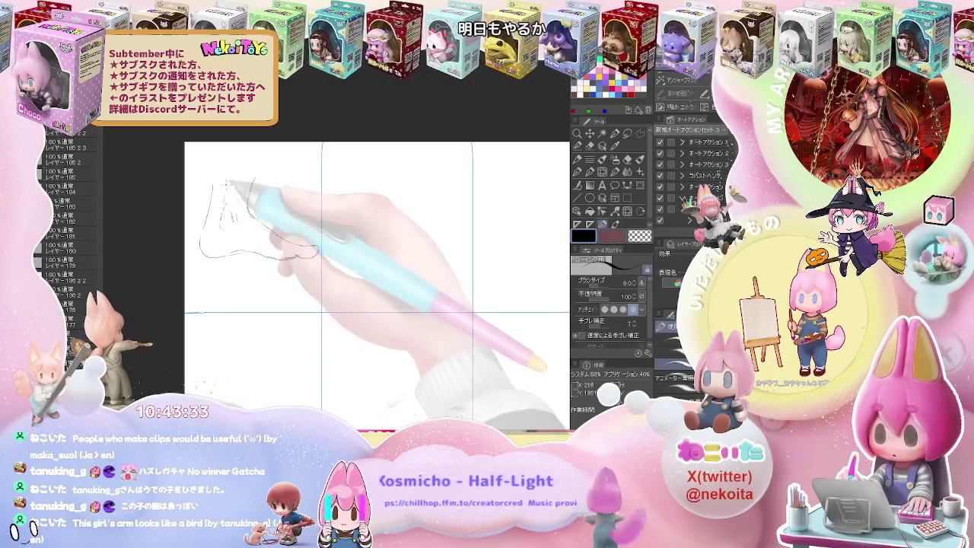
{"action": "key", "text": "ctrl+minus"}
{"action": "left_click_drag", "start_coordinate": [354, 232], "coordinate": [257, 266]}
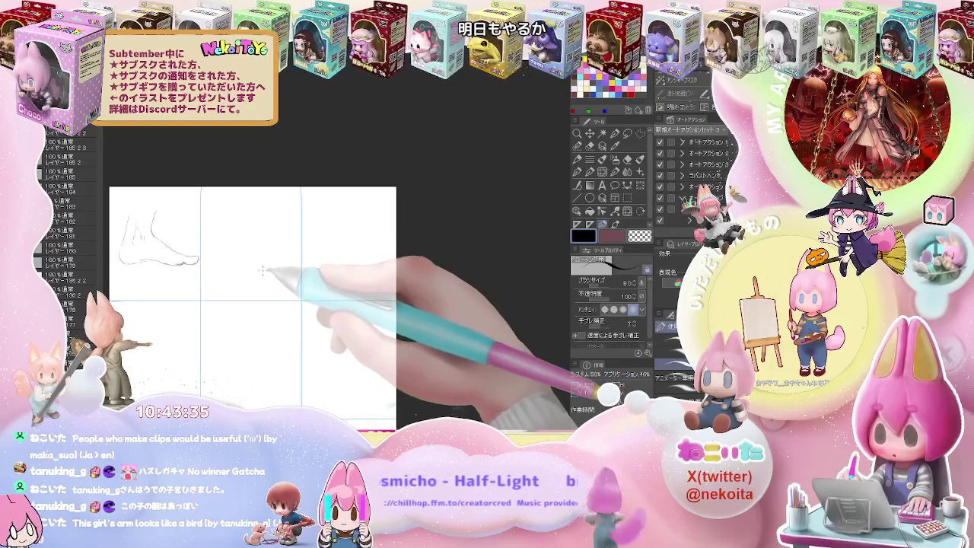
Step: Sketch the second foot's outline in the top-middle cell, curving up to the toes
{"action": "scroll", "coordinate": [257, 266], "scroll_direction": "up", "scroll_amount": 1}
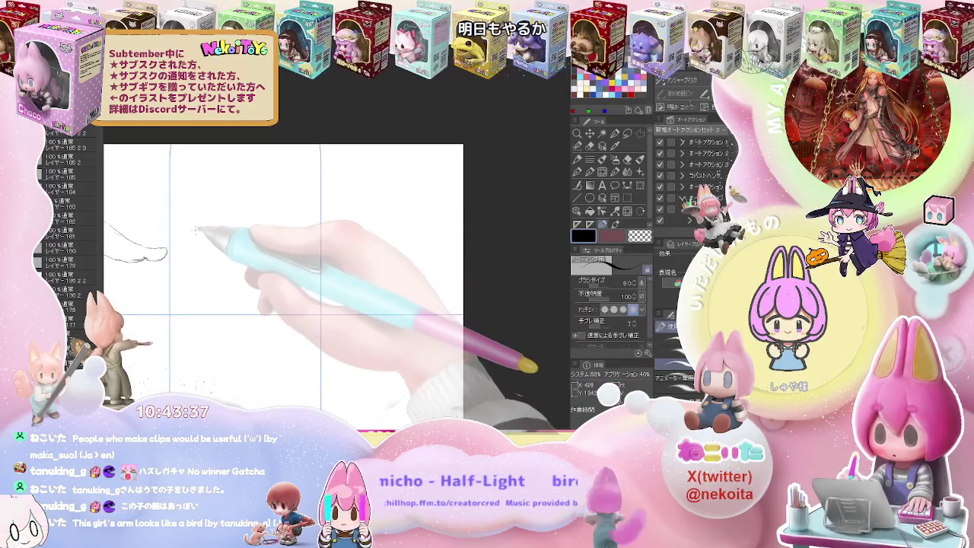
{"action": "left_click_drag", "start_coordinate": [187, 242], "coordinate": [216, 225]}
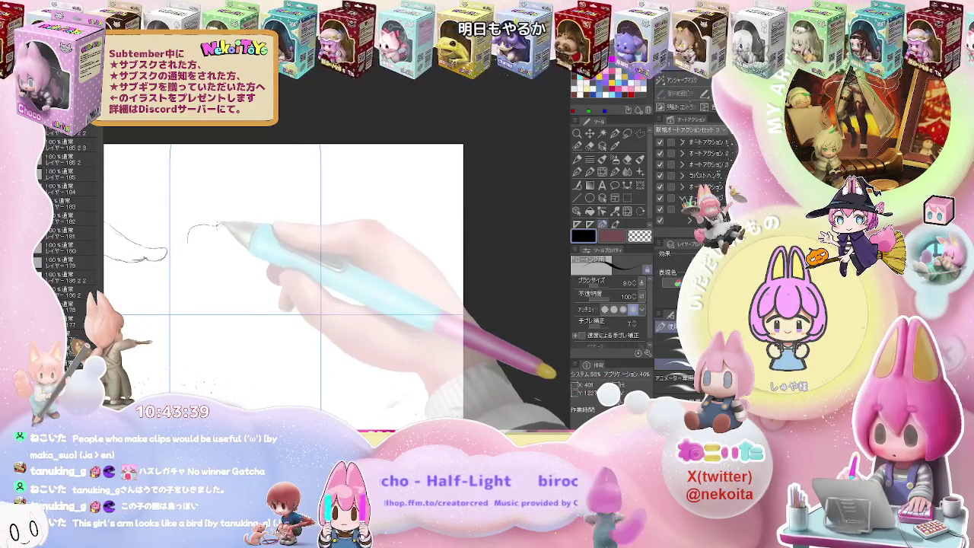
{"action": "mouse_move", "coordinate": [217, 226]}
{"action": "left_mouse_down"}
{"action": "mouse_move", "coordinate": [261, 199]}
{"action": "mouse_move", "coordinate": [274, 196]}
{"action": "mouse_move", "coordinate": [284, 212]}
{"action": "mouse_move", "coordinate": [308, 198]}
{"action": "left_mouse_up"}
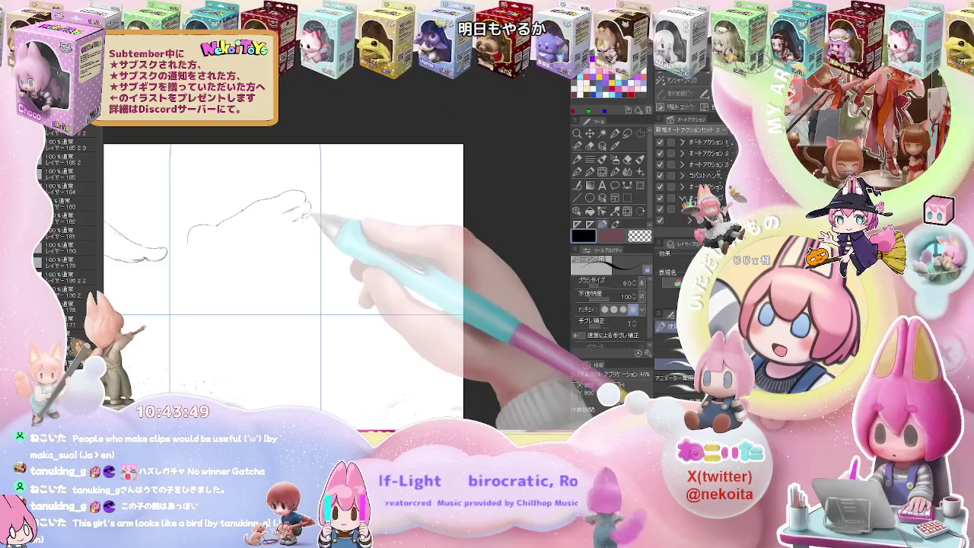
{"action": "left_click_drag", "start_coordinate": [308, 206], "coordinate": [301, 220]}
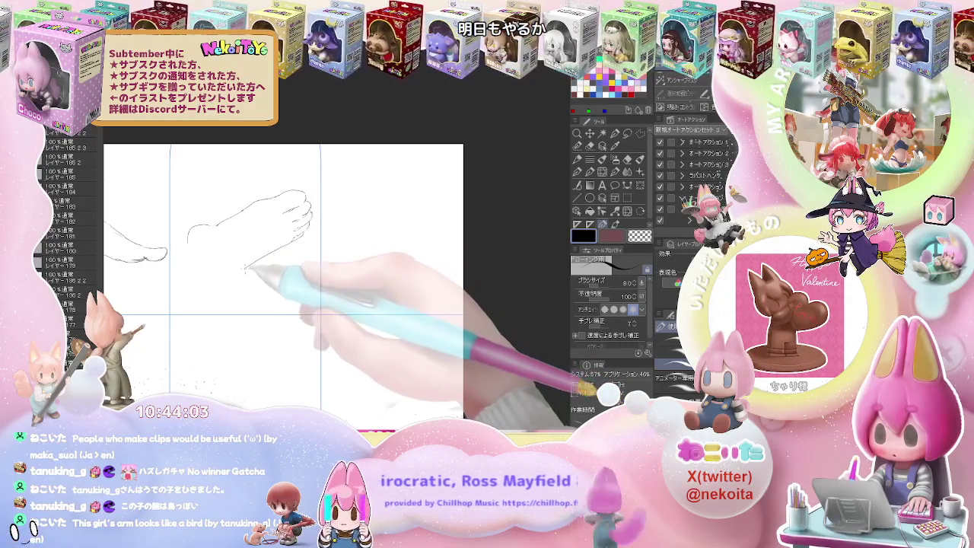
{"action": "key", "text": "e"}
{"action": "key", "text": "p"}
Step: Draw the leg lines sweeping down-left from the ankle, erasing a stray stroke below the foot
{"action": "left_click_drag", "start_coordinate": [293, 241], "coordinate": [238, 264]}
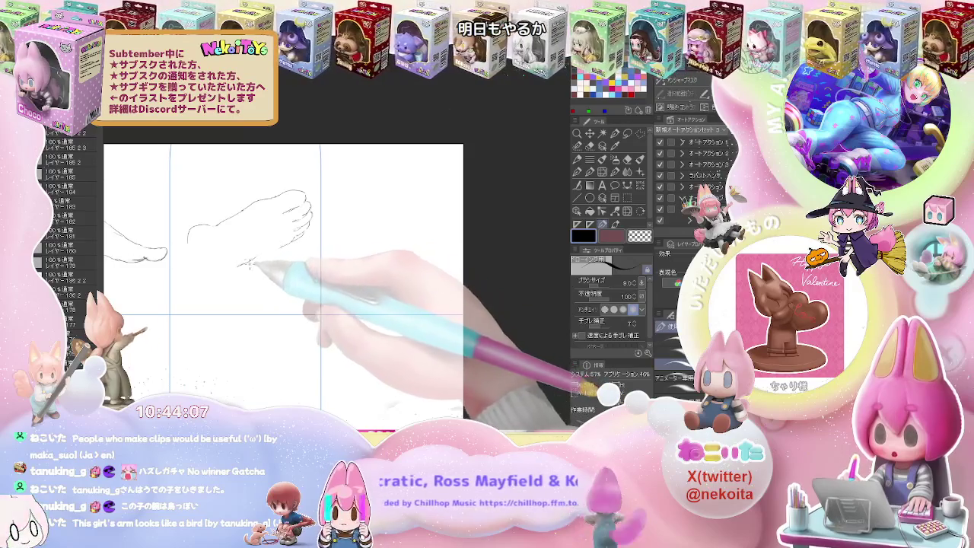
{"action": "key", "text": "e"}
{"action": "left_click_drag", "start_coordinate": [258, 252], "coordinate": [239, 264]}
{"action": "key", "text": "p"}
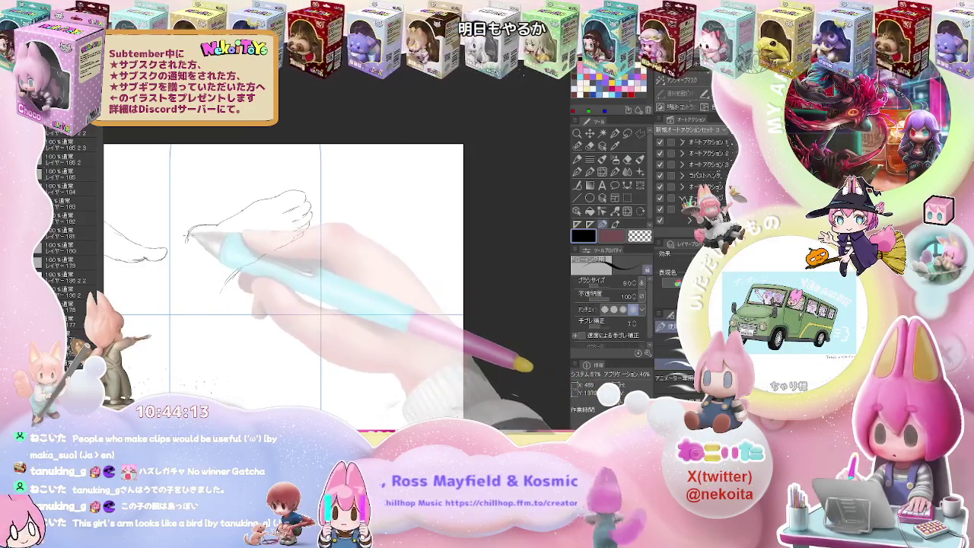
{"action": "left_click_drag", "start_coordinate": [187, 255], "coordinate": [164, 288]}
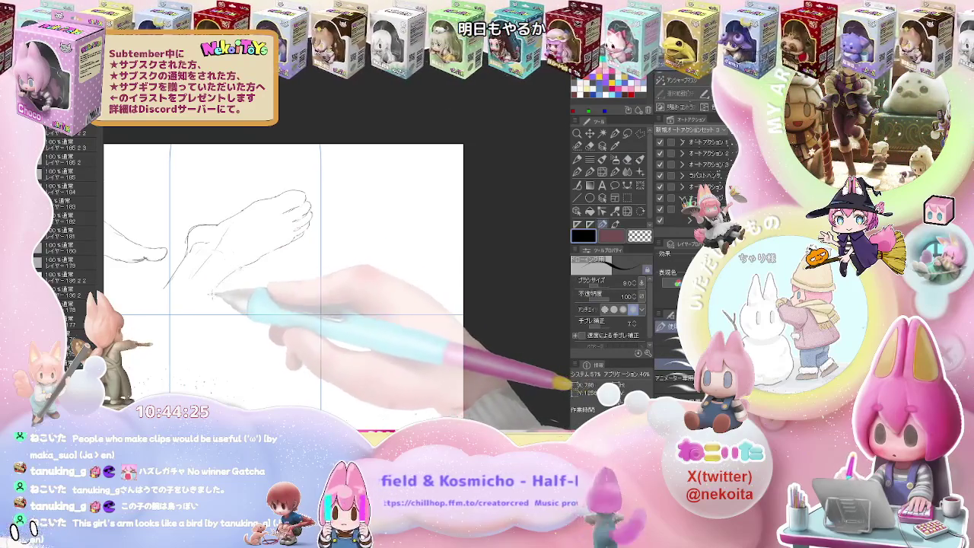
{"action": "left_click_drag", "start_coordinate": [227, 289], "coordinate": [190, 323]}
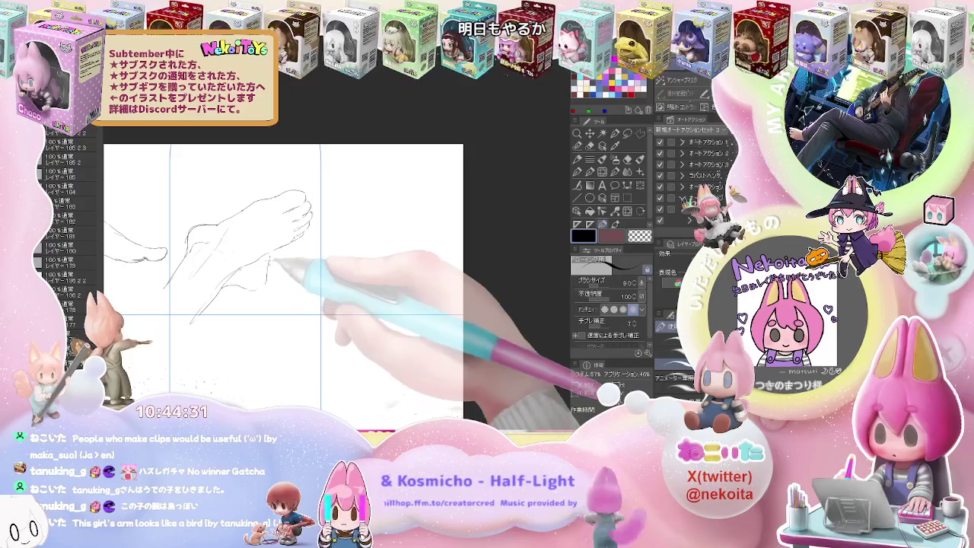
{"action": "key", "text": "e"}
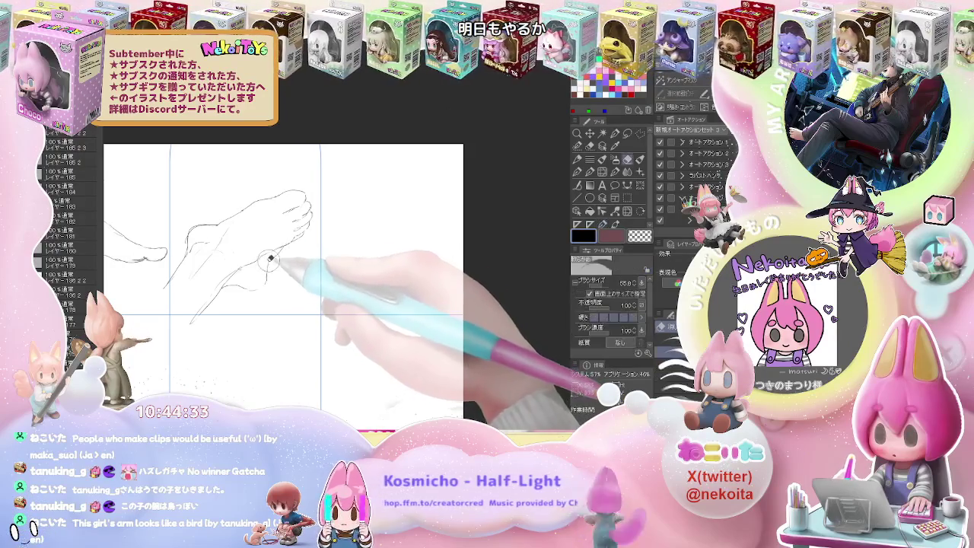
{"action": "key", "text": "p"}
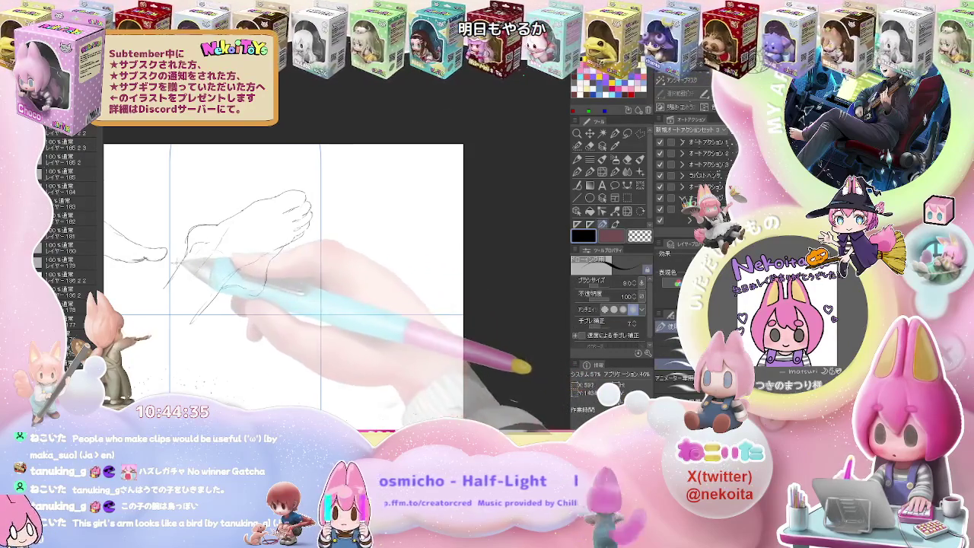
{"action": "left_click_drag", "start_coordinate": [380, 243], "coordinate": [248, 269]}
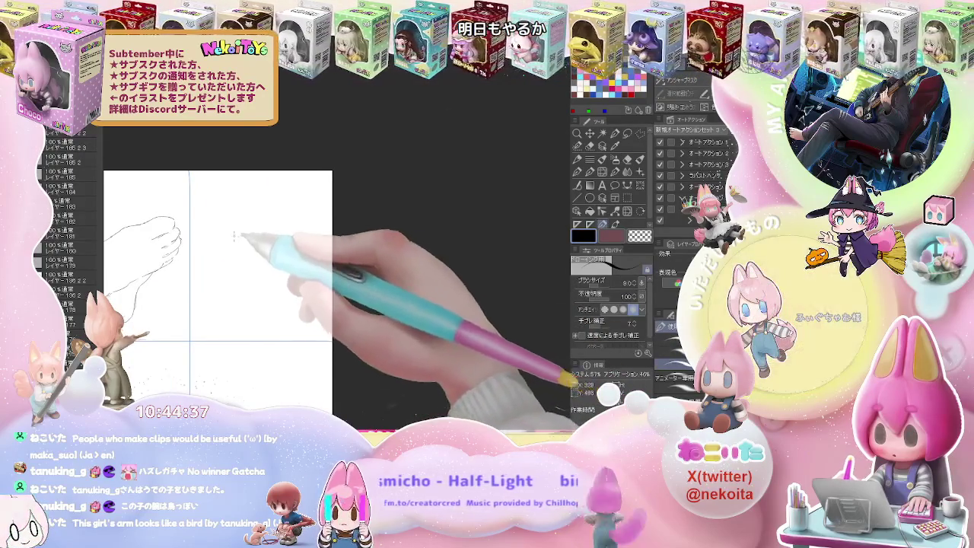
Step: Pencil the third foot with outlined toes in the top-right cell, tidying strokes with the eraser
{"action": "mouse_move", "coordinate": [199, 245]}
{"action": "left_mouse_down"}
{"action": "mouse_move", "coordinate": [213, 303]}
{"action": "mouse_move", "coordinate": [231, 306]}
{"action": "left_mouse_up"}
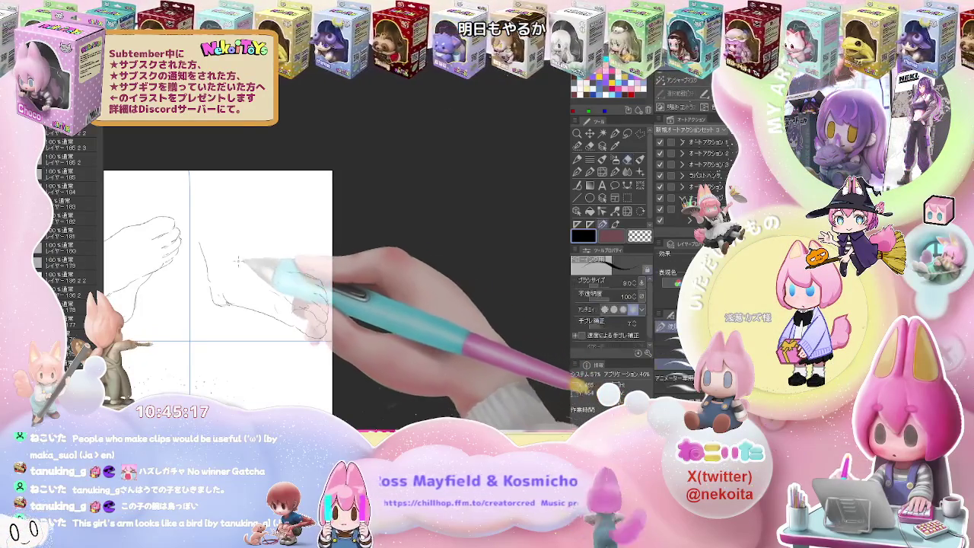
{"action": "mouse_move", "coordinate": [229, 222]}
{"action": "left_mouse_down"}
{"action": "mouse_move", "coordinate": [234, 247]}
{"action": "mouse_move", "coordinate": [271, 268]}
{"action": "left_mouse_up"}
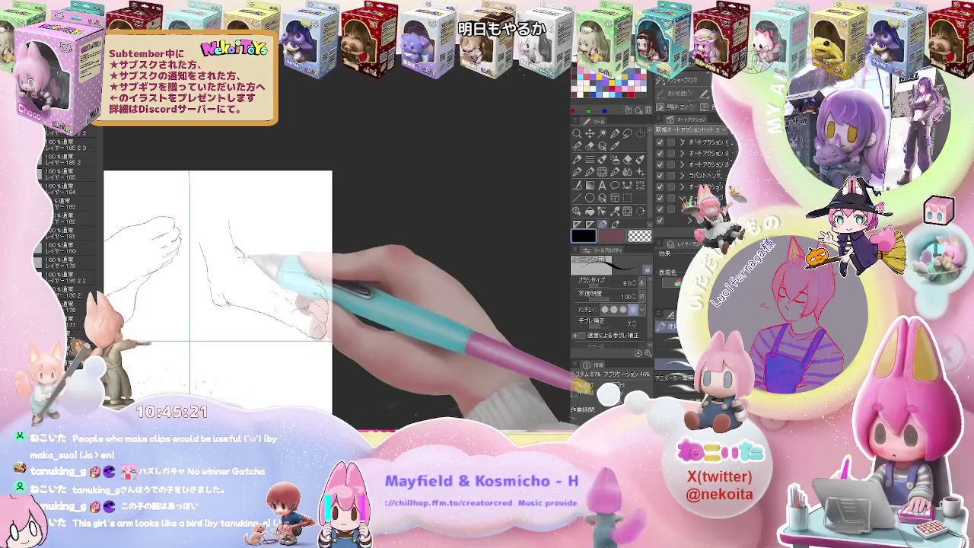
{"action": "key", "text": "e"}
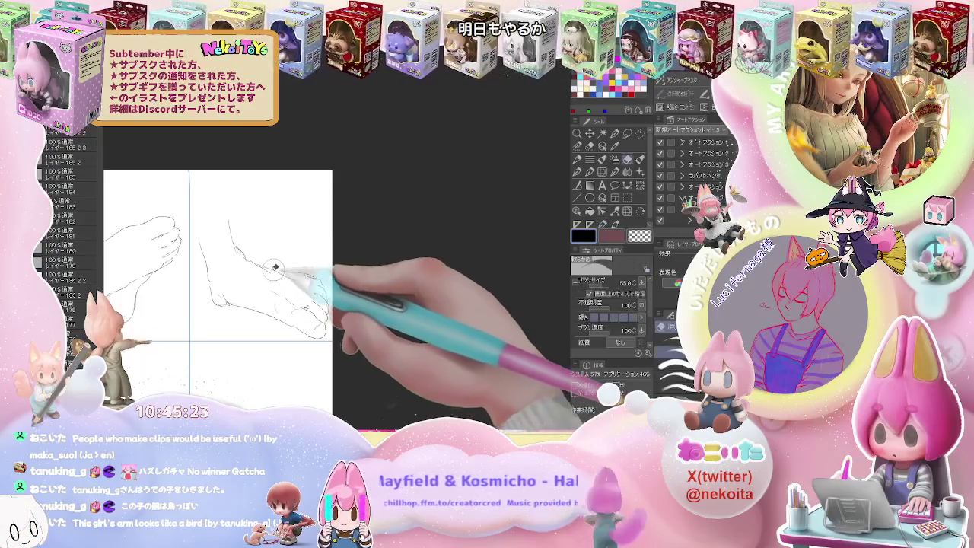
{"action": "key", "text": "p"}
{"action": "key", "text": "e"}
{"action": "key", "text": "p"}
{"action": "left_click_drag", "start_coordinate": [285, 263], "coordinate": [280, 266]}
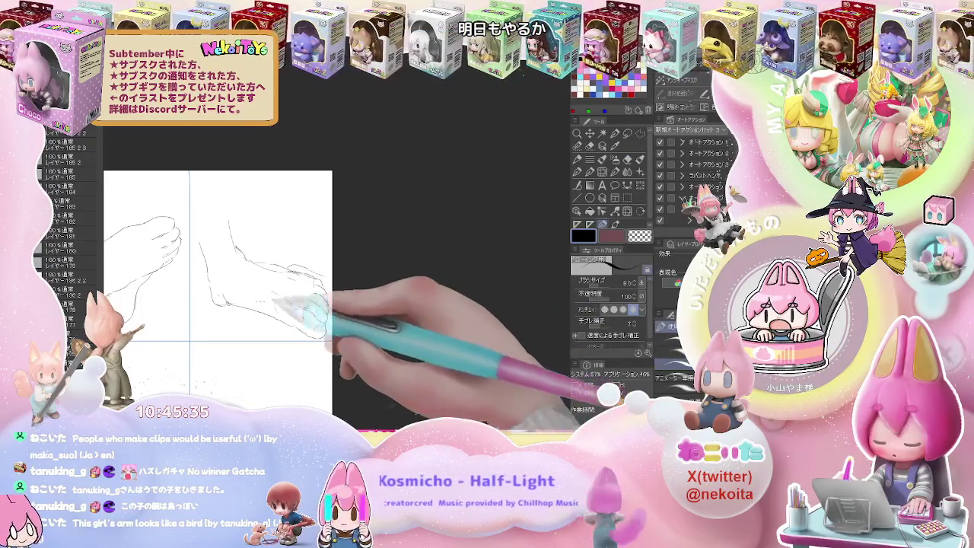
{"action": "scroll", "coordinate": [220, 345], "scroll_direction": "down", "scroll_amount": 3}
{"action": "scroll", "coordinate": [220, 345], "scroll_direction": "up", "scroll_amount": 3}
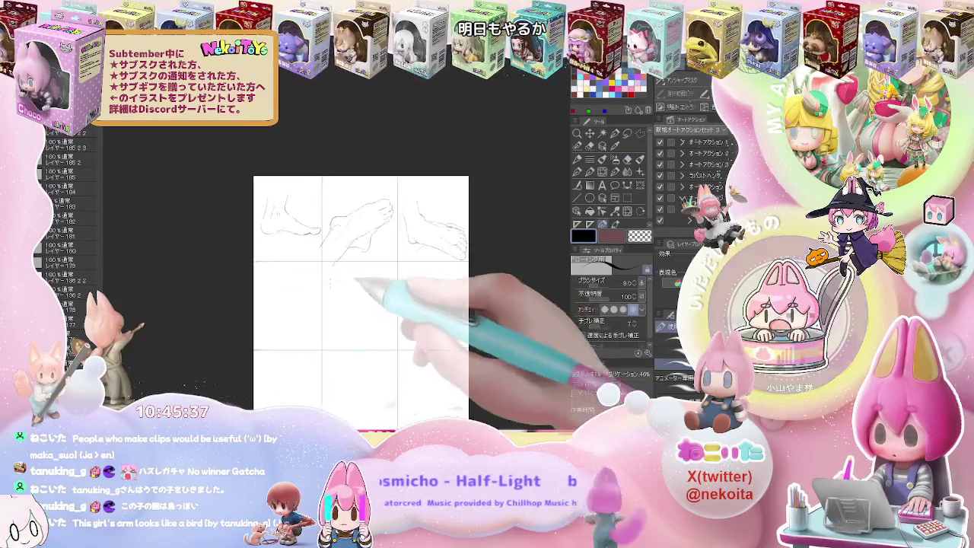
Step: Outline the front-view foot and its bottom edge in the second row's left cell
{"action": "scroll", "coordinate": [267, 279], "scroll_direction": "up", "scroll_amount": 1}
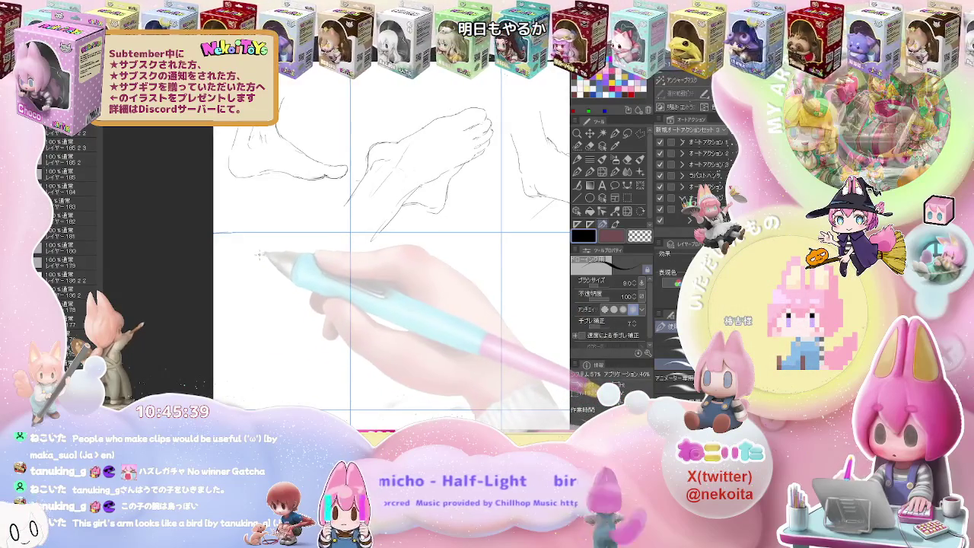
{"action": "mouse_move", "coordinate": [257, 255]}
{"action": "left_mouse_down"}
{"action": "mouse_move", "coordinate": [253, 358]}
{"action": "mouse_move", "coordinate": [267, 368]}
{"action": "left_mouse_up"}
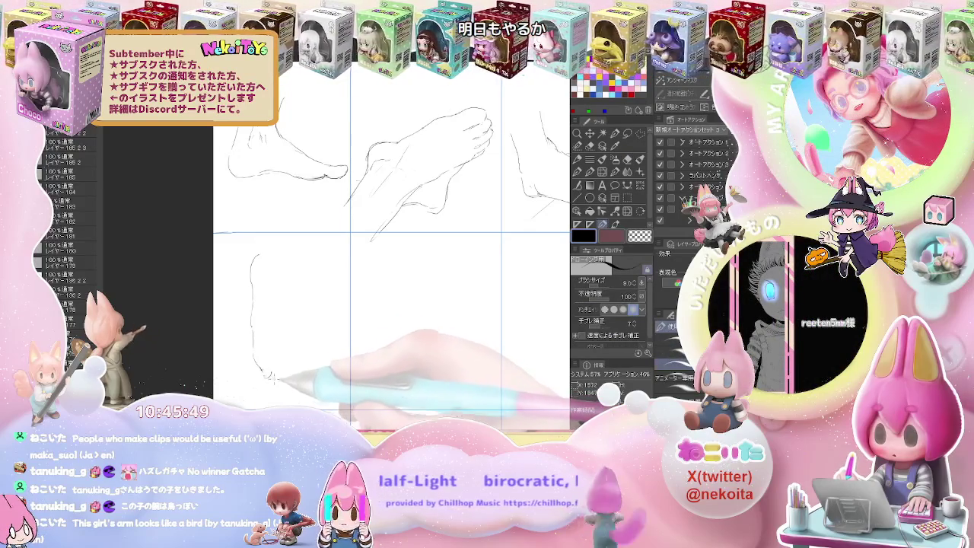
{"action": "left_click_drag", "start_coordinate": [267, 380], "coordinate": [280, 373]}
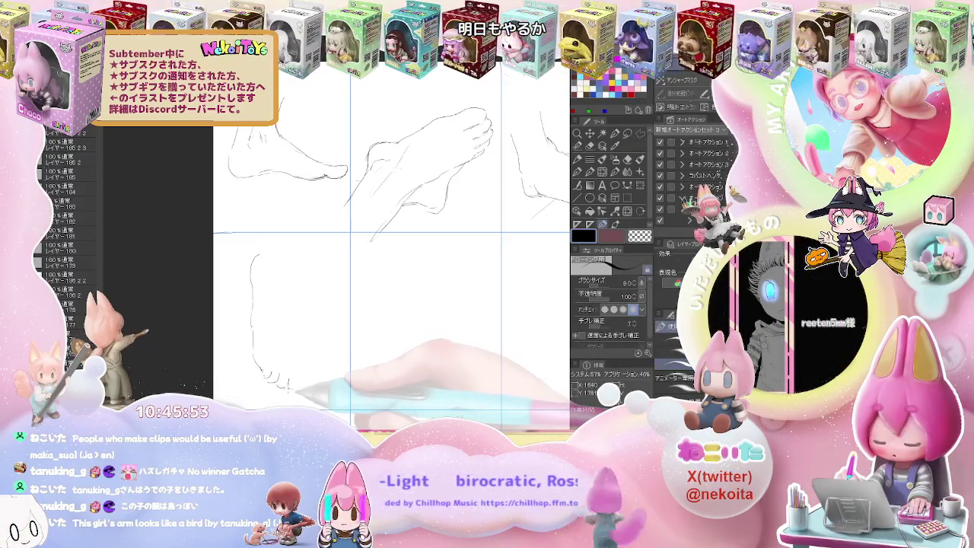
{"action": "left_click_drag", "start_coordinate": [293, 388], "coordinate": [306, 386]}
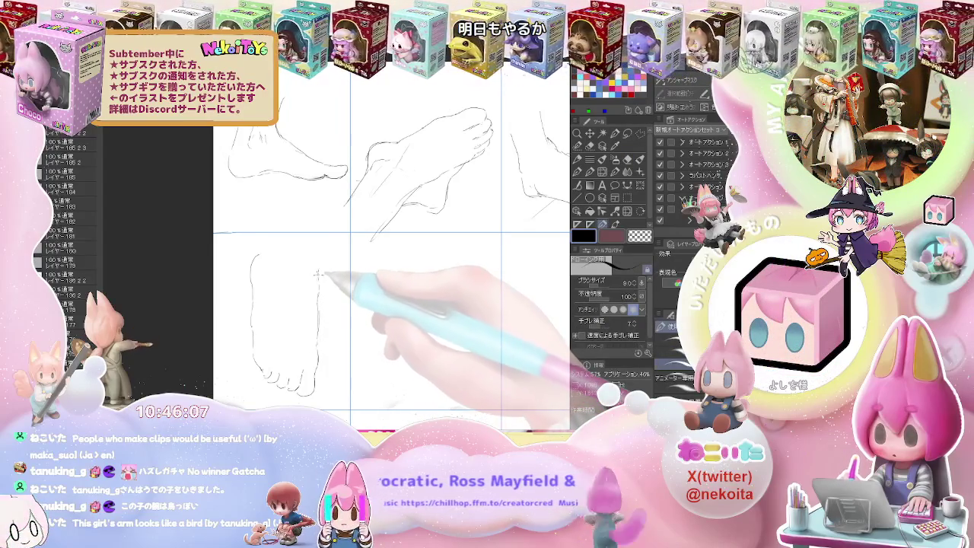
{"action": "key", "text": "e"}
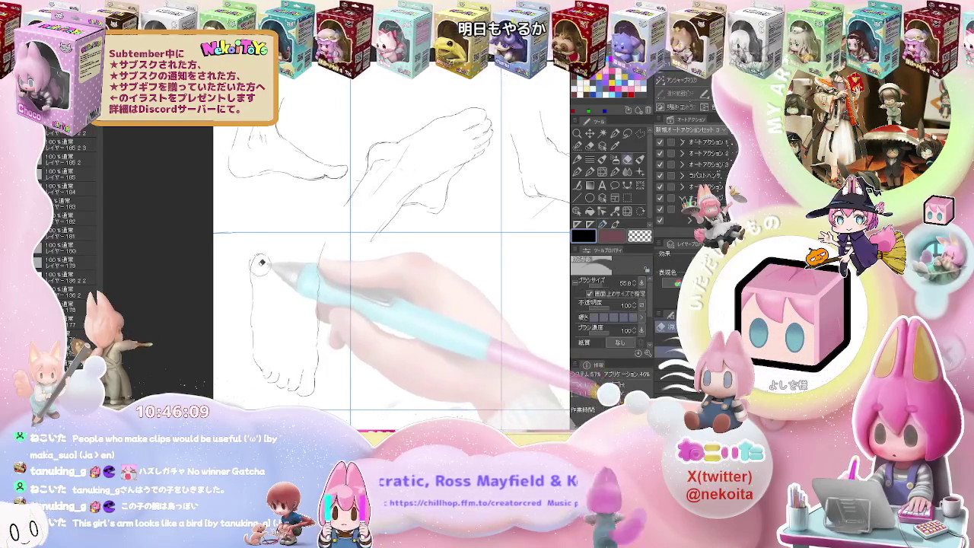
{"action": "key", "text": "p"}
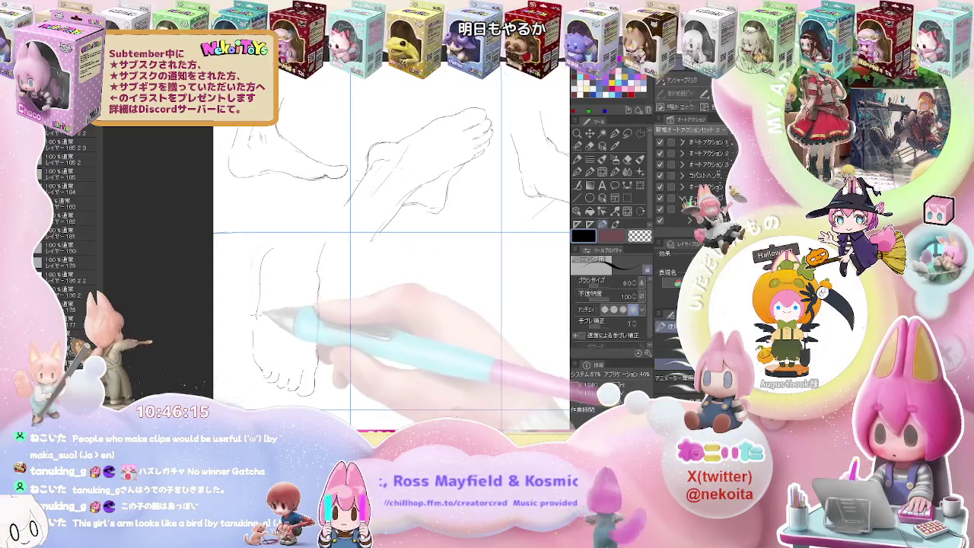
Step: Add a short line atop the front-view foot, erase stray lines, and view the whole page
{"action": "key", "text": "e"}
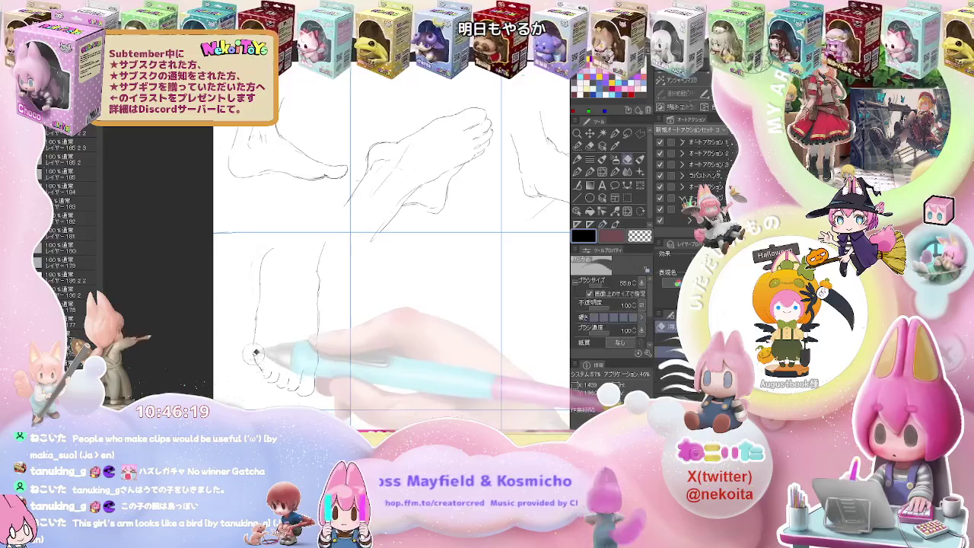
{"action": "key", "text": "p"}
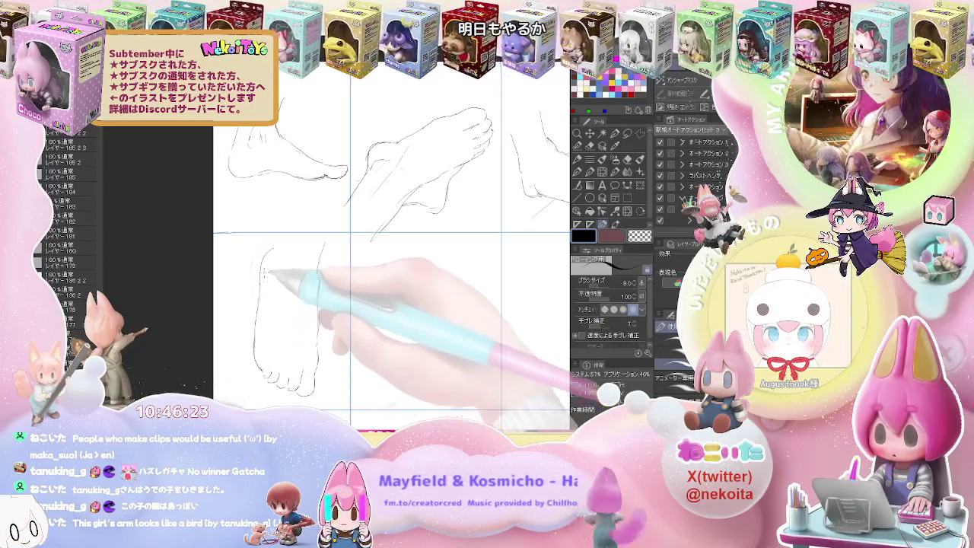
{"action": "mouse_move", "coordinate": [279, 238]}
{"action": "left_mouse_down"}
{"action": "mouse_move", "coordinate": [277, 257]}
{"action": "mouse_move", "coordinate": [325, 257]}
{"action": "left_mouse_up"}
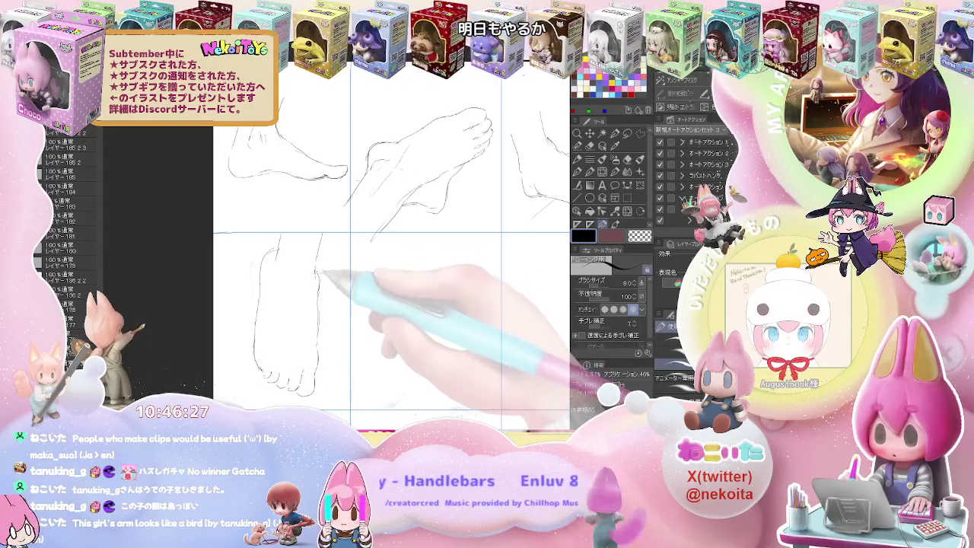
{"action": "key", "text": "e"}
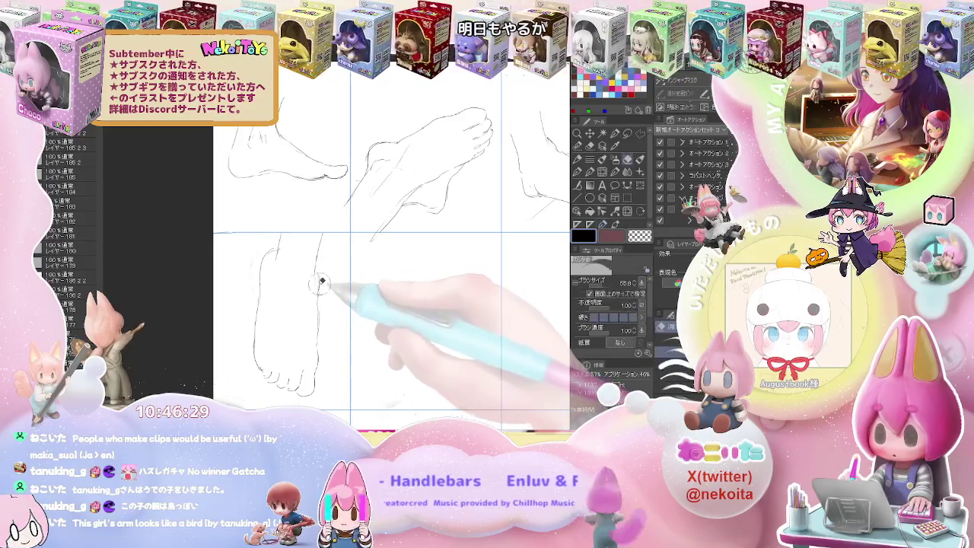
{"action": "key", "text": "p"}
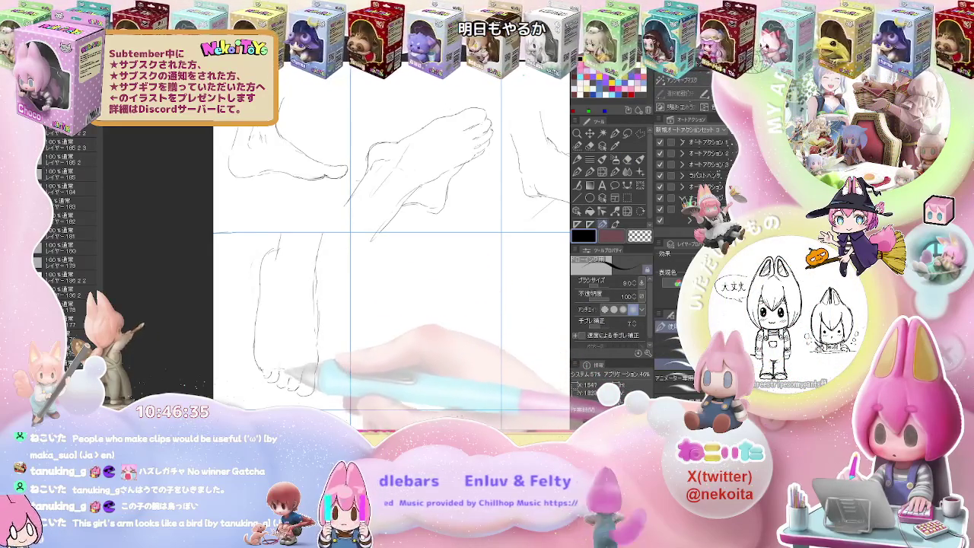
{"action": "key", "text": "ctrl+minus"}
{"action": "left_click_drag", "start_coordinate": [424, 315], "coordinate": [311, 289]}
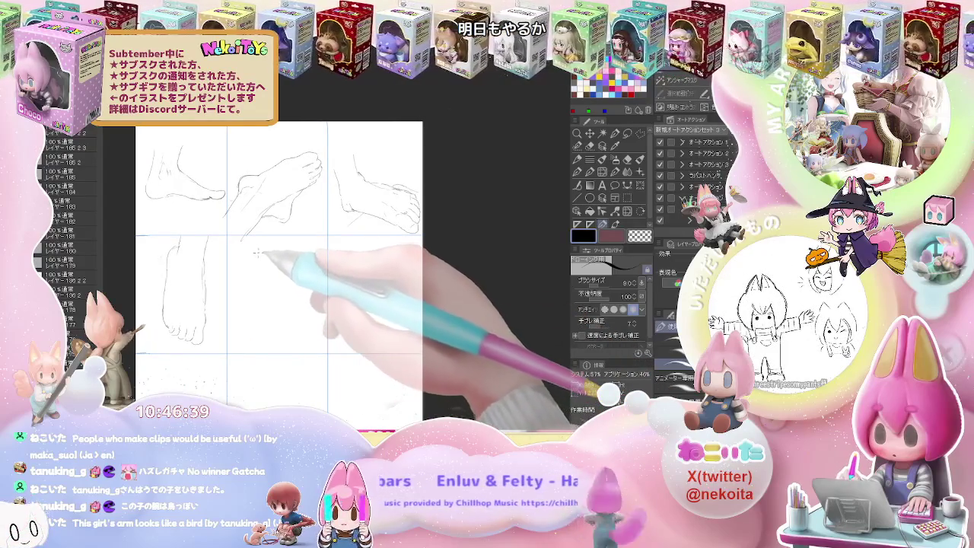
Step: Start the foot sketch in the second row's middle cell, erasing stray lines
{"action": "mouse_move", "coordinate": [257, 250]}
{"action": "left_mouse_down"}
{"action": "mouse_move", "coordinate": [263, 278]}
{"action": "mouse_move", "coordinate": [234, 312]}
{"action": "left_mouse_up"}
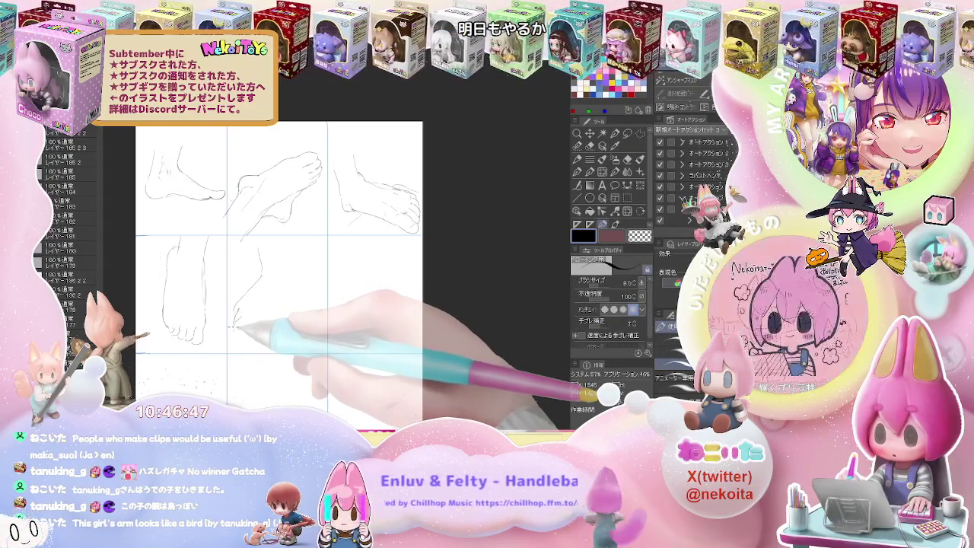
{"action": "key", "text": "e"}
{"action": "key", "text": "p"}
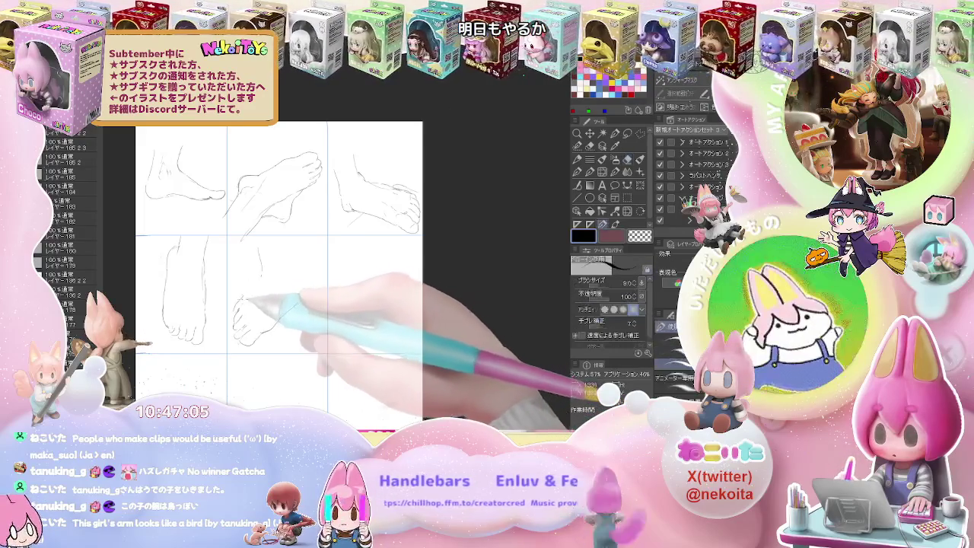
{"action": "key", "text": "e"}
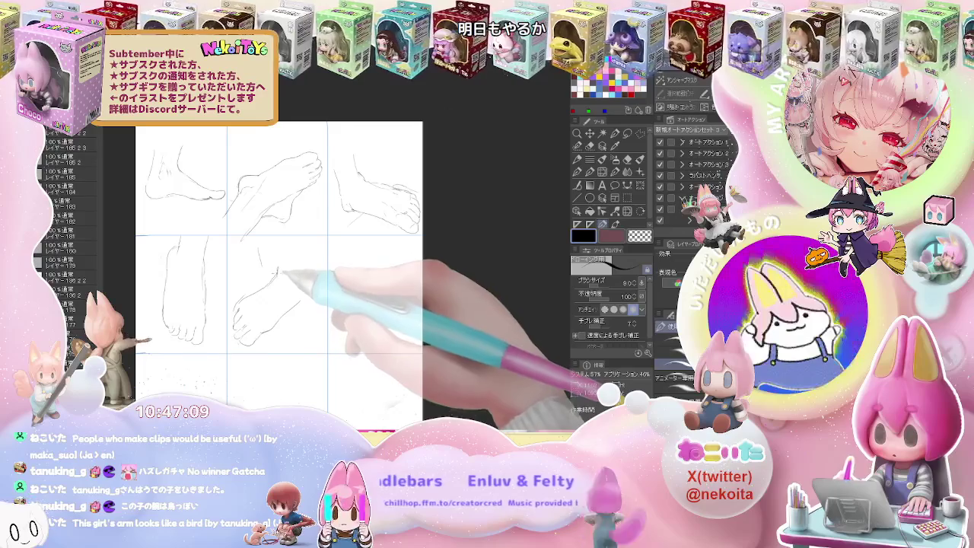
{"action": "key", "text": "p"}
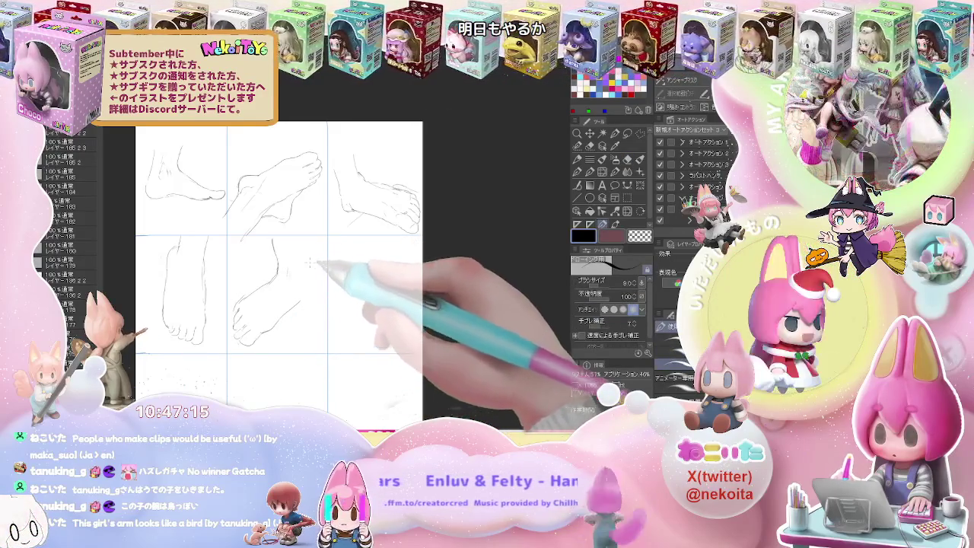
Step: Add the middle foot's ankle line, toe detail and lower edge, then clean up
{"action": "left_click_drag", "start_coordinate": [301, 242], "coordinate": [300, 272]}
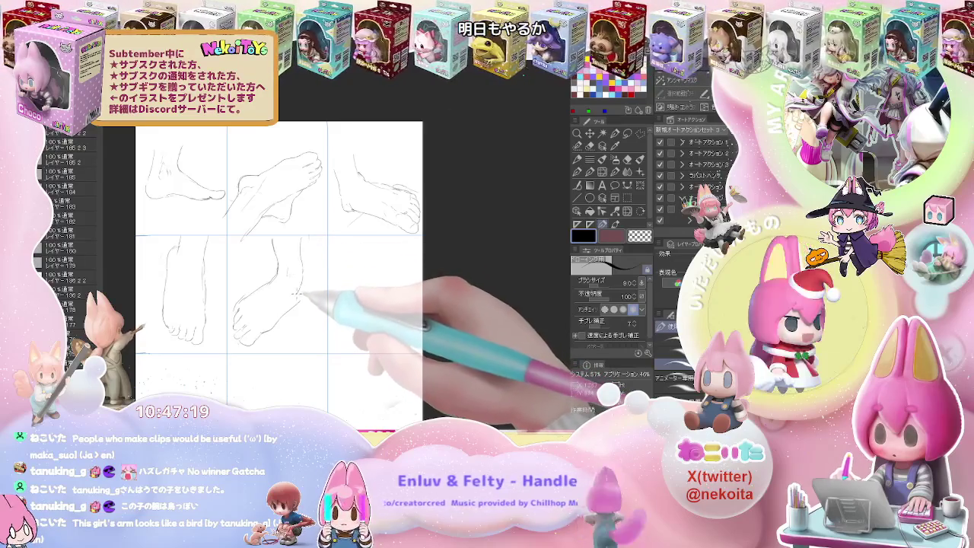
{"action": "left_click_drag", "start_coordinate": [294, 291], "coordinate": [288, 313]}
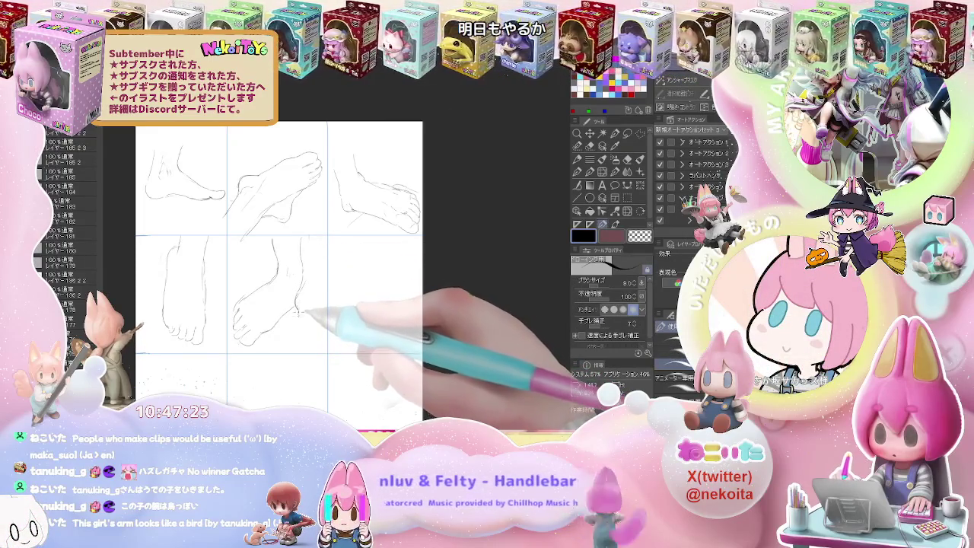
{"action": "left_click_drag", "start_coordinate": [303, 313], "coordinate": [298, 338]}
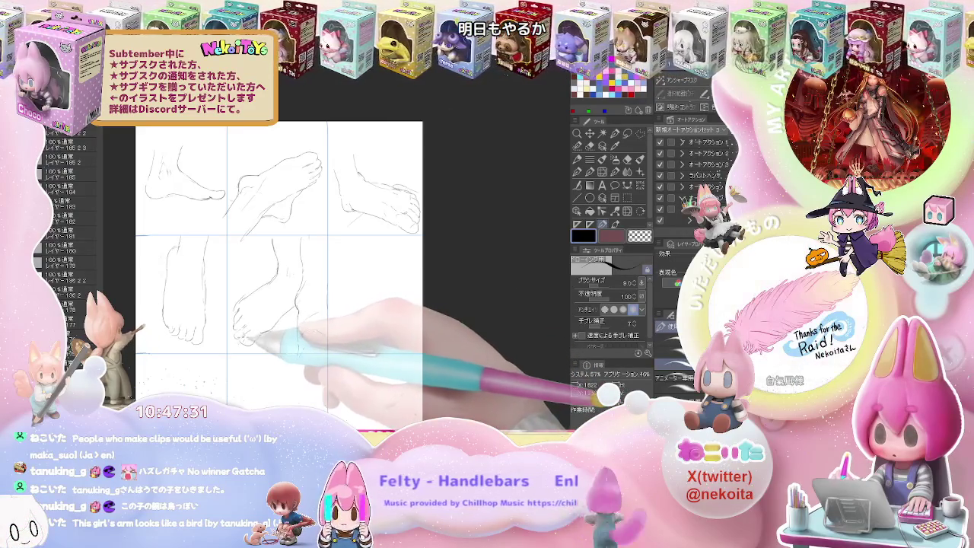
{"action": "key", "text": "e"}
{"action": "key", "text": "p"}
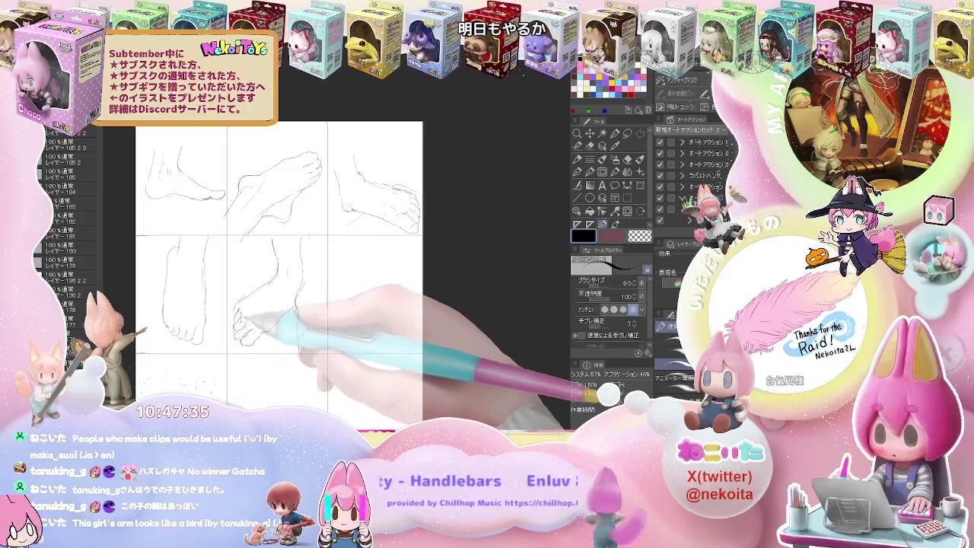
{"action": "key", "text": "ctrl+minus"}
{"action": "key", "text": "ctrl+minus"}
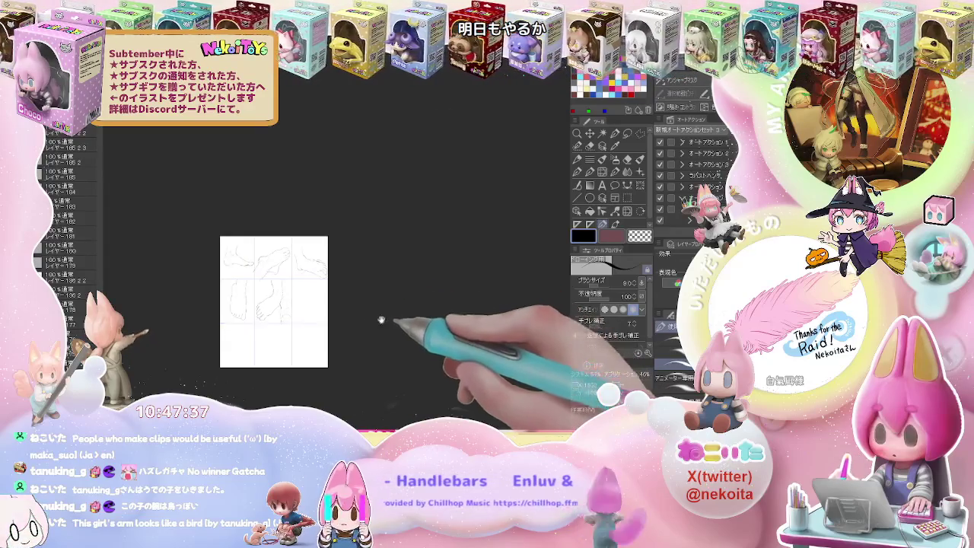
{"action": "key", "text": "ctrl+plus"}
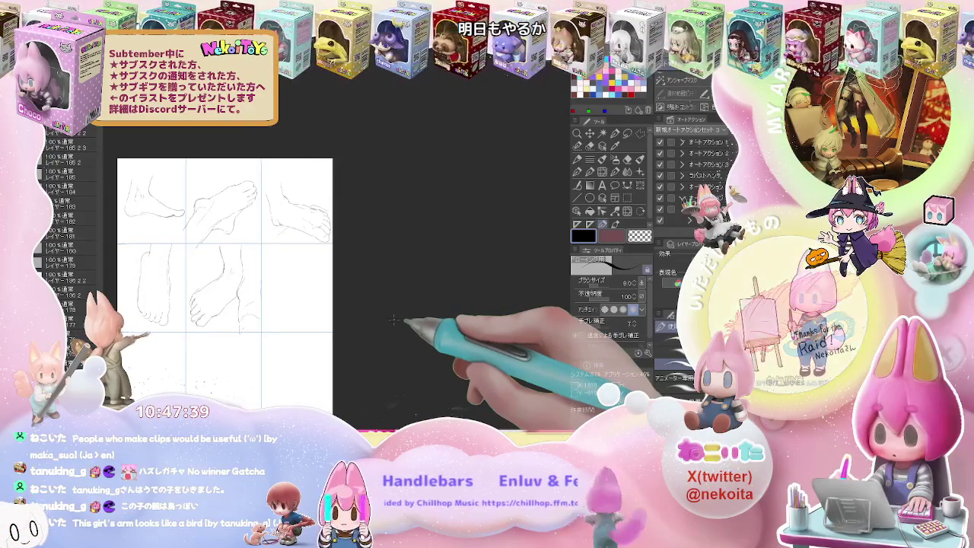
Step: Sketch a foot with toes and heel outlined in the second row's right cell
{"action": "key", "text": "ctrl+plus"}
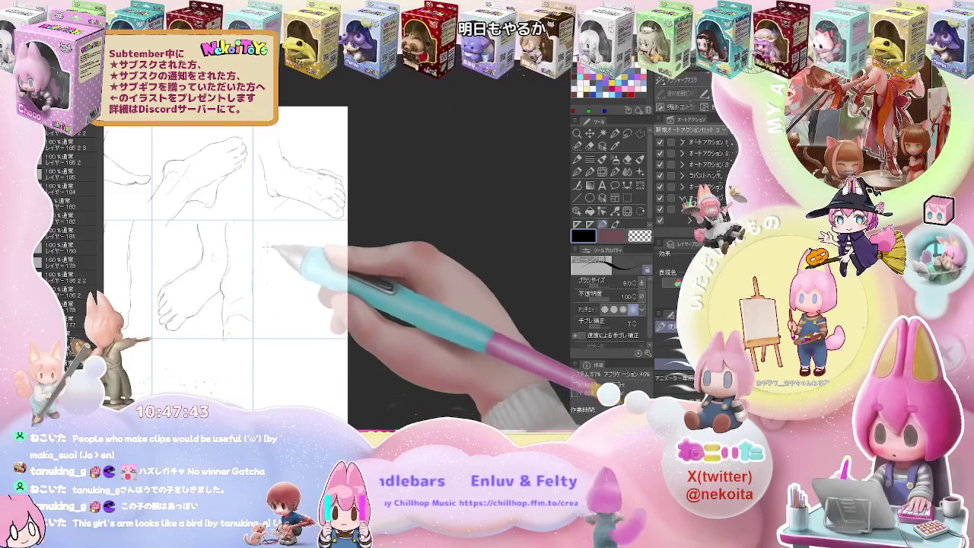
{"action": "left_click_drag", "start_coordinate": [263, 229], "coordinate": [272, 271]}
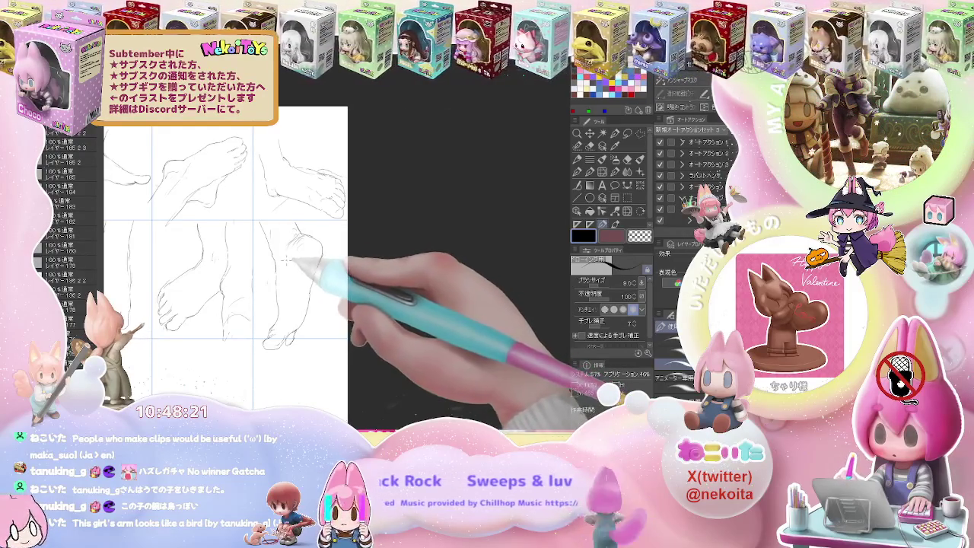
{"action": "mouse_move", "coordinate": [298, 238]}
{"action": "left_mouse_down"}
{"action": "mouse_move", "coordinate": [321, 262]}
{"action": "mouse_move", "coordinate": [306, 327]}
{"action": "left_mouse_up"}
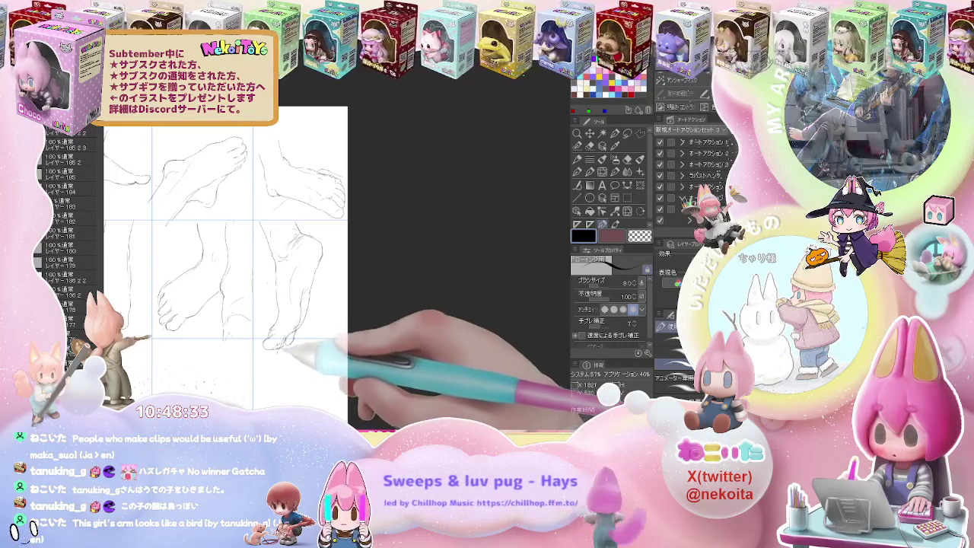
{"action": "scroll", "coordinate": [333, 314], "scroll_direction": "down", "scroll_amount": 1}
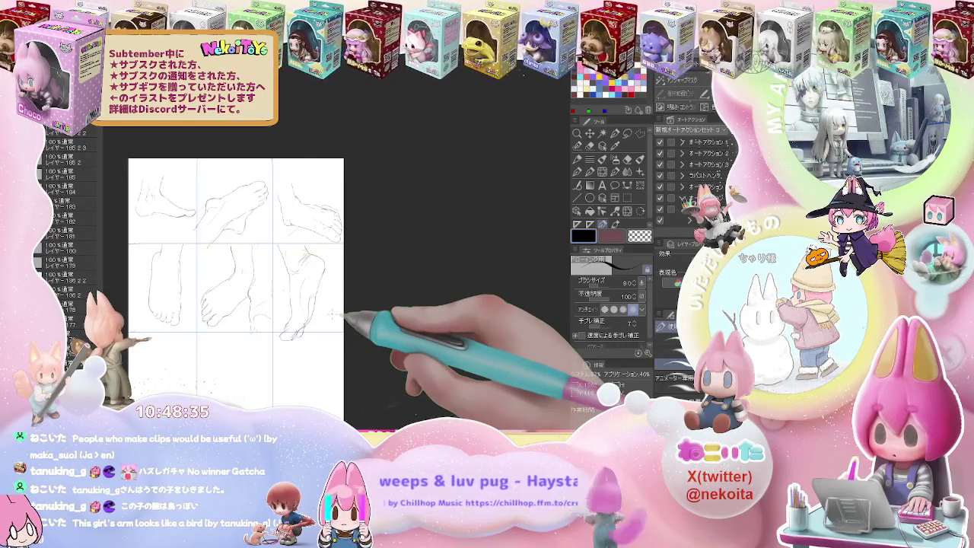
{"action": "scroll", "coordinate": [332, 313], "scroll_direction": "down", "scroll_amount": 2}
{"action": "scroll", "coordinate": [332, 314], "scroll_direction": "up", "scroll_amount": 2}
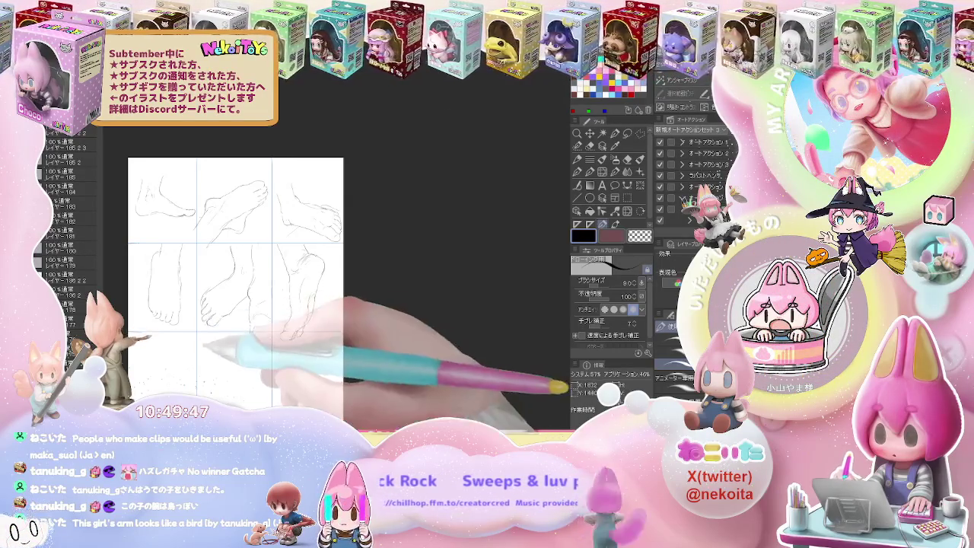
Step: Outline a side-view high-heel shoe in the bottom-left cell, erasing stray lines
{"action": "left_click_drag", "start_coordinate": [215, 357], "coordinate": [238, 323]}
{"action": "scroll", "coordinate": [237, 324], "scroll_direction": "up", "scroll_amount": 4}
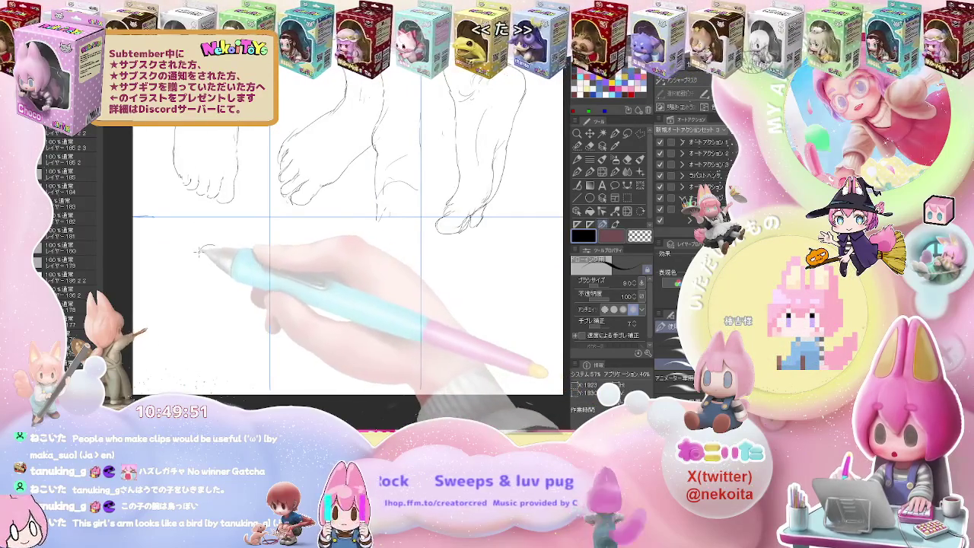
{"action": "mouse_move", "coordinate": [215, 245]}
{"action": "left_mouse_down"}
{"action": "mouse_move", "coordinate": [164, 320]}
{"action": "mouse_move", "coordinate": [165, 337]}
{"action": "mouse_move", "coordinate": [195, 340]}
{"action": "mouse_move", "coordinate": [226, 260]}
{"action": "mouse_move", "coordinate": [181, 309]}
{"action": "left_mouse_up"}
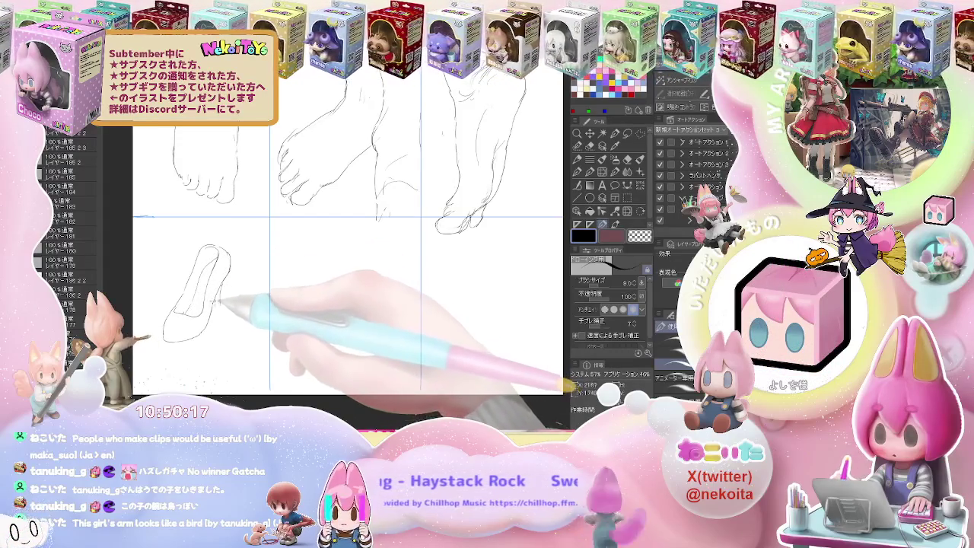
{"action": "key", "text": "e"}
{"action": "key", "text": "p"}
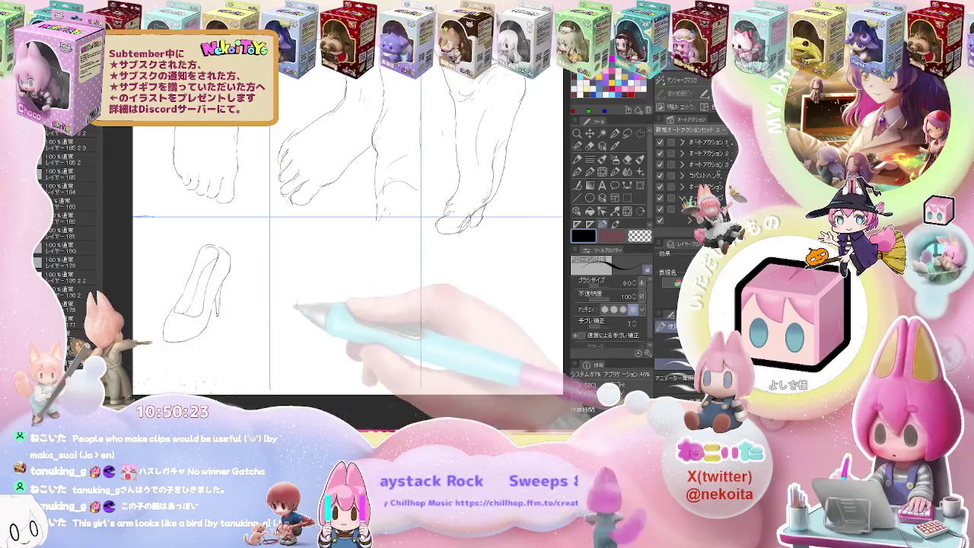
{"action": "left_click_drag", "start_coordinate": [297, 305], "coordinate": [242, 252]}
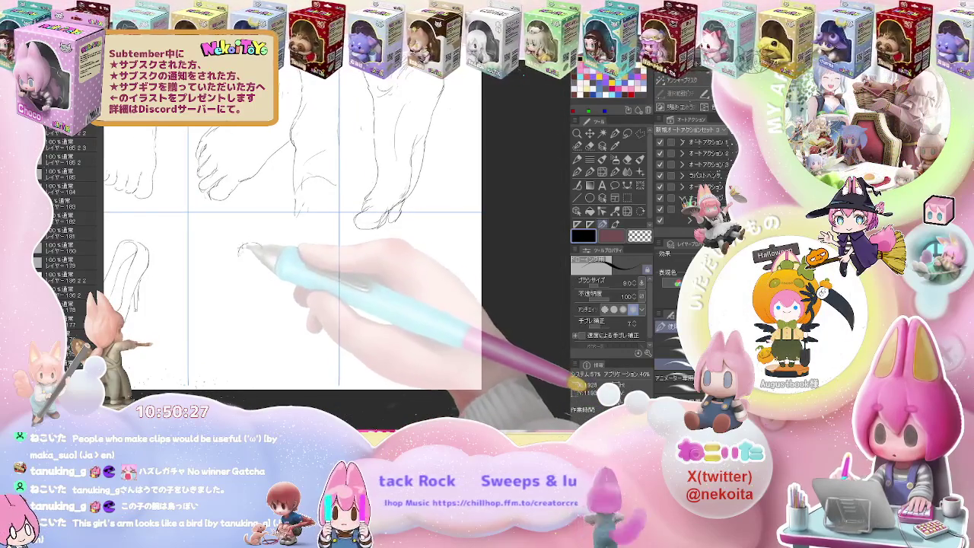
Step: Draw a front-view oval shoe shape with a crossing line and refined toe in the bottom-middle cell
{"action": "left_click_drag", "start_coordinate": [241, 255], "coordinate": [237, 283]}
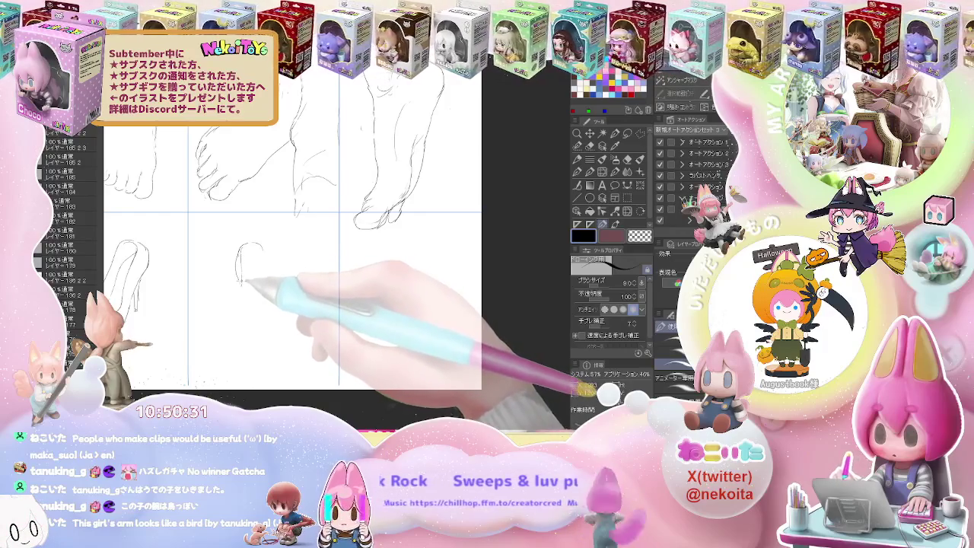
{"action": "left_click_drag", "start_coordinate": [239, 284], "coordinate": [242, 347]}
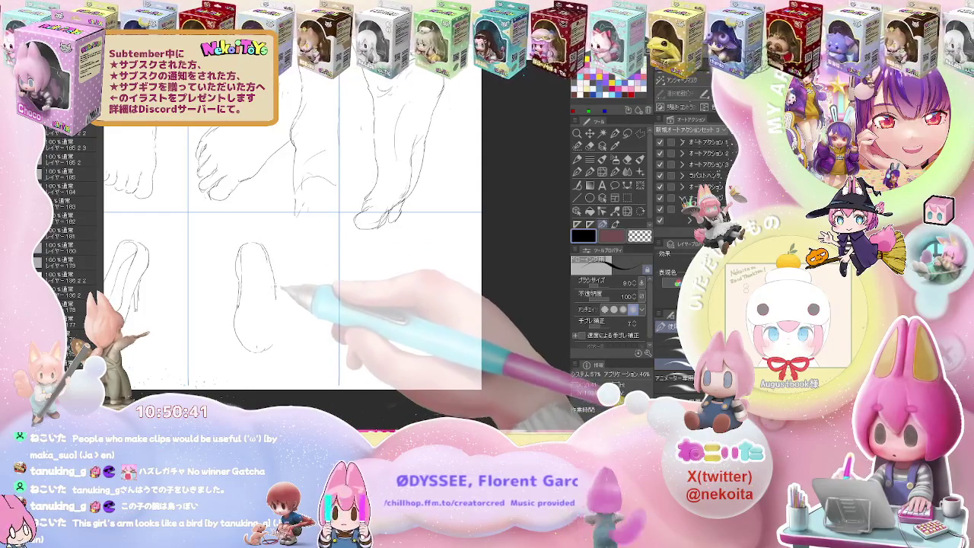
{"action": "left_click_drag", "start_coordinate": [274, 258], "coordinate": [278, 325]}
{"action": "key", "text": "e"}
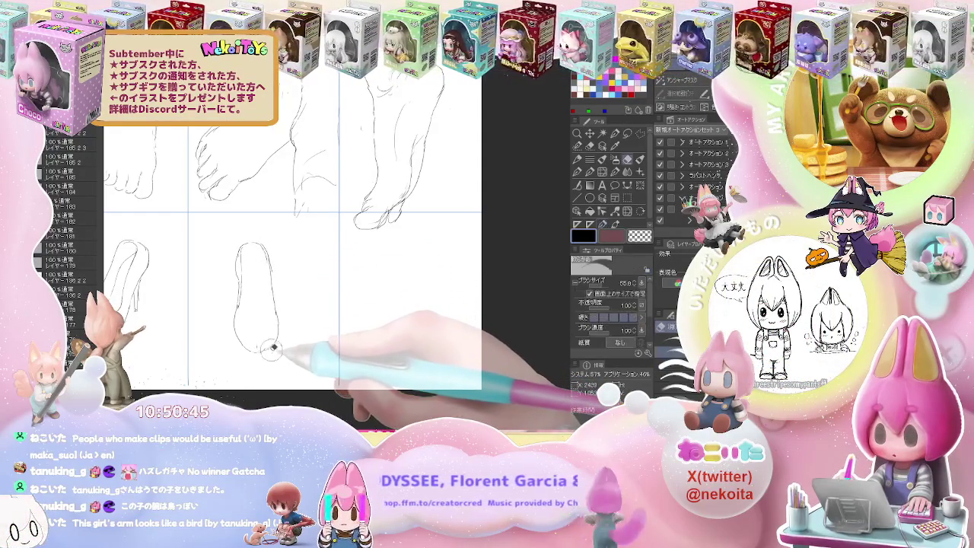
{"action": "key", "text": "p"}
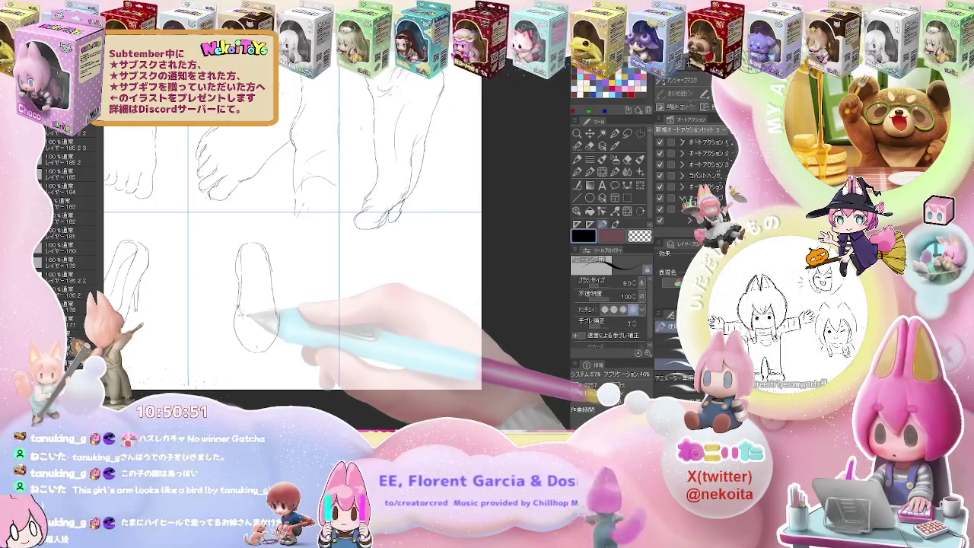
{"action": "left_click_drag", "start_coordinate": [237, 317], "coordinate": [278, 320]}
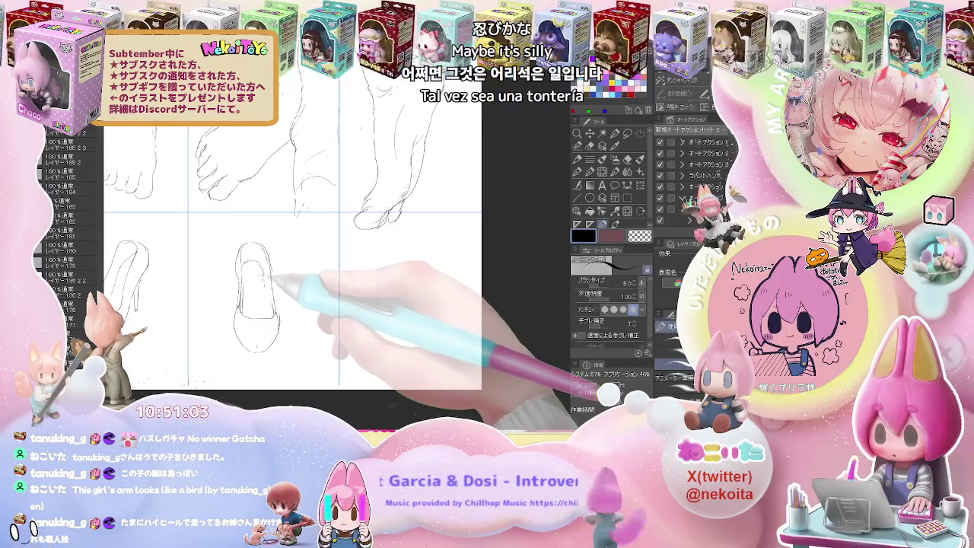
{"action": "key", "text": "e"}
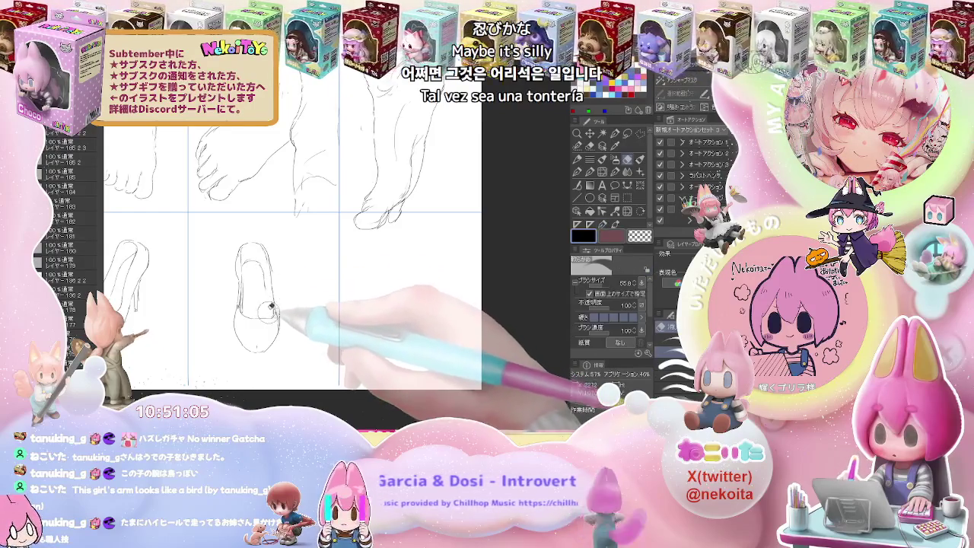
{"action": "key", "text": "p"}
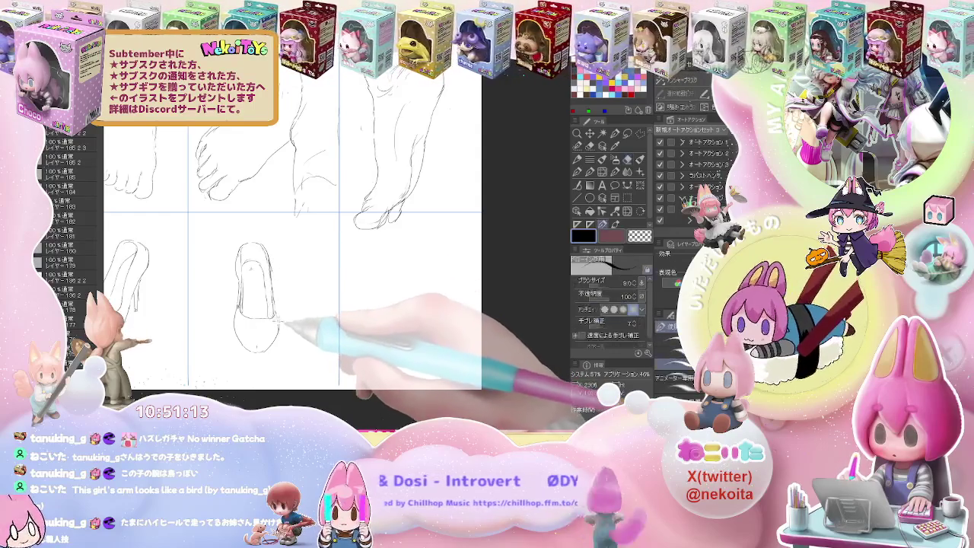
{"action": "left_click_drag", "start_coordinate": [256, 334], "coordinate": [266, 351]}
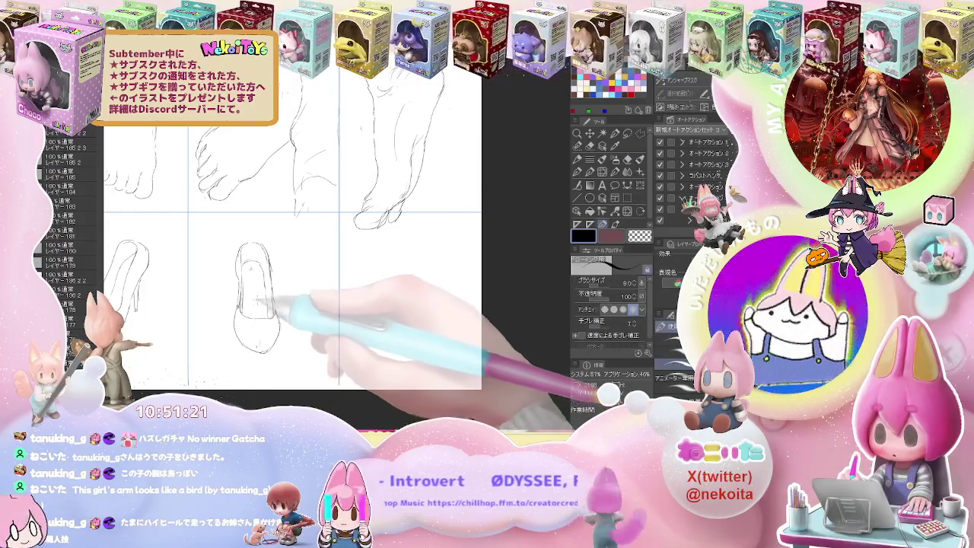
{"action": "key", "text": "ctrl+minus"}
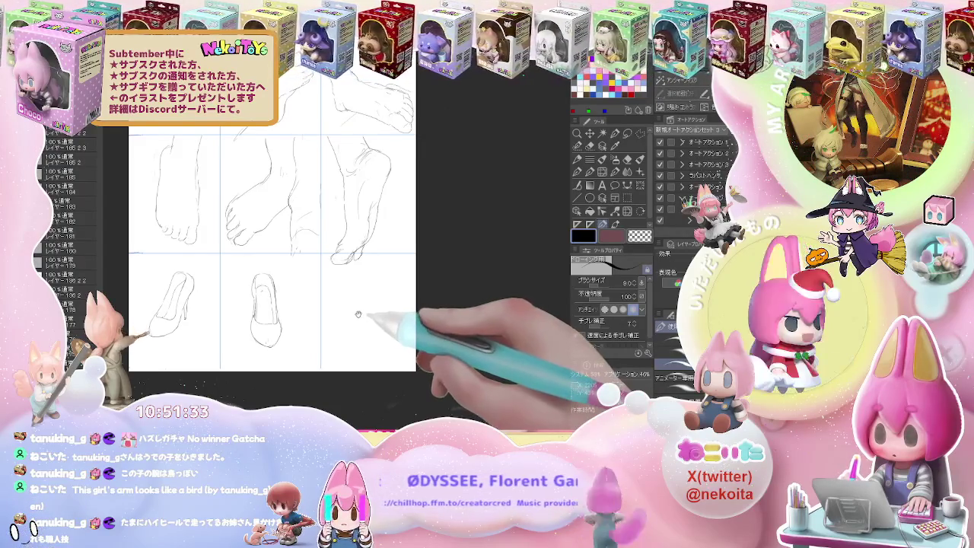
Step: Outline the side-view pump's upper and toe in the bottom-right cell
{"action": "mouse_move", "coordinate": [357, 314]}
{"action": "left_mouse_down"}
{"action": "mouse_move", "coordinate": [272, 298]}
{"action": "mouse_move", "coordinate": [332, 244]}
{"action": "left_mouse_up"}
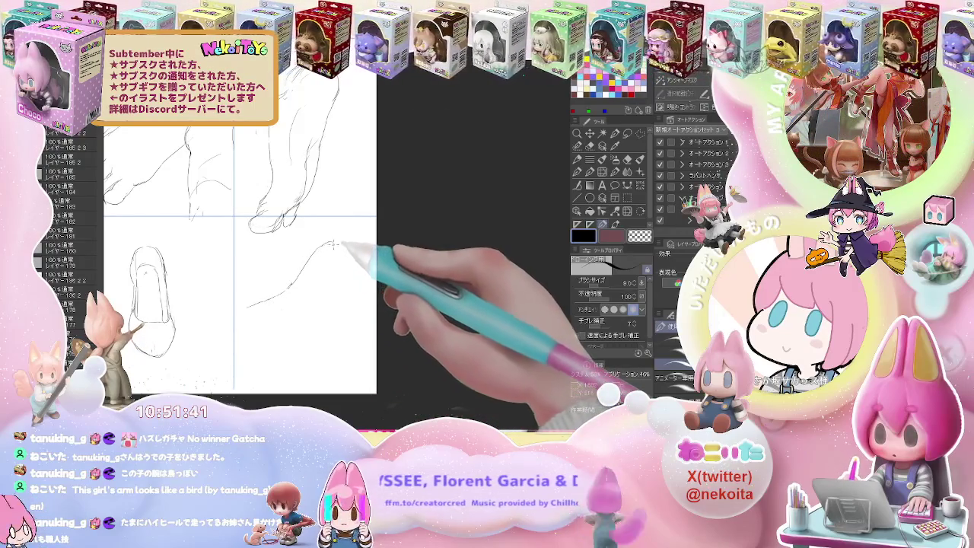
{"action": "left_click_drag", "start_coordinate": [261, 303], "coordinate": [266, 321]}
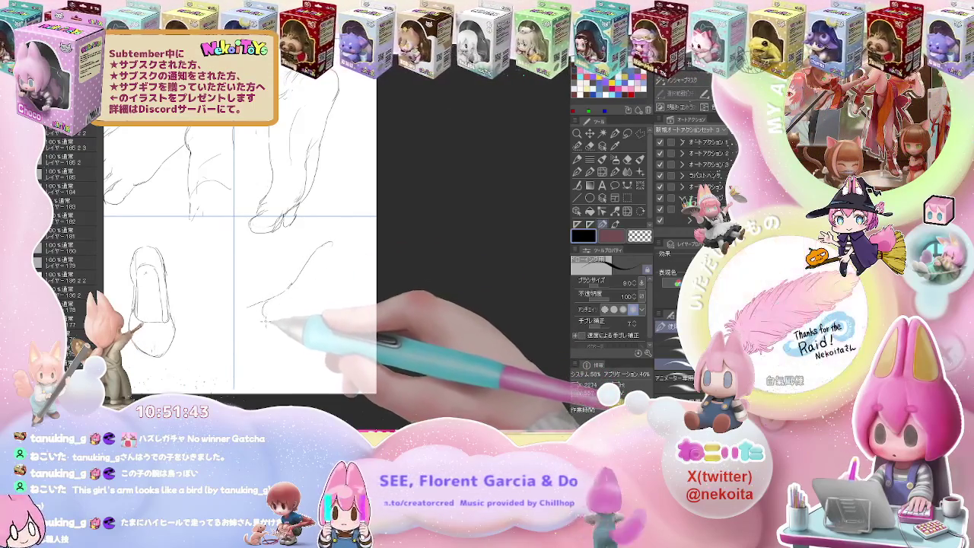
{"action": "key", "text": "e"}
{"action": "key", "text": "p"}
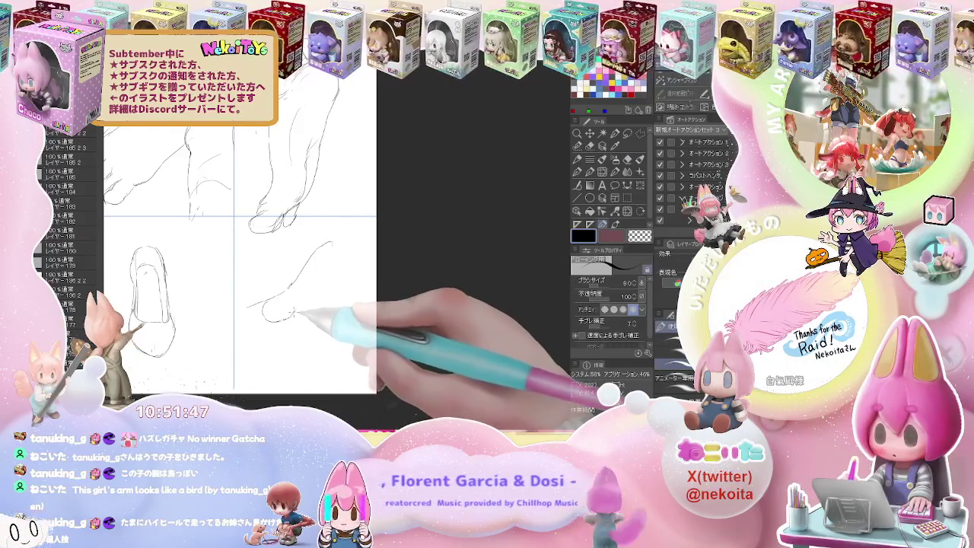
{"action": "left_click_drag", "start_coordinate": [304, 272], "coordinate": [342, 248]}
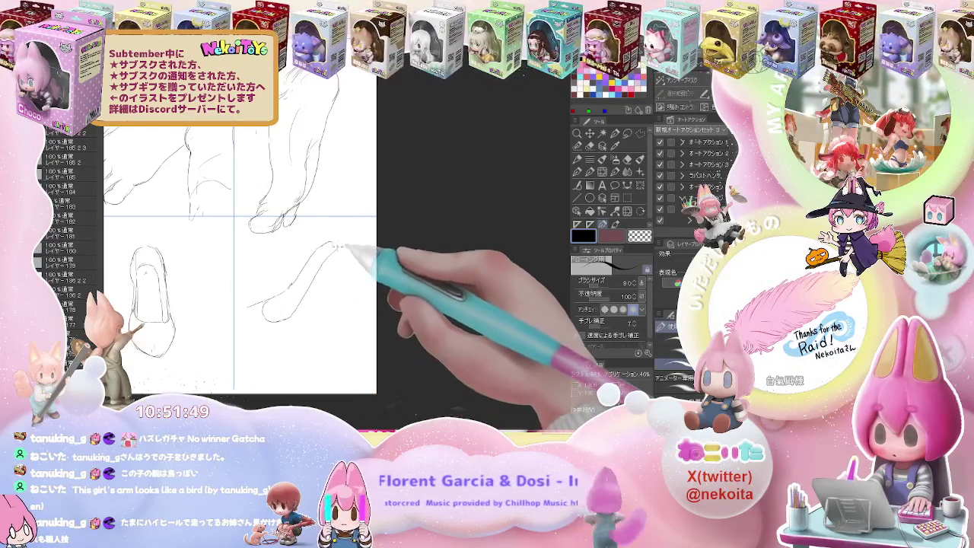
{"action": "mouse_move", "coordinate": [304, 275]}
{"action": "left_mouse_down"}
{"action": "mouse_move", "coordinate": [289, 288]}
{"action": "mouse_move", "coordinate": [332, 246]}
{"action": "left_mouse_up"}
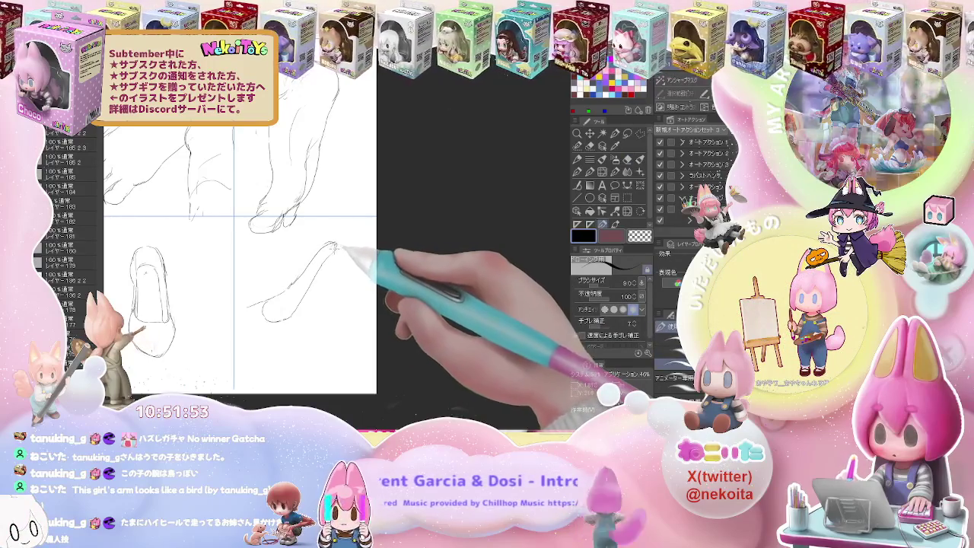
{"action": "mouse_move", "coordinate": [321, 252]}
{"action": "left_mouse_down"}
{"action": "mouse_move", "coordinate": [337, 255]}
{"action": "mouse_move", "coordinate": [268, 312]}
{"action": "left_mouse_up"}
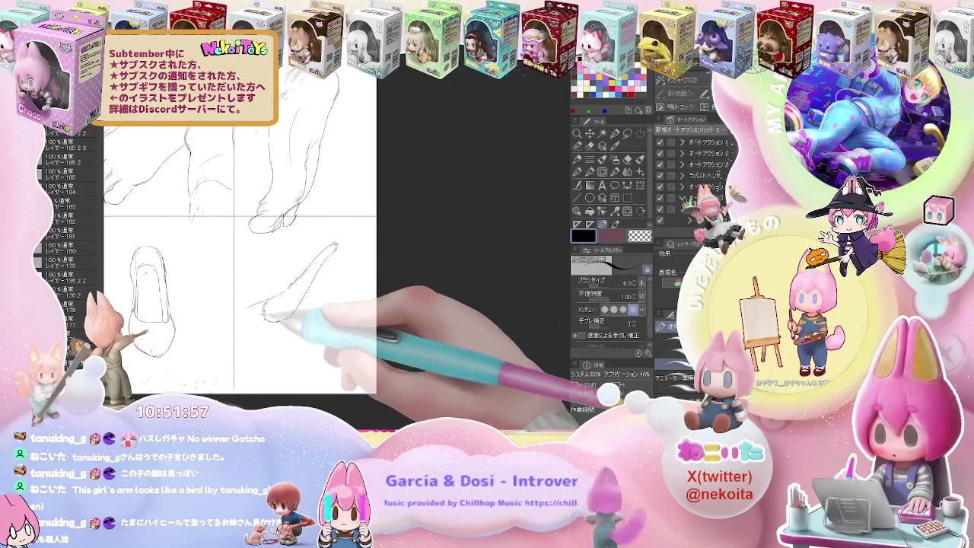
{"action": "mouse_move", "coordinate": [253, 312]}
{"action": "left_mouse_down"}
{"action": "mouse_move", "coordinate": [236, 311]}
{"action": "mouse_move", "coordinate": [267, 336]}
{"action": "mouse_move", "coordinate": [285, 336]}
{"action": "mouse_move", "coordinate": [275, 342]}
{"action": "left_mouse_up"}
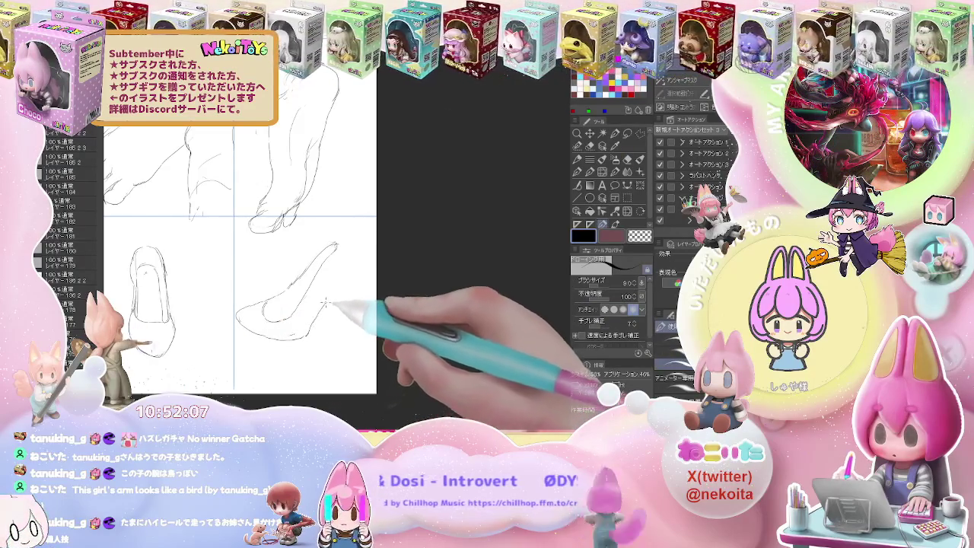
Step: Draw the back curve of the heel and the stiletto heel beneath the pump, tidying with the eraser
{"action": "left_click_drag", "start_coordinate": [325, 304], "coordinate": [288, 313]}
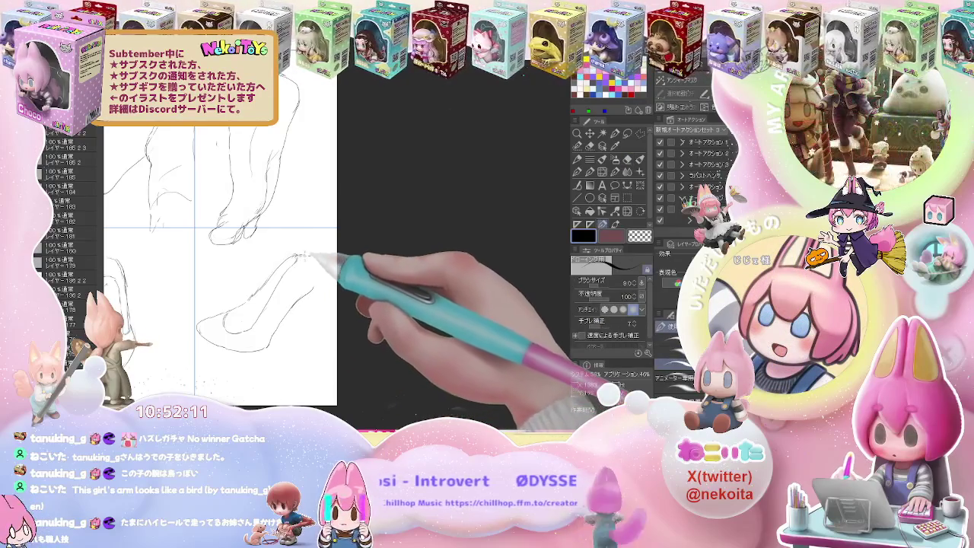
{"action": "left_click_drag", "start_coordinate": [303, 258], "coordinate": [316, 287]}
{"action": "key", "text": "e"}
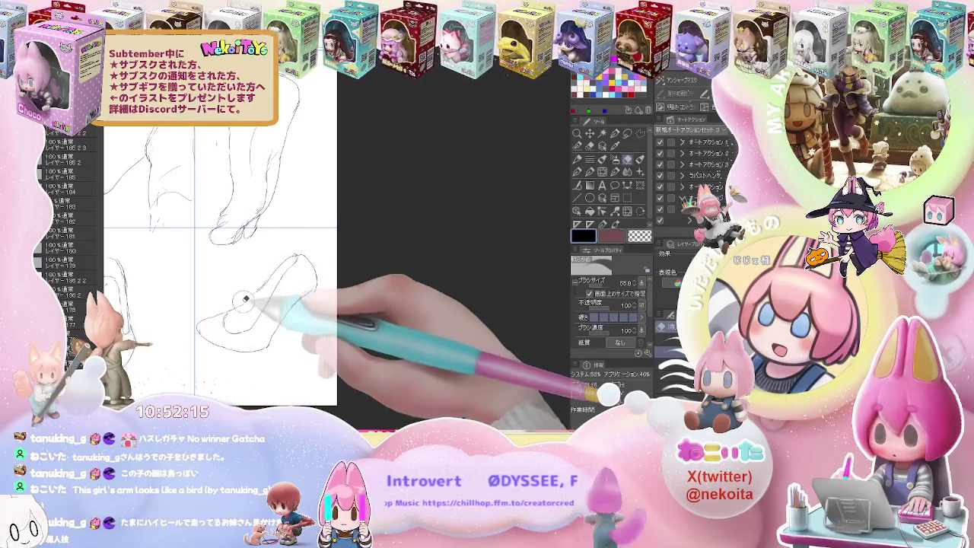
{"action": "key", "text": "p"}
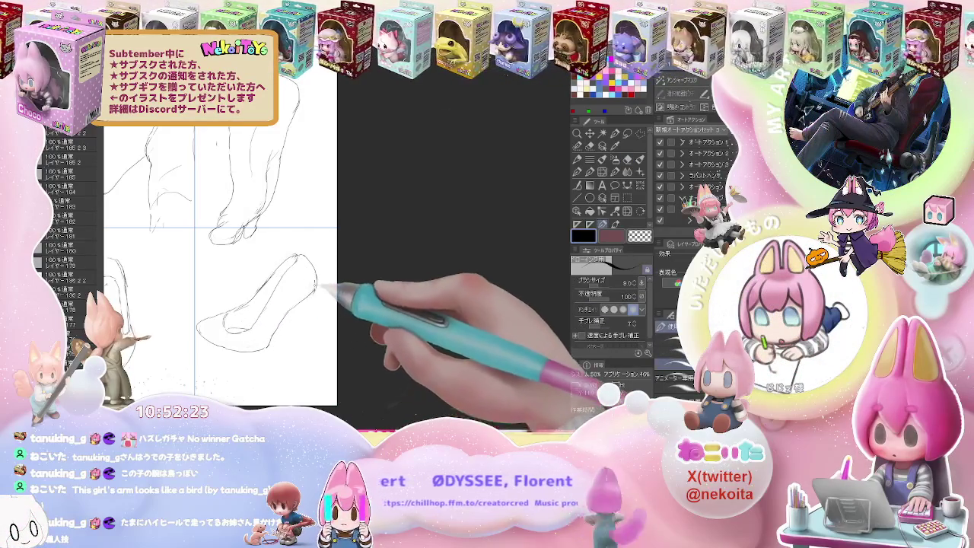
{"action": "left_click_drag", "start_coordinate": [303, 304], "coordinate": [296, 346]}
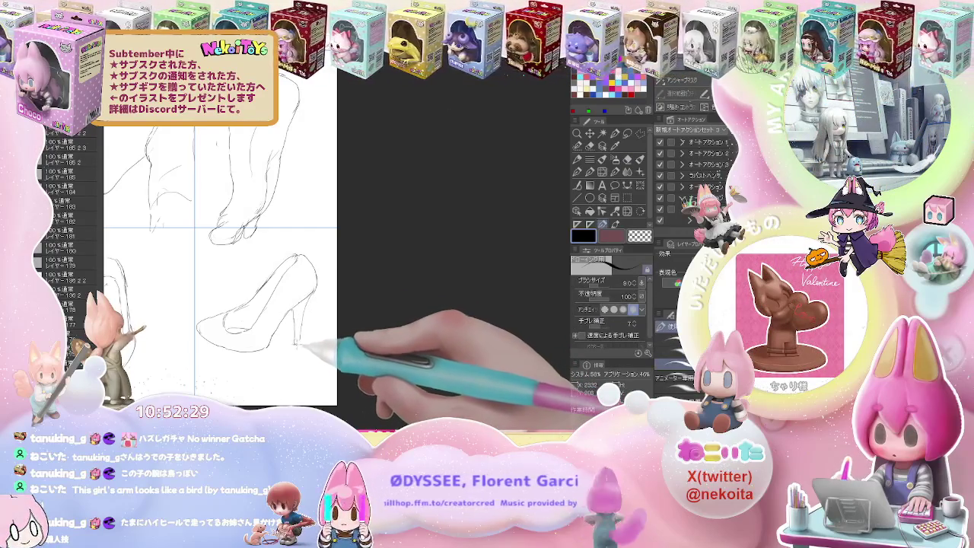
{"action": "key", "text": "e"}
{"action": "key", "text": "p"}
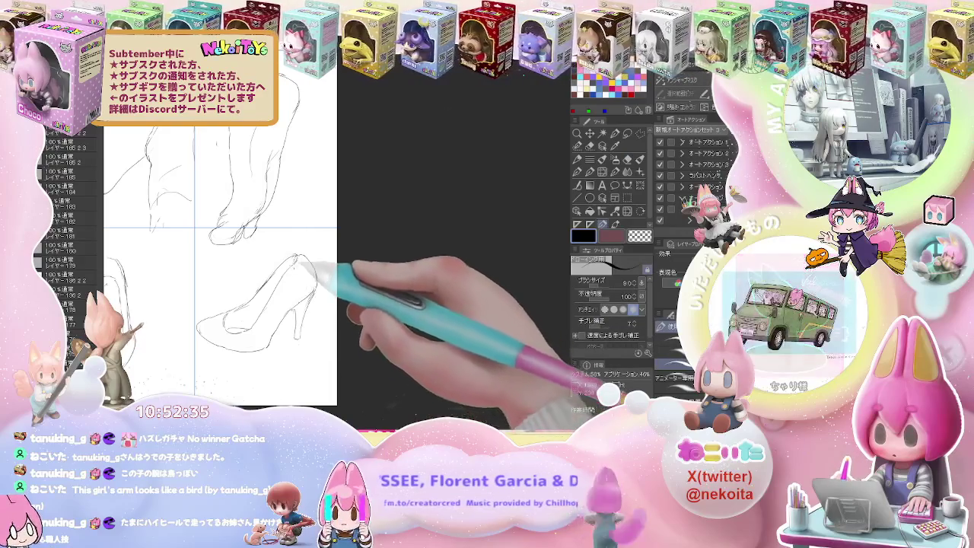
{"action": "key", "text": "ctrl+plus"}
{"action": "key", "text": "e"}
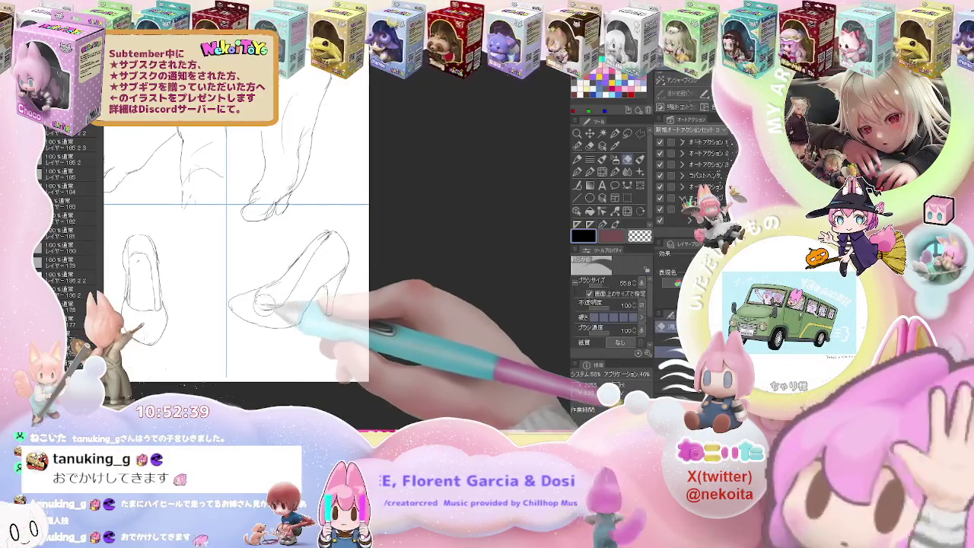
{"action": "key", "text": "p"}
{"action": "key", "text": "ctrl+minus"}
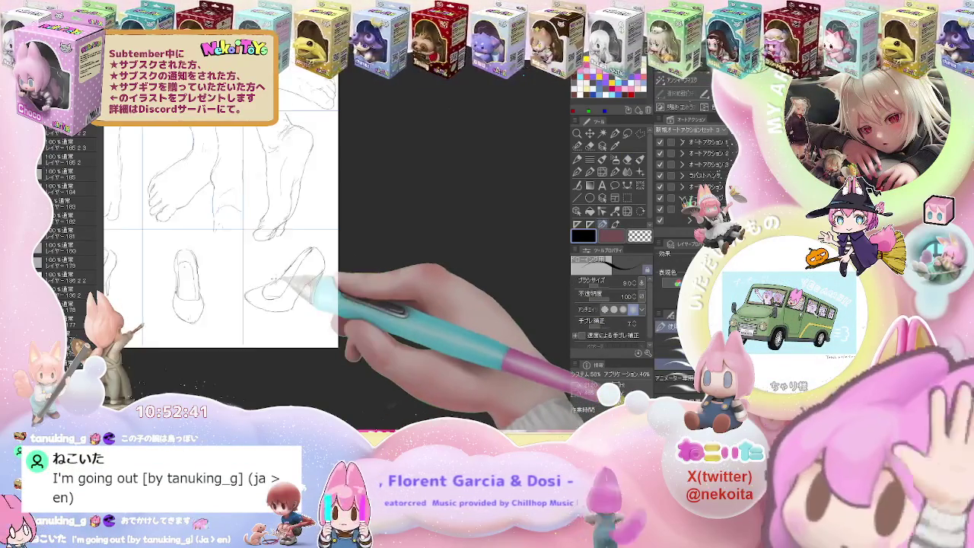
Step: Zoom out to show the full 3×3 sheet and make white the main drawing colour
{"action": "key", "text": "ctrl+minus"}
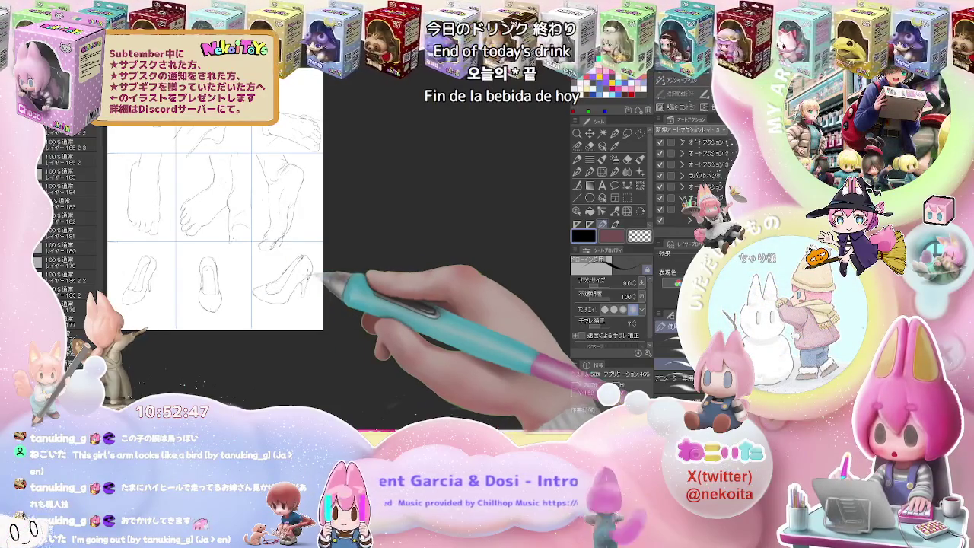
{"action": "left_click", "coordinate": [103, 140], "text": "alt"}
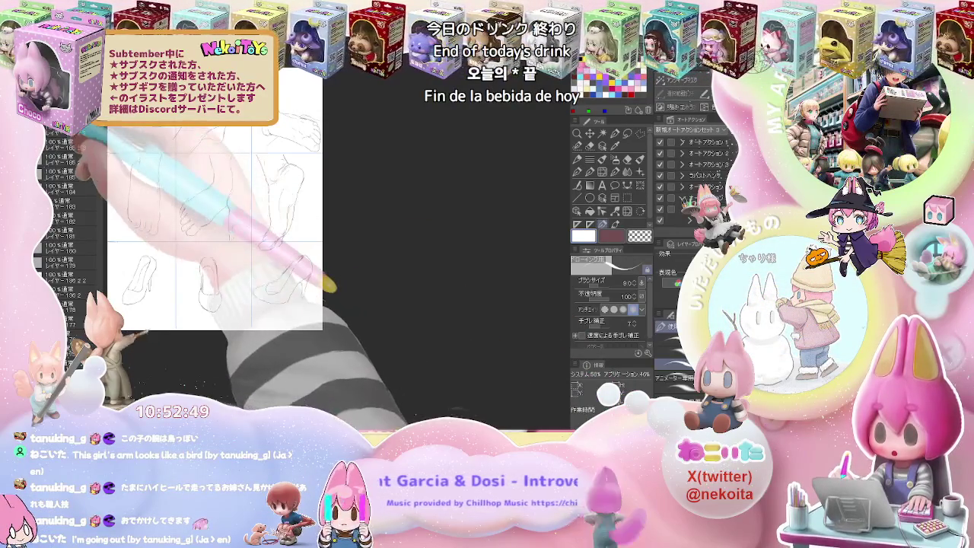
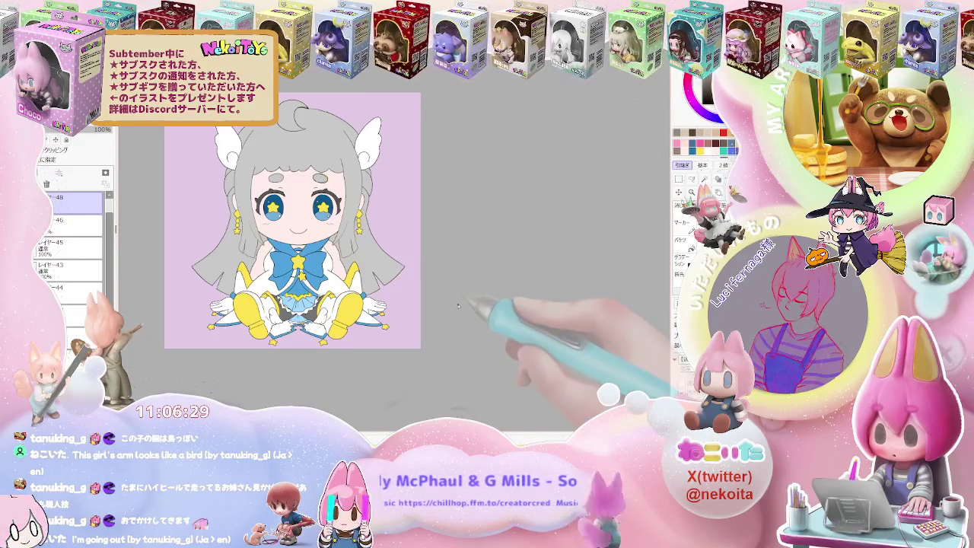
Step: Zoom and pan the canvas while placing the doll reference at the upper left beside the hair
{"action": "scroll", "coordinate": [458, 305], "scroll_direction": "up", "scroll_amount": 2}
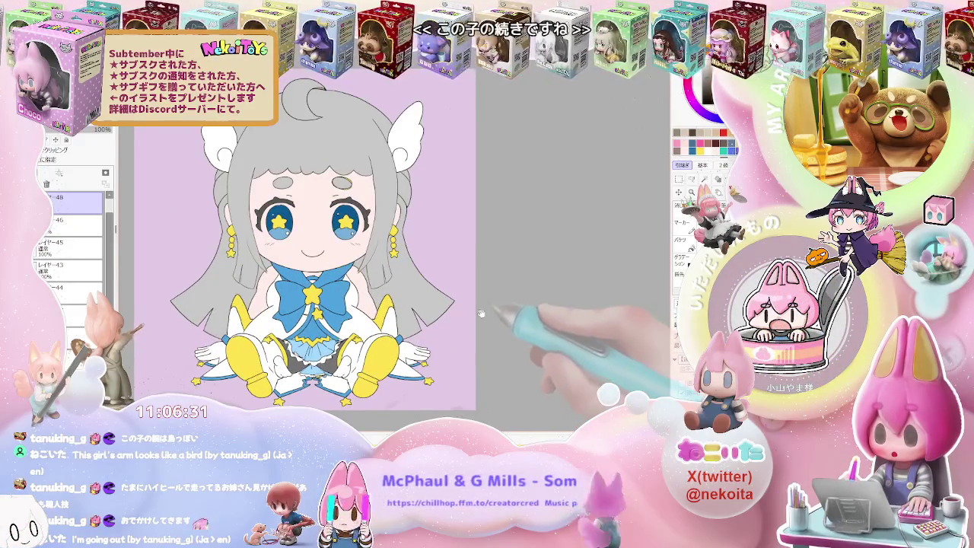
{"action": "left_click_drag", "start_coordinate": [481, 312], "coordinate": [502, 311]}
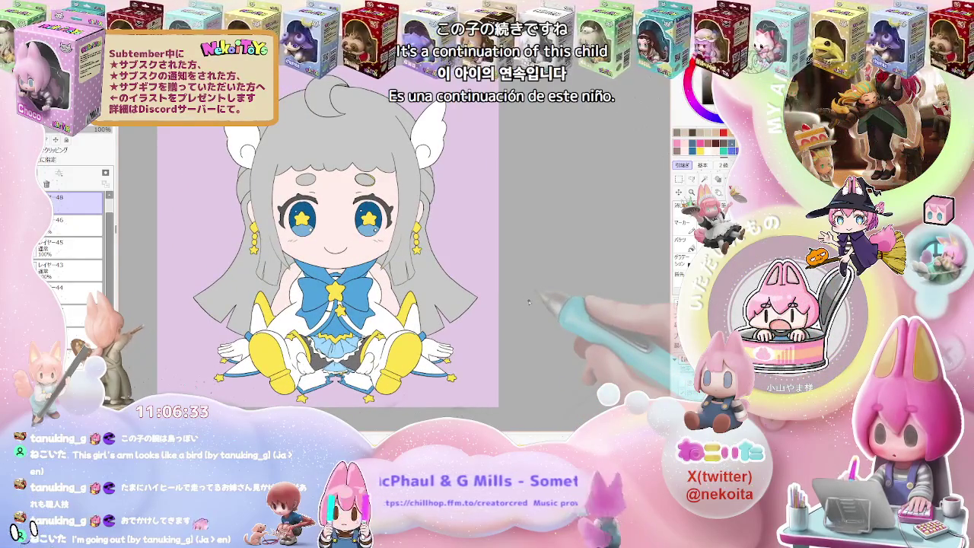
{"action": "scroll", "coordinate": [72, 243], "scroll_direction": "down", "scroll_amount": 3}
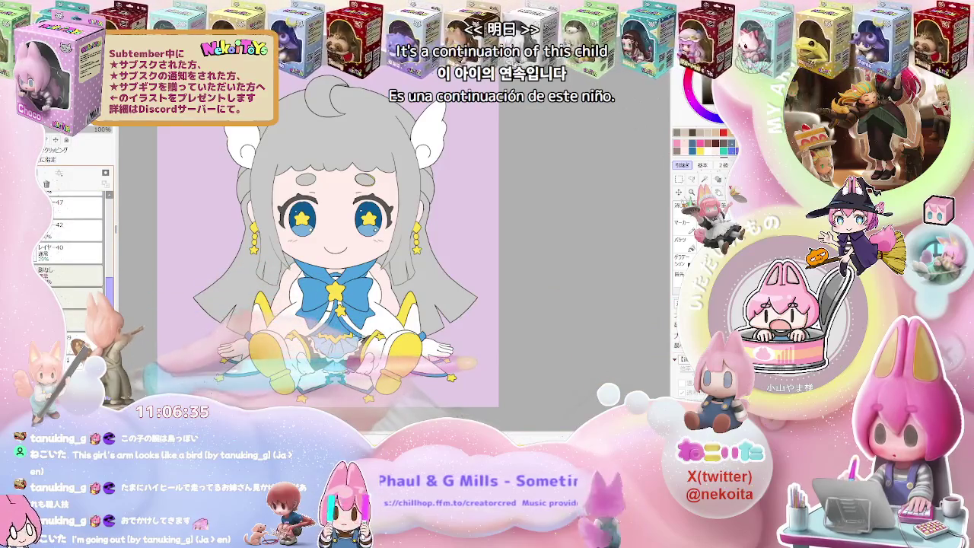
{"action": "scroll", "coordinate": [72, 236], "scroll_direction": "up", "scroll_amount": 2}
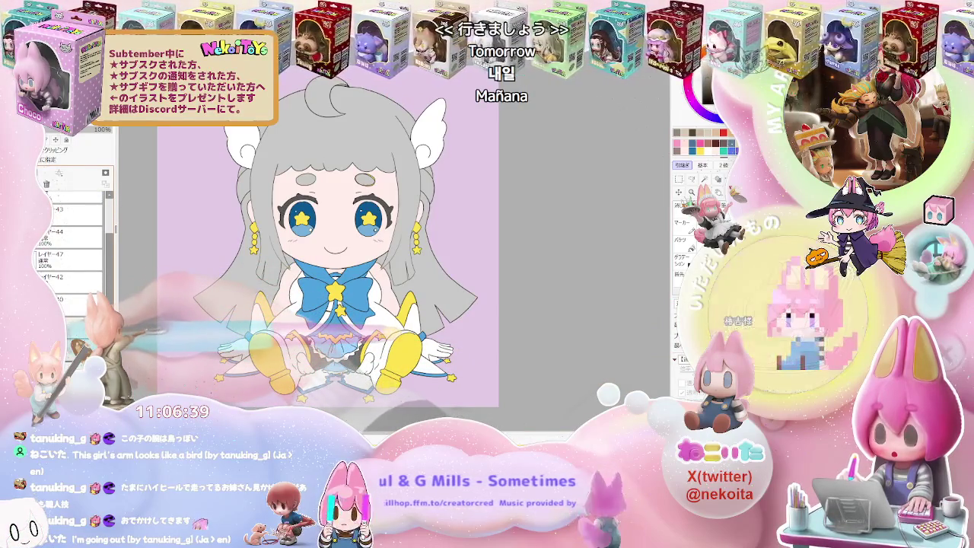
{"action": "scroll", "coordinate": [73, 243], "scroll_direction": "down", "scroll_amount": 10}
{"action": "scroll", "coordinate": [72, 244], "scroll_direction": "down", "scroll_amount": 5}
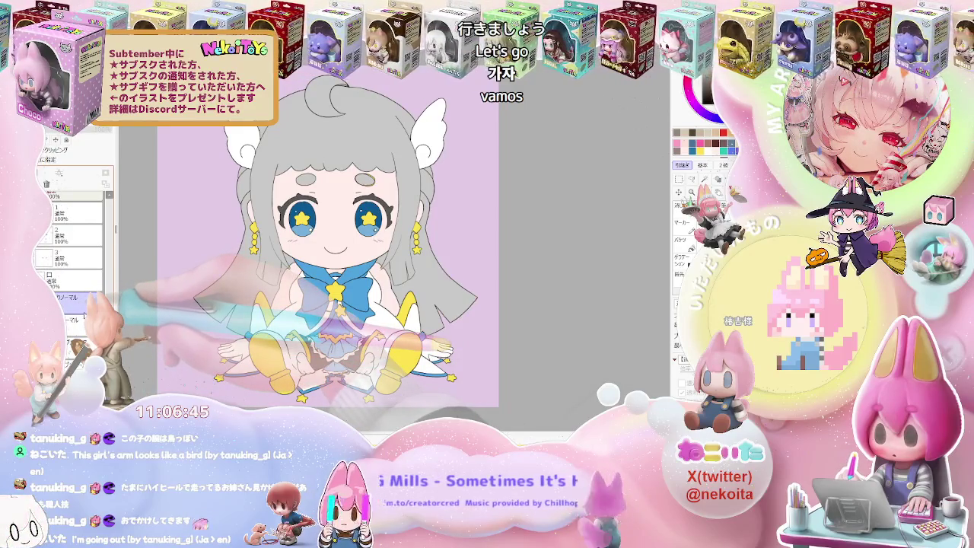
{"action": "scroll", "coordinate": [72, 243], "scroll_direction": "up", "scroll_amount": 2}
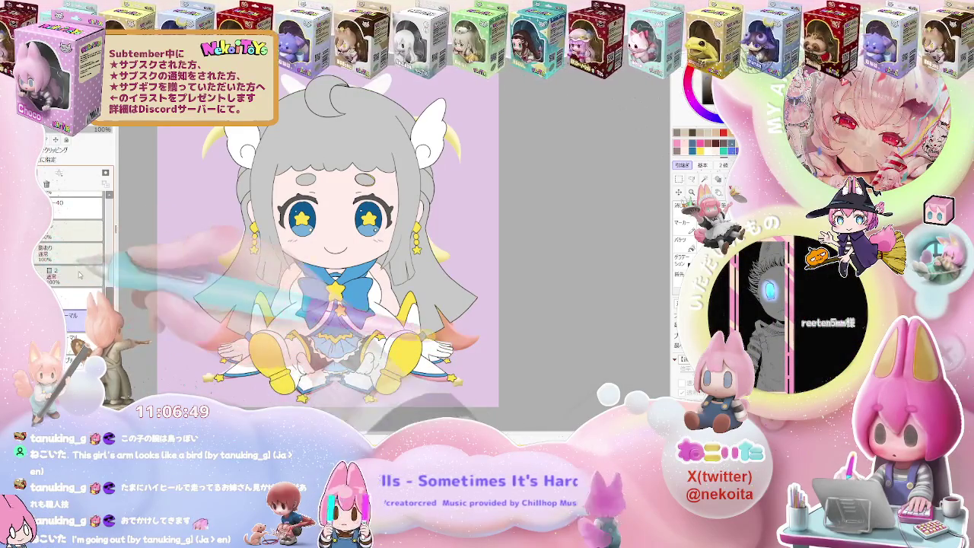
{"action": "scroll", "coordinate": [72, 244], "scroll_direction": "up", "scroll_amount": 3}
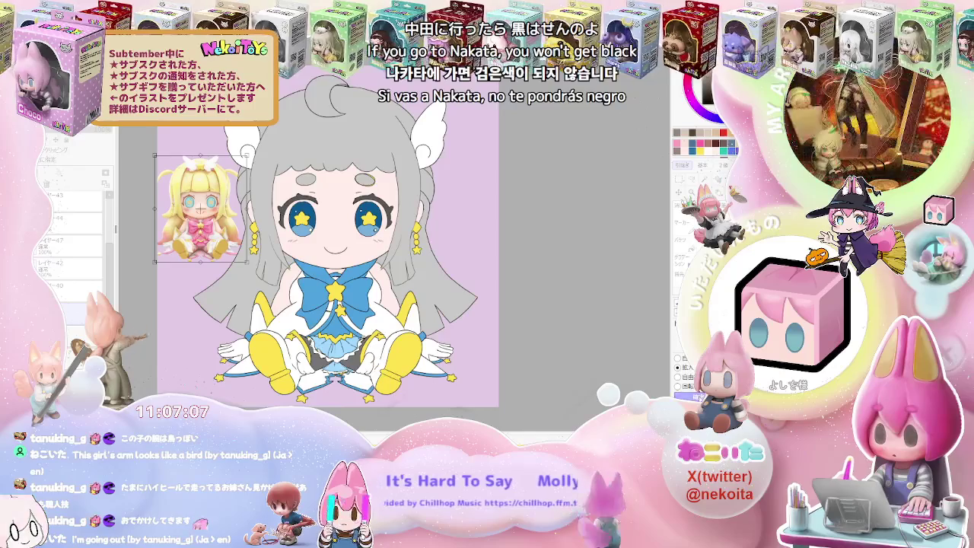
Step: Confirm the doll reference placement and select layer 40 in the Layer panel
{"action": "key", "text": "Return"}
{"action": "scroll", "coordinate": [495, 332], "scroll_direction": "up", "scroll_amount": 3}
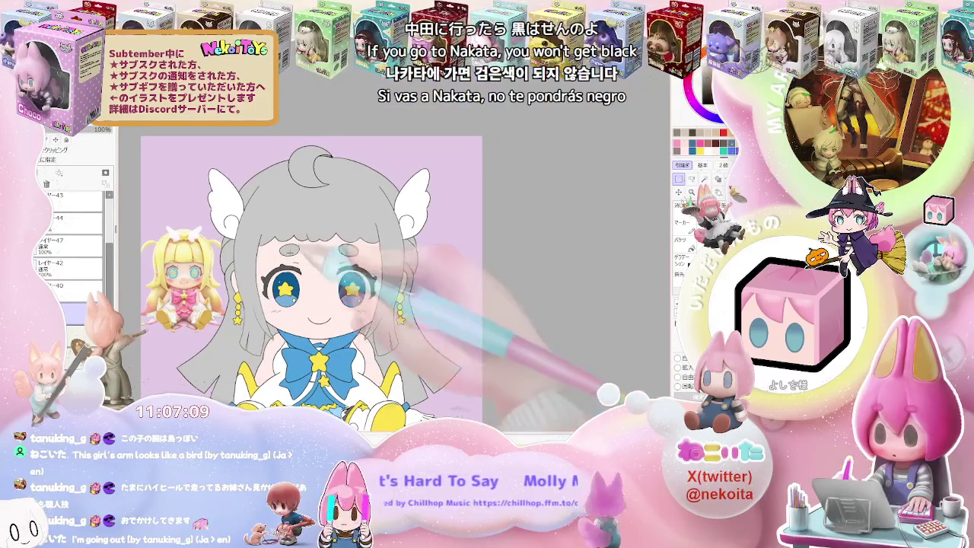
{"action": "left_click", "coordinate": [287, 221], "text": "ctrl"}
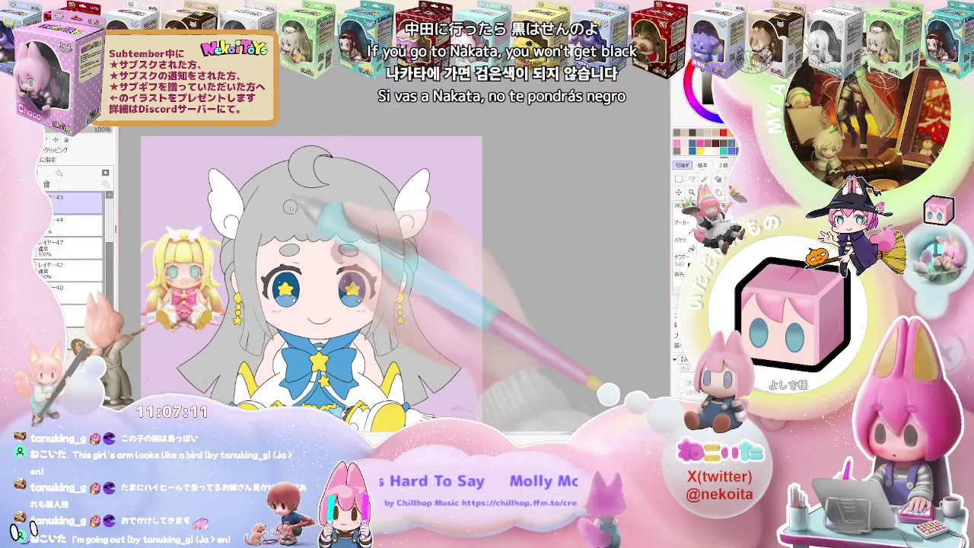
{"action": "left_click", "coordinate": [175, 312], "text": "ctrl+shift"}
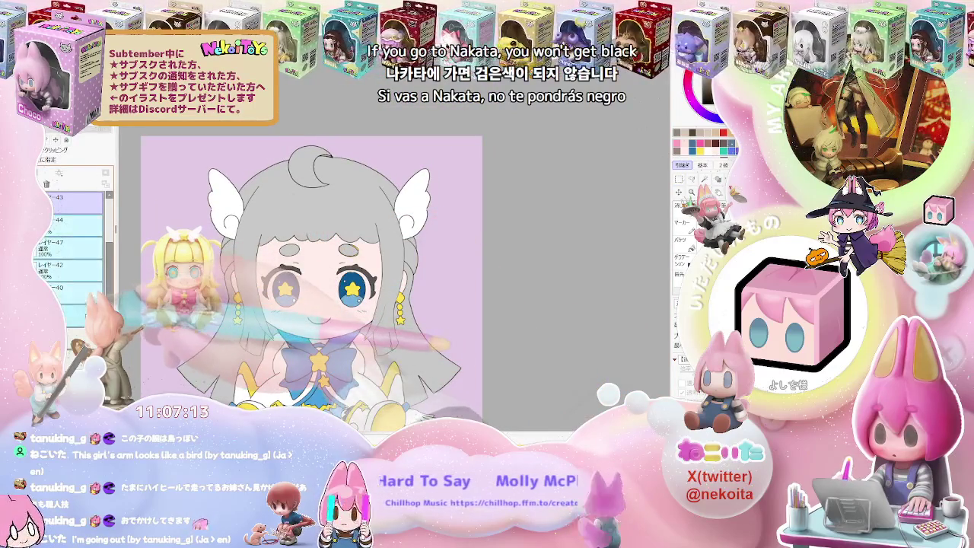
{"action": "left_click", "coordinate": [84, 289]}
Step: Rotate the view counter-clockwise, reset it upright, then select layer 42 and another layer
{"action": "key", "text": "minus"}
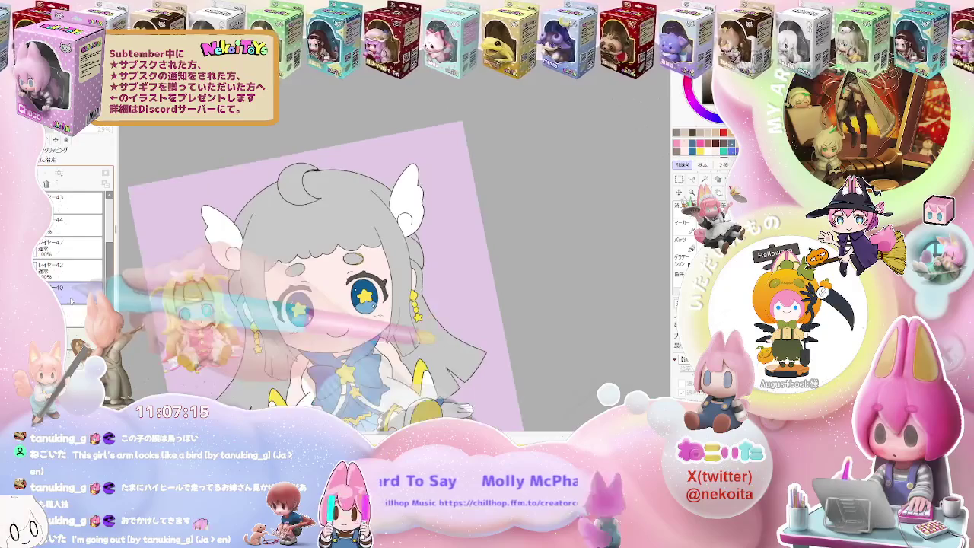
{"action": "key", "text": "minus"}
{"action": "key", "text": "ctrl+0"}
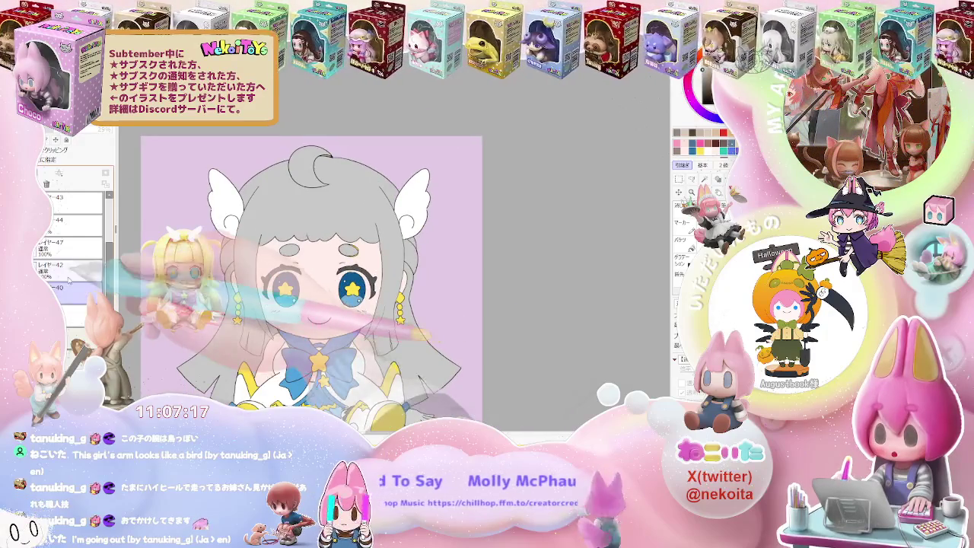
{"action": "left_click", "coordinate": [69, 266]}
{"action": "scroll", "coordinate": [68, 217], "scroll_direction": "down", "scroll_amount": 3}
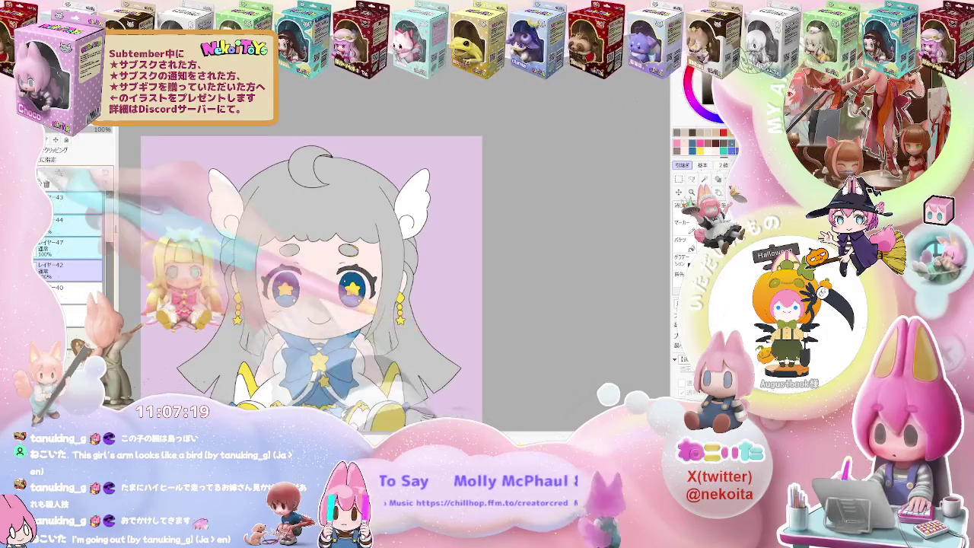
{"action": "left_click", "coordinate": [69, 205]}
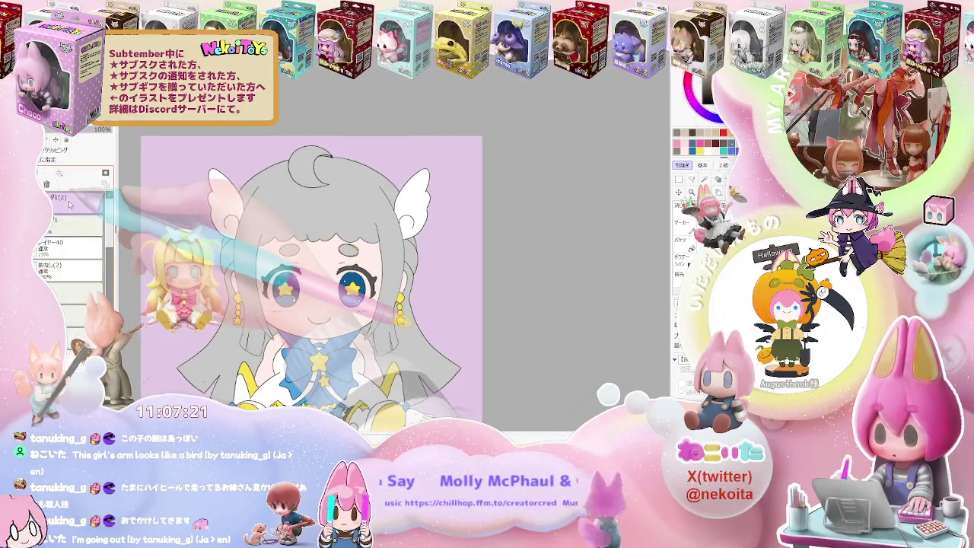
{"action": "scroll", "coordinate": [493, 253], "scroll_direction": "down", "scroll_amount": 2}
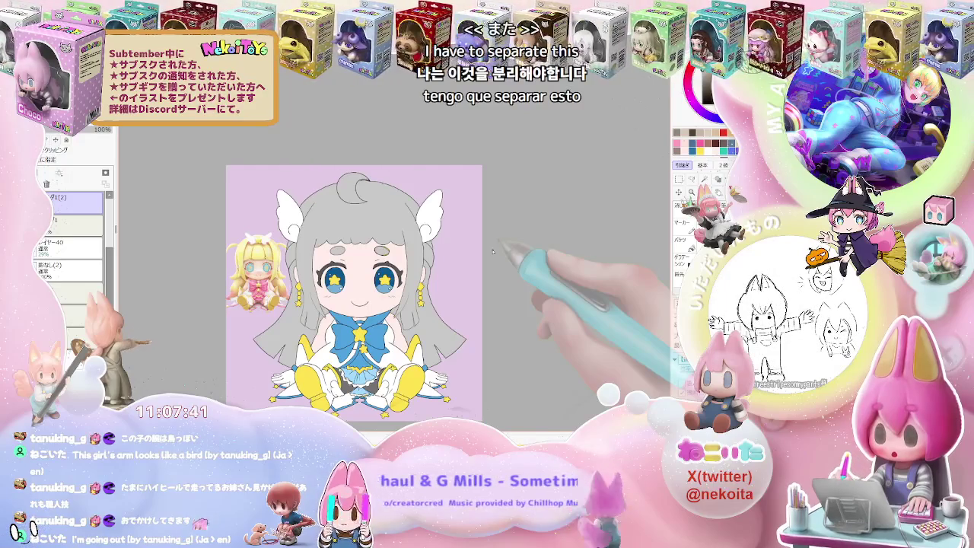
Step: Center the view on the face and add an empty layer, undoing a folder move
{"action": "scroll", "coordinate": [493, 252], "scroll_direction": "up", "scroll_amount": 2}
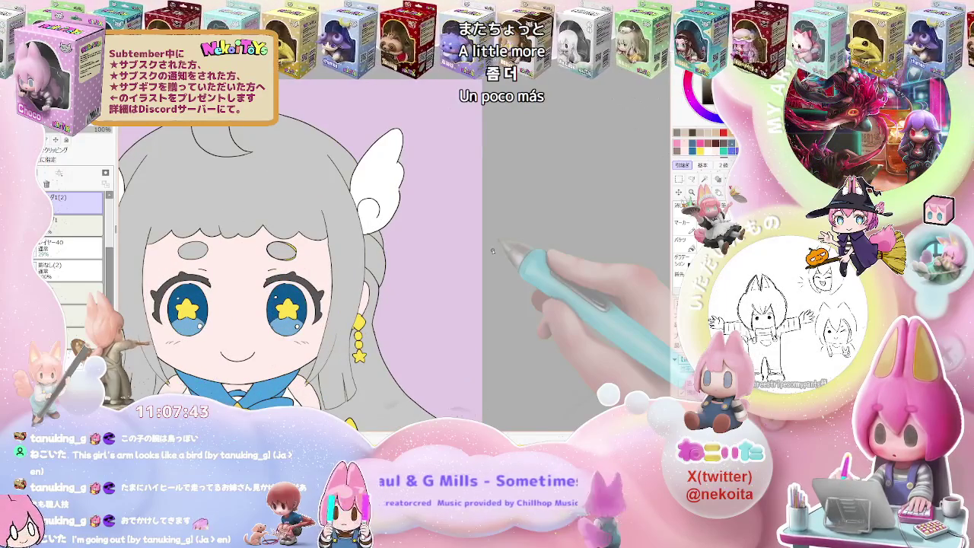
{"action": "left_click_drag", "start_coordinate": [348, 278], "coordinate": [454, 240]}
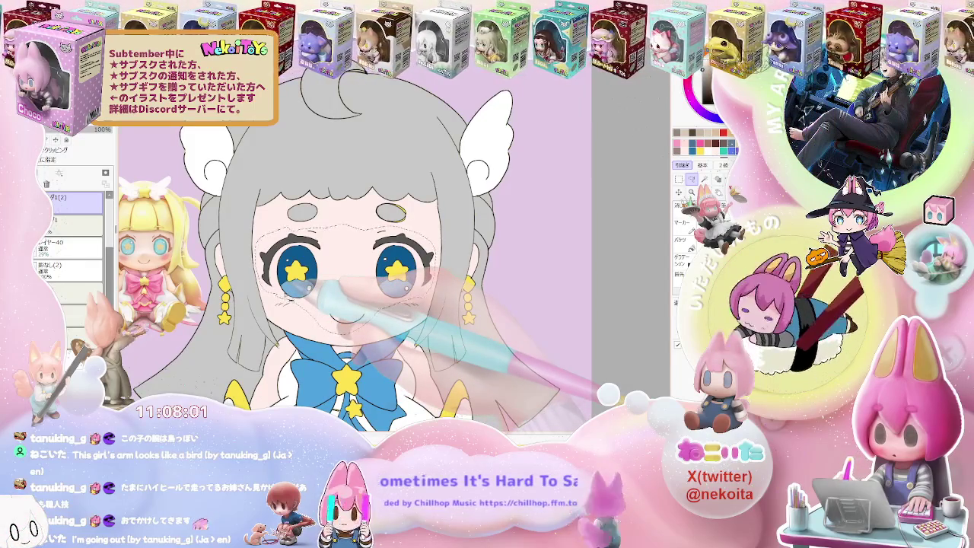
{"action": "key", "text": "ctrl+shift+n"}
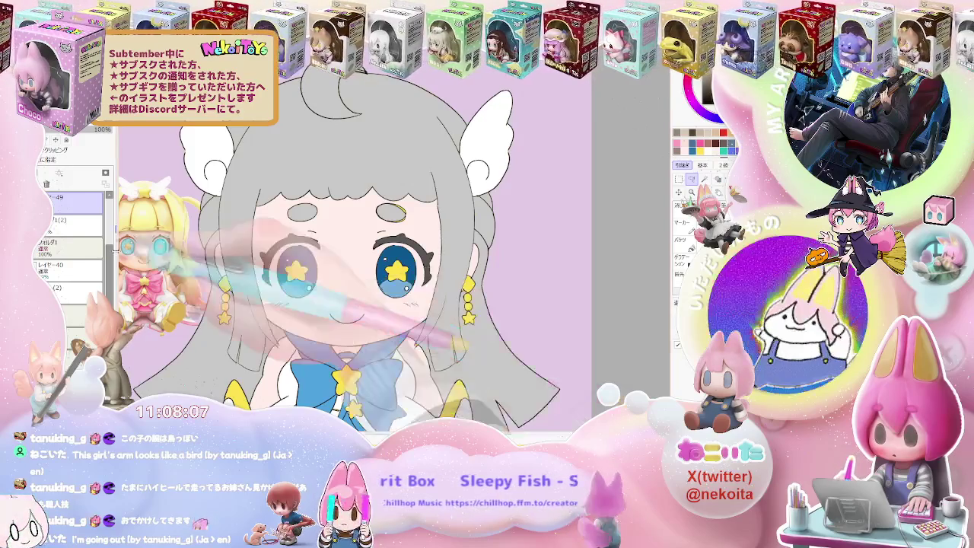
{"action": "scroll", "coordinate": [72, 244], "scroll_direction": "up", "scroll_amount": 2}
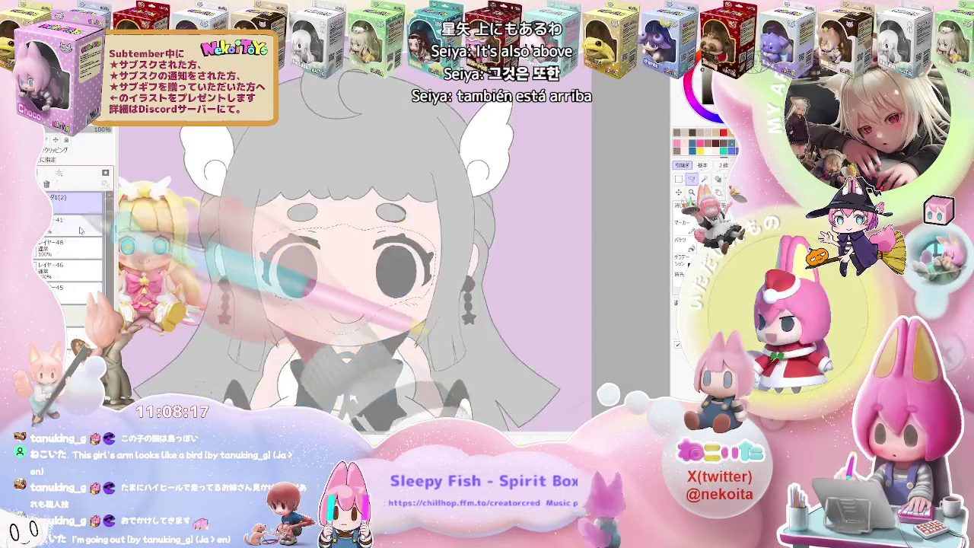
{"action": "left_click_drag", "start_coordinate": [74, 296], "coordinate": [56, 269]}
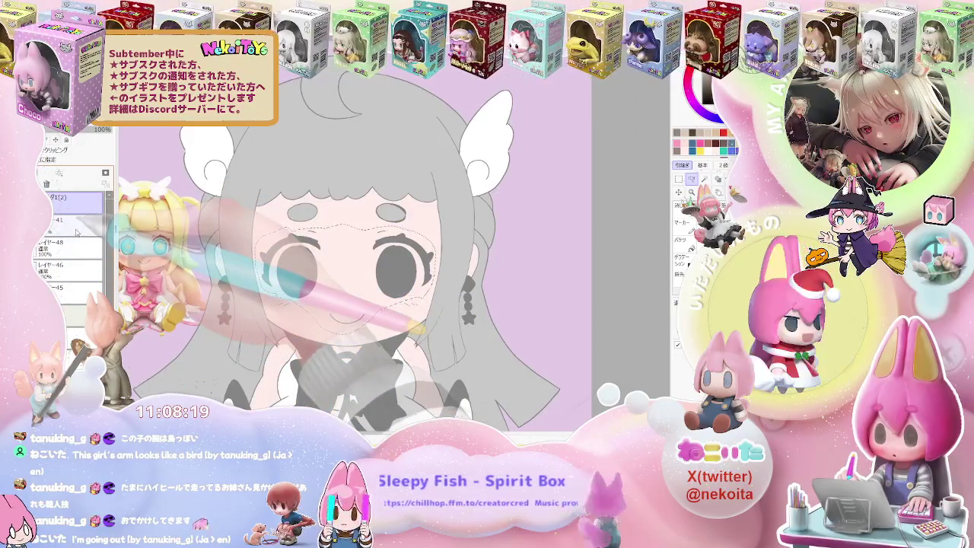
{"action": "key", "text": "ctrl+z"}
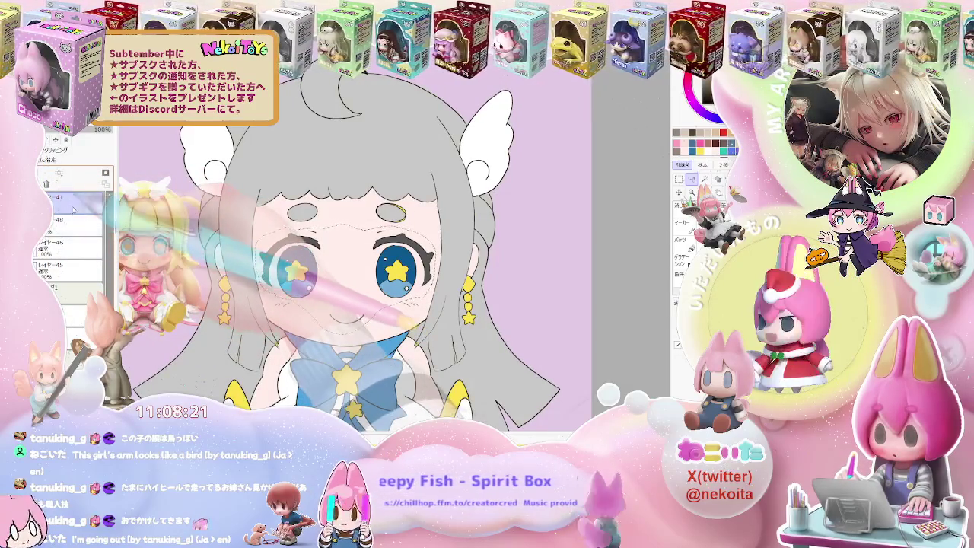
Step: Merge layers 41 through 45 into one and add a new empty layer on top
{"action": "left_click", "coordinate": [72, 268], "text": "shift"}
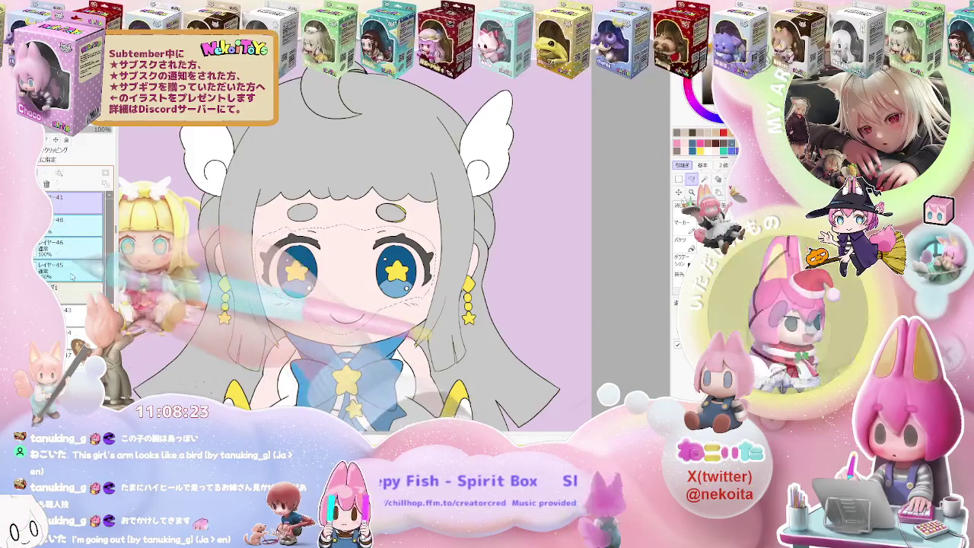
{"action": "key", "text": "ctrl+e"}
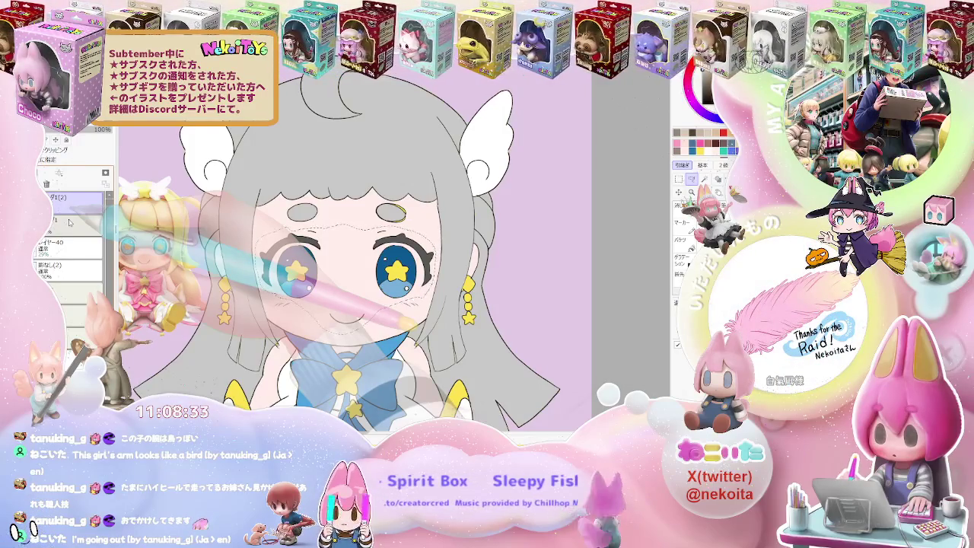
{"action": "key", "text": "ctrl+shift+n"}
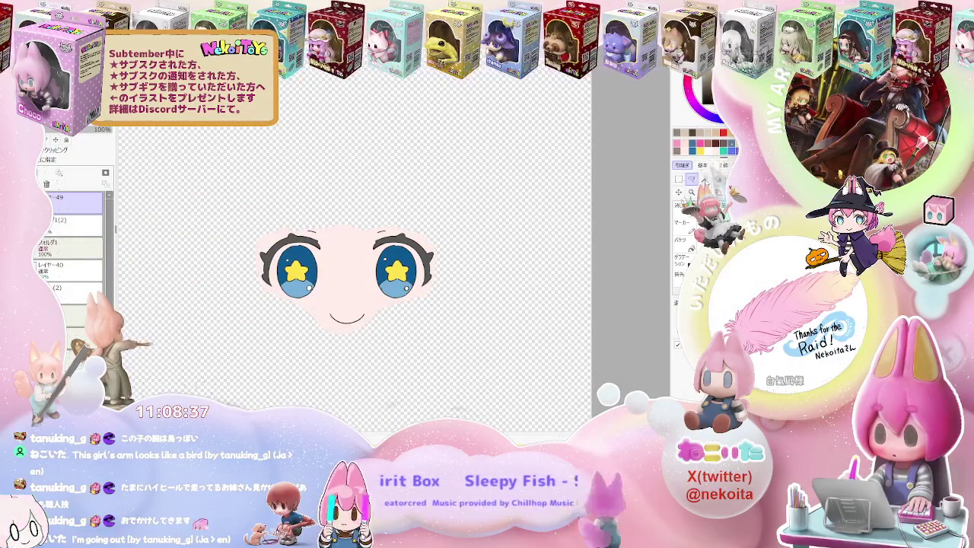
Step: Try selecting and erasing the skin around the eyes, then undo it
{"action": "left_click_drag", "start_coordinate": [434, 326], "coordinate": [411, 300]}
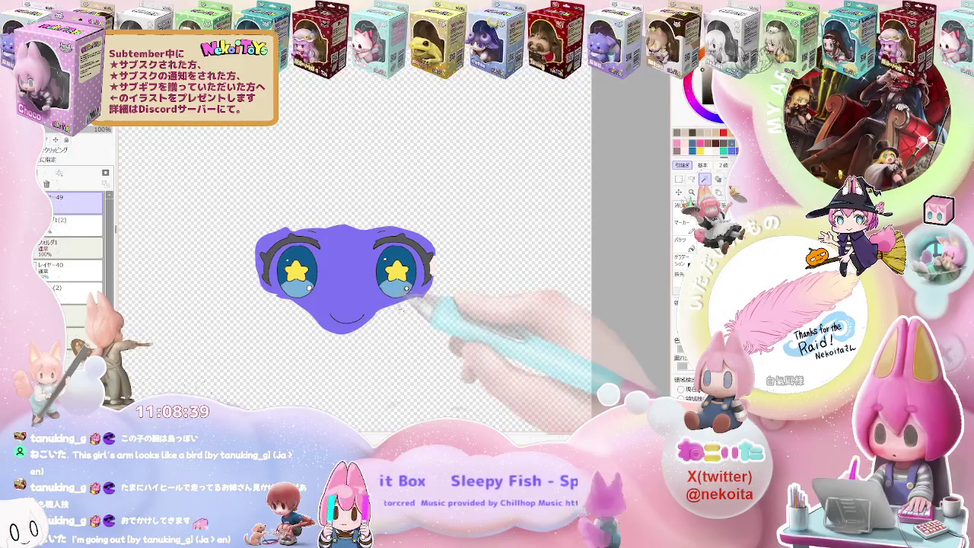
{"action": "key", "text": "g"}
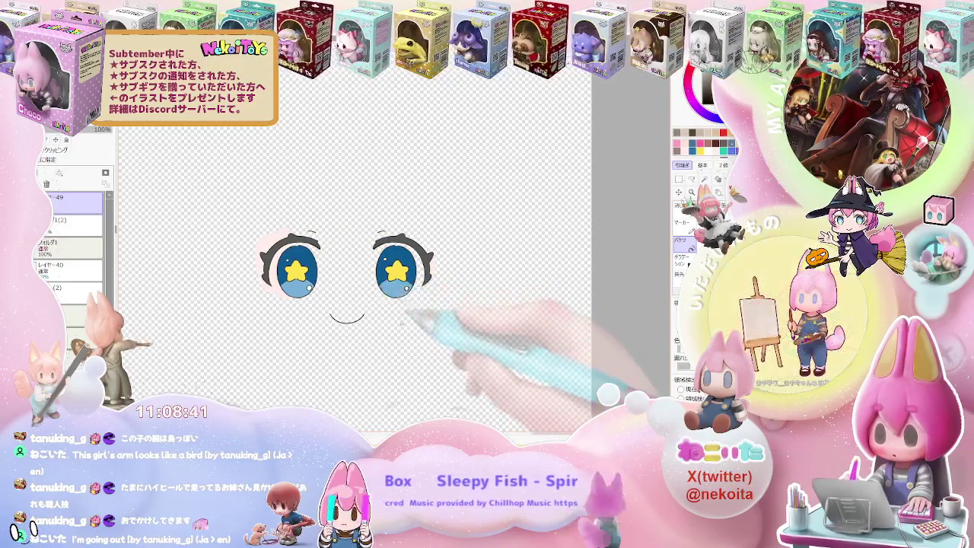
{"action": "scroll", "coordinate": [403, 313], "scroll_direction": "up", "scroll_amount": 2}
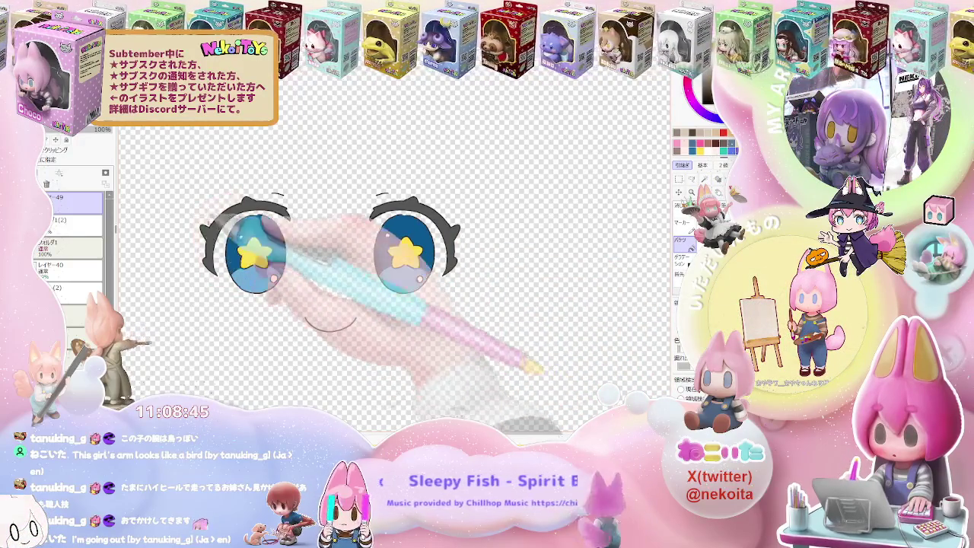
{"action": "scroll", "coordinate": [456, 341], "scroll_direction": "down", "scroll_amount": 3}
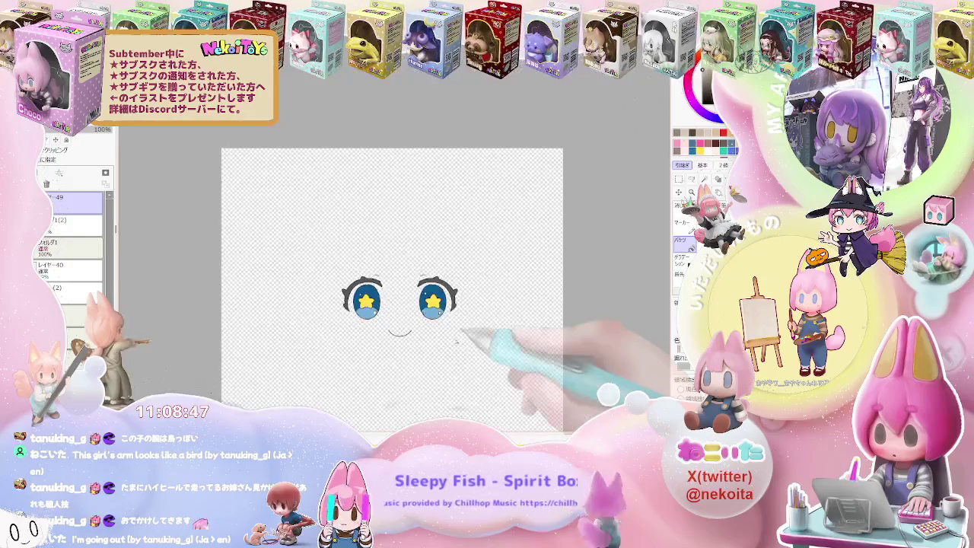
{"action": "key", "text": "ctrl+z"}
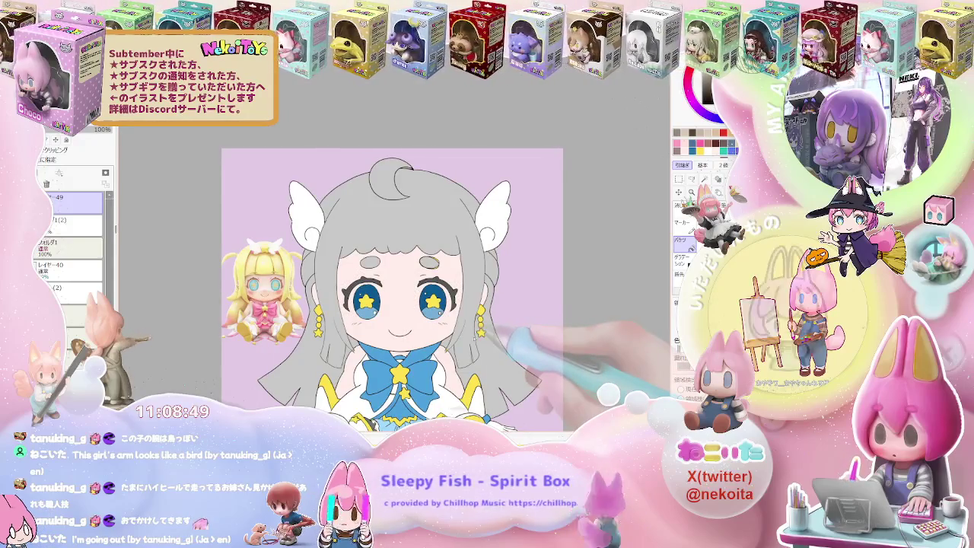
Step: On the character copy layer, lasso the eyes, brows and mouth and delete them
{"action": "left_click", "coordinate": [76, 220]}
{"action": "scroll", "coordinate": [466, 284], "scroll_direction": "up", "scroll_amount": 2}
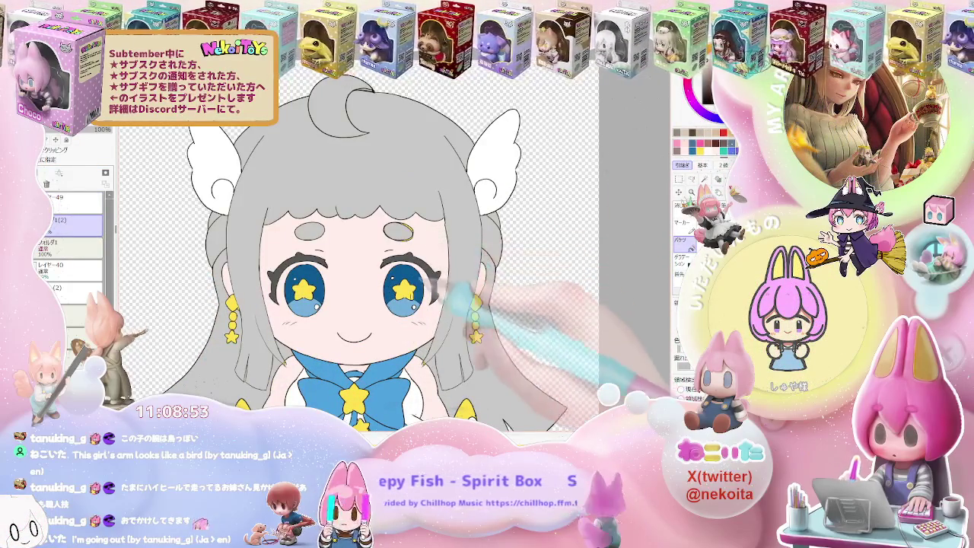
{"action": "key", "text": "l"}
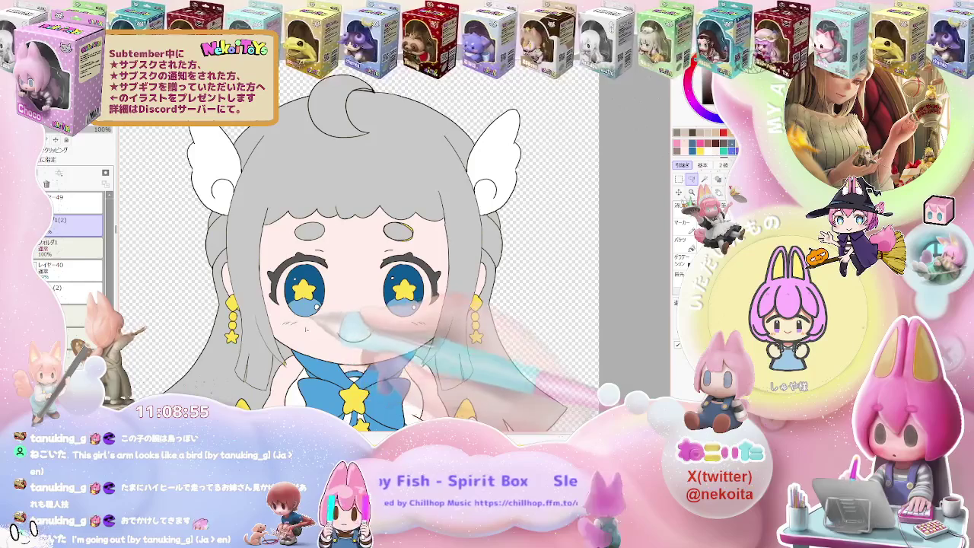
{"action": "mouse_move", "coordinate": [311, 248]}
{"action": "left_mouse_down"}
{"action": "mouse_move", "coordinate": [371, 245]}
{"action": "mouse_move", "coordinate": [455, 296]}
{"action": "mouse_move", "coordinate": [347, 334]}
{"action": "left_mouse_up"}
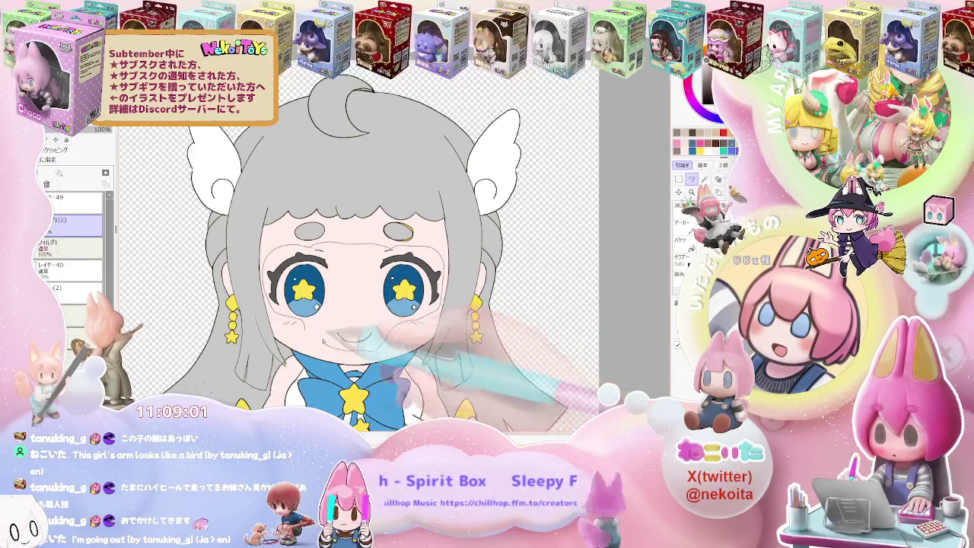
{"action": "key", "text": "Delete"}
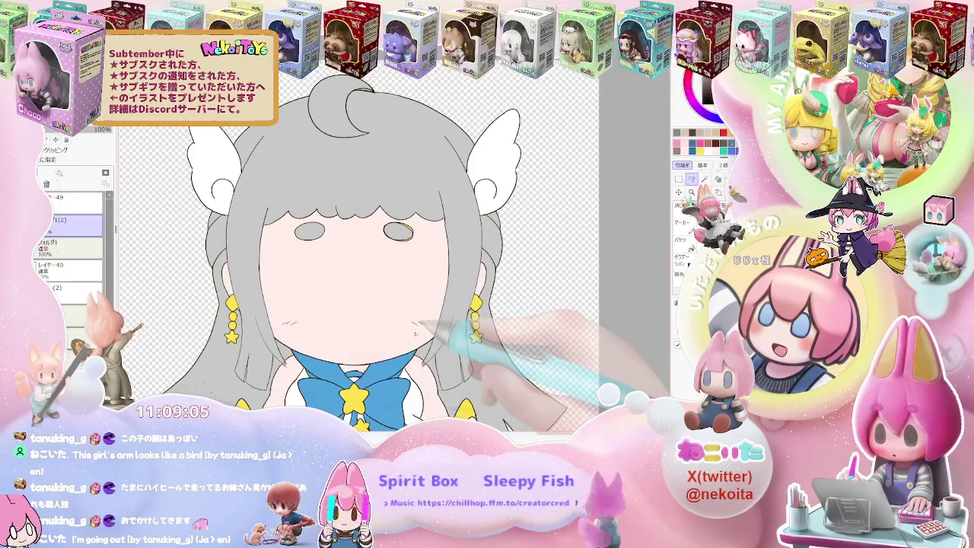
{"action": "key", "text": "ctrl+minus"}
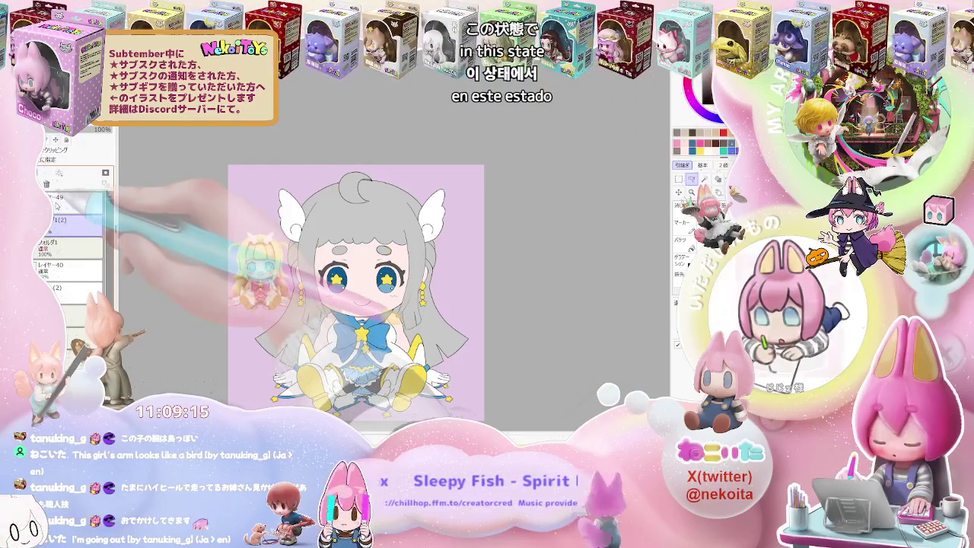
{"action": "left_click", "coordinate": [85, 220]}
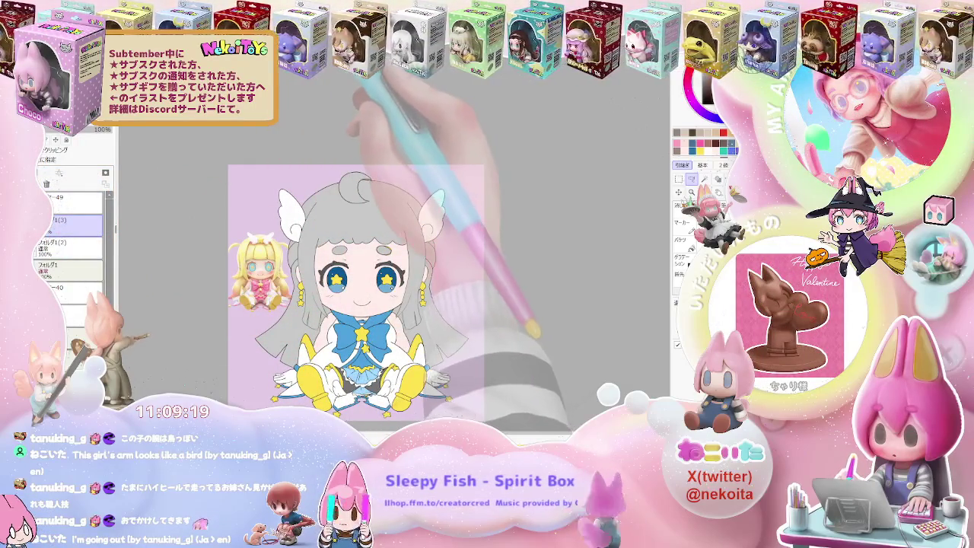
{"action": "key", "text": "alt+BackSpace"}
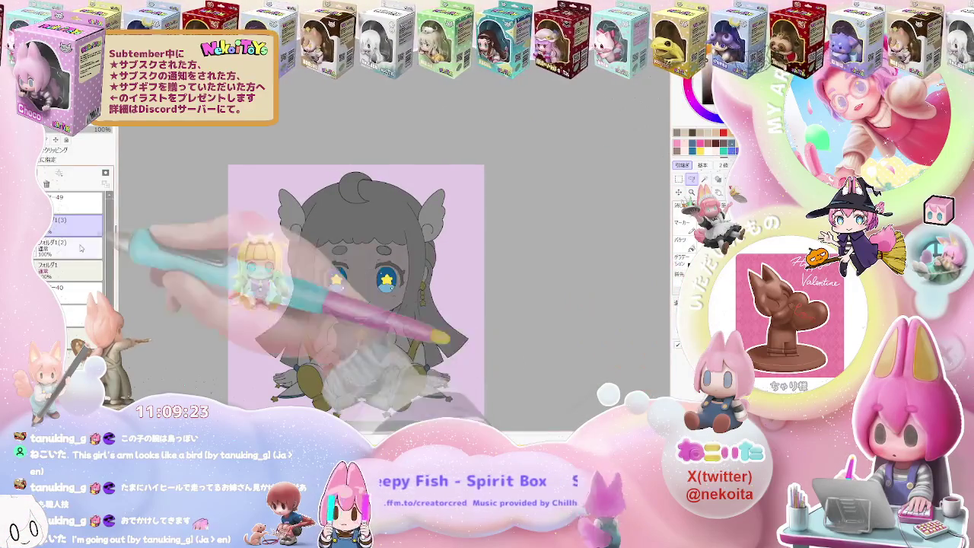
{"action": "left_click", "coordinate": [42, 197]}
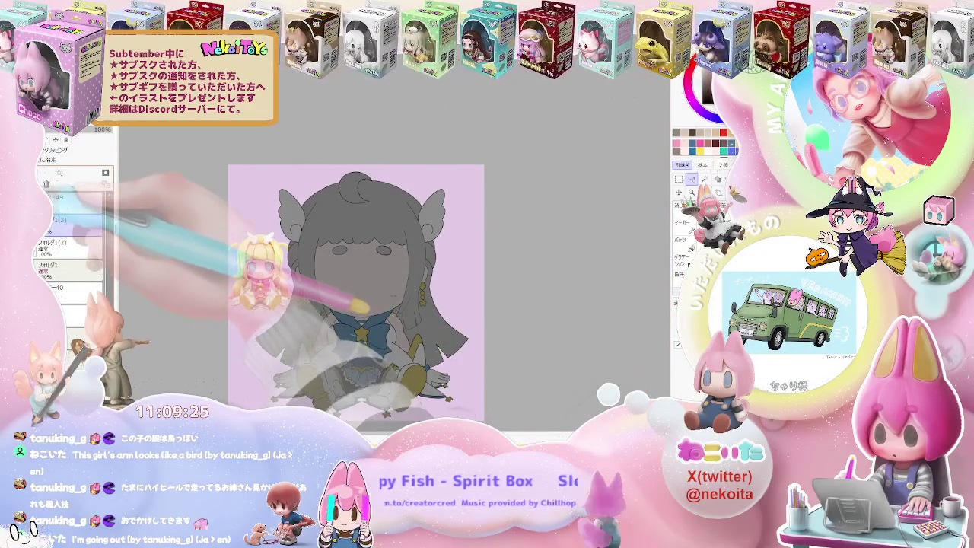
{"action": "left_click", "coordinate": [70, 209]}
{"action": "left_click", "coordinate": [66, 228]}
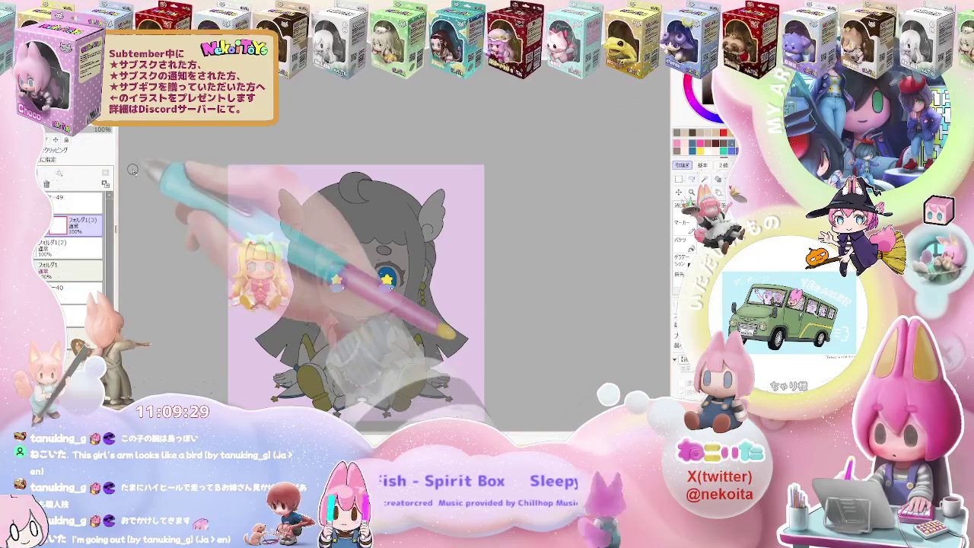
{"action": "key", "text": "ctrl+plus"}
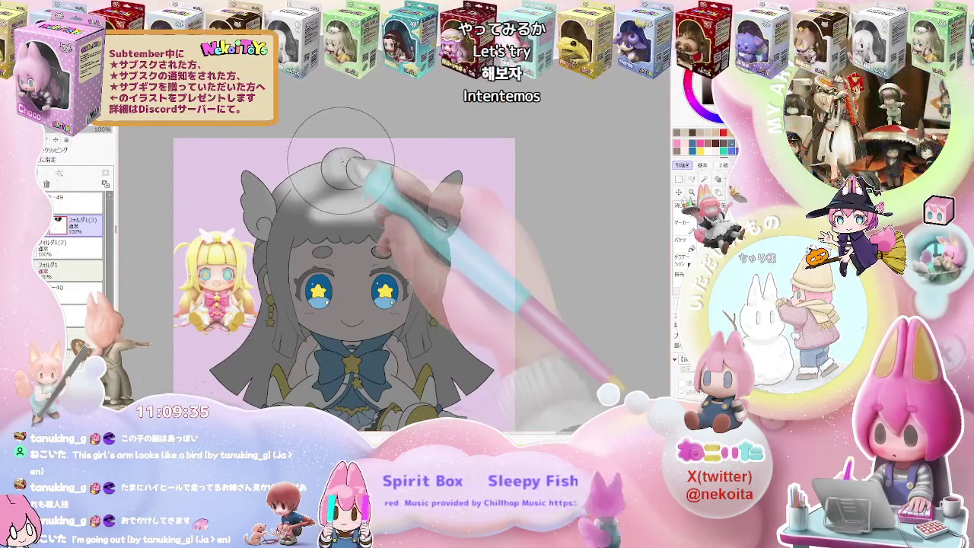
{"action": "left_click_drag", "start_coordinate": [319, 205], "coordinate": [426, 209]}
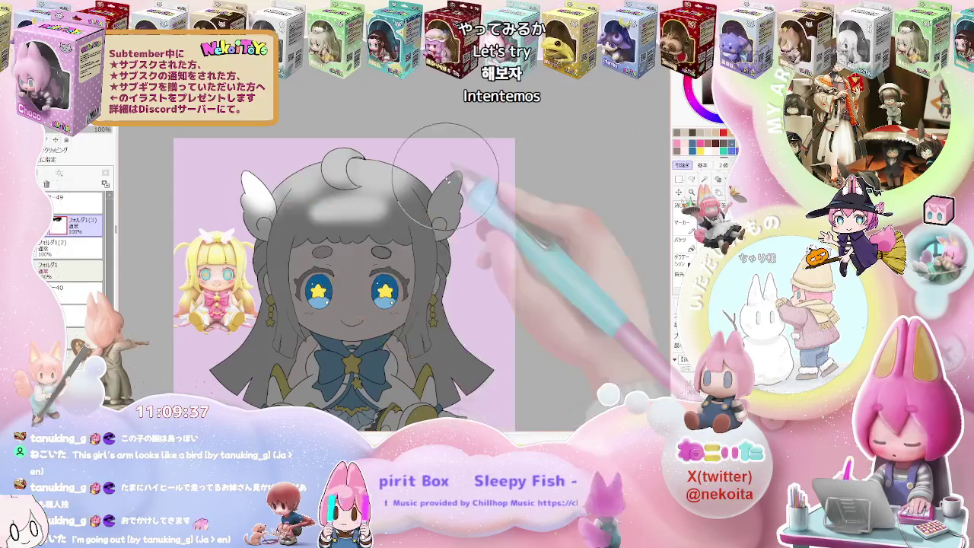
{"action": "key", "text": "ctrl+z"}
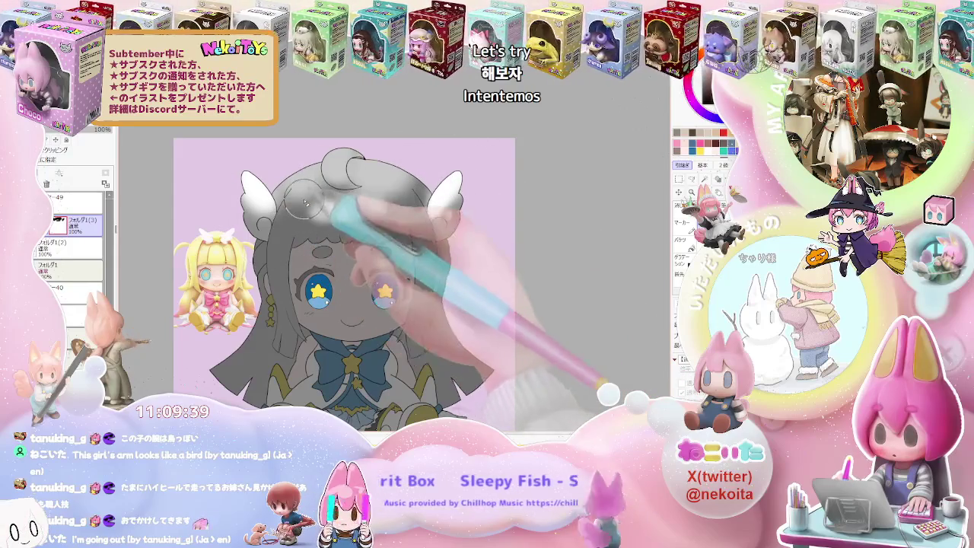
{"action": "left_click_drag", "start_coordinate": [335, 243], "coordinate": [295, 241]}
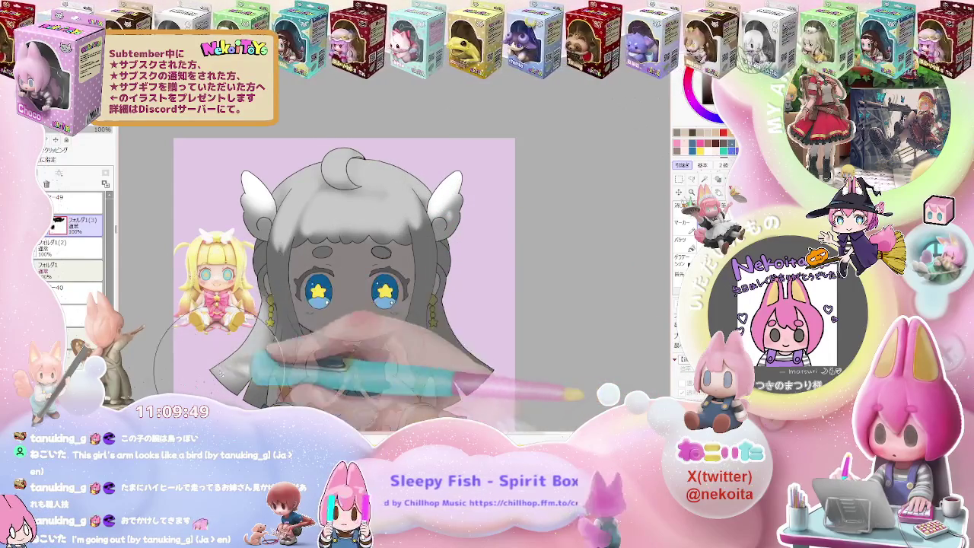
{"action": "scroll", "coordinate": [500, 369], "scroll_direction": "down", "scroll_amount": 1}
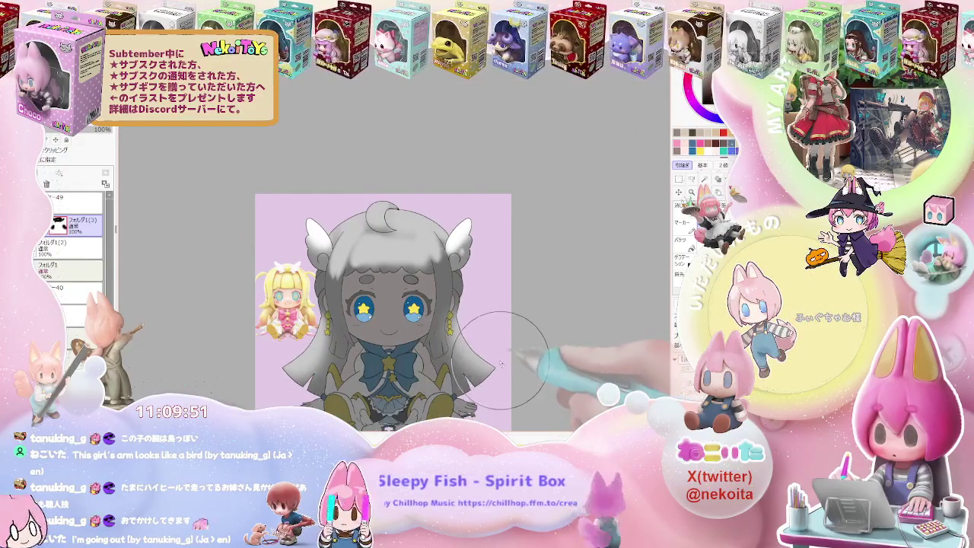
{"action": "key", "text": "End"}
{"action": "key", "text": "End"}
{"action": "scroll", "coordinate": [305, 294], "scroll_direction": "up", "scroll_amount": 3}
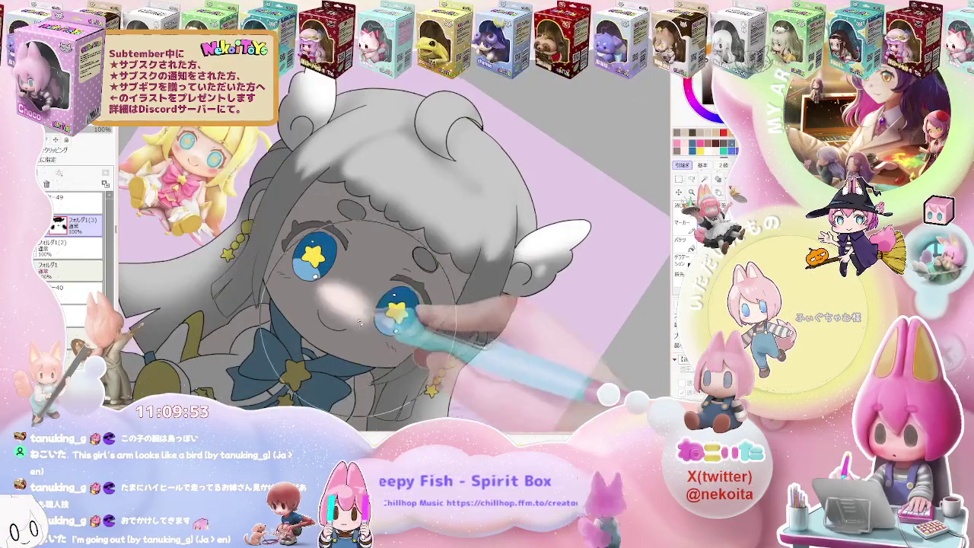
{"action": "scroll", "coordinate": [414, 324], "scroll_direction": "down", "scroll_amount": 2}
{"action": "scroll", "coordinate": [426, 327], "scroll_direction": "down", "scroll_amount": 2}
{"action": "key", "text": "Home"}
{"action": "key", "text": "End"}
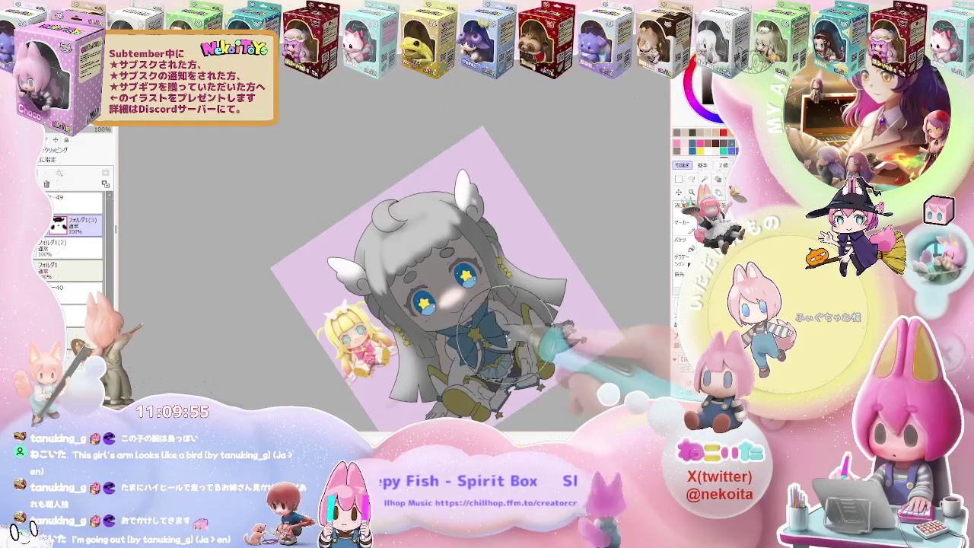
{"action": "scroll", "coordinate": [498, 334], "scroll_direction": "up", "scroll_amount": 3}
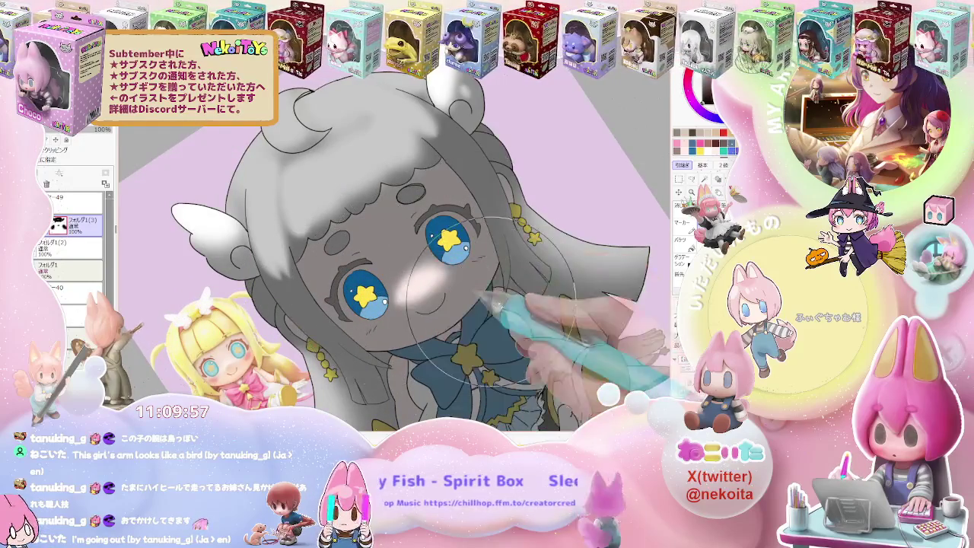
{"action": "mouse_move", "coordinate": [437, 302]}
{"action": "left_mouse_down"}
{"action": "mouse_move", "coordinate": [481, 255]}
{"action": "mouse_move", "coordinate": [466, 266]}
{"action": "left_mouse_up"}
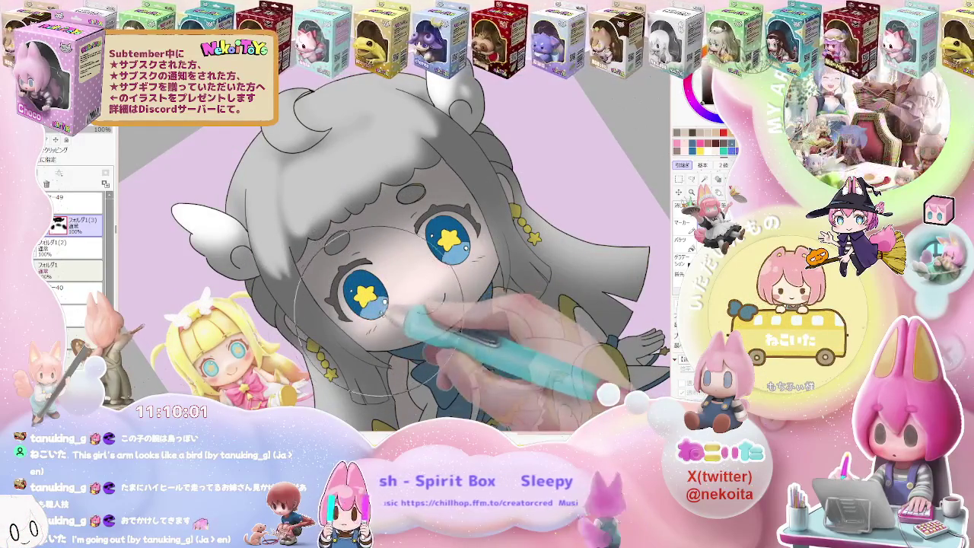
{"action": "scroll", "coordinate": [481, 268], "scroll_direction": "down", "scroll_amount": 2}
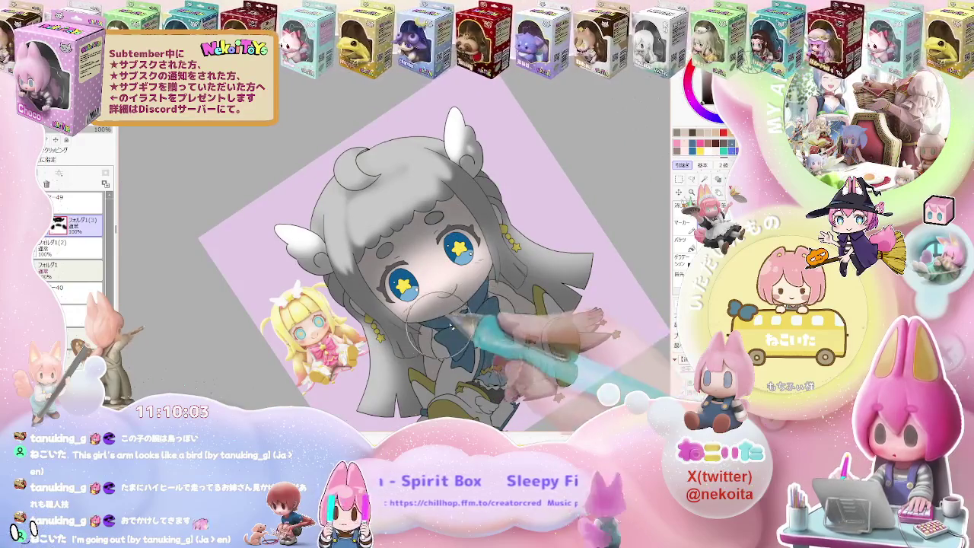
{"action": "scroll", "coordinate": [471, 315], "scroll_direction": "up", "scroll_amount": 2}
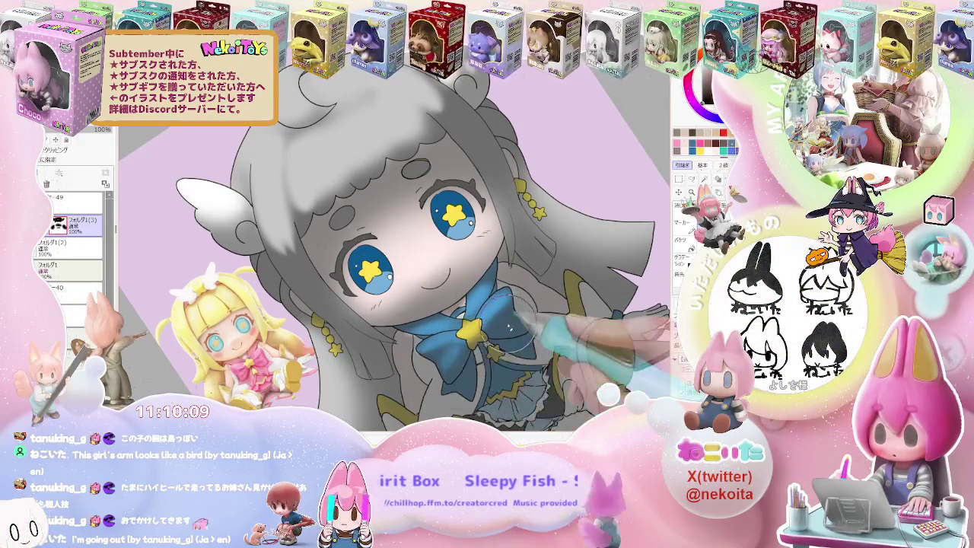
{"action": "scroll", "coordinate": [509, 335], "scroll_direction": "down", "scroll_amount": 2}
{"action": "scroll", "coordinate": [571, 331], "scroll_direction": "up", "scroll_amount": 2}
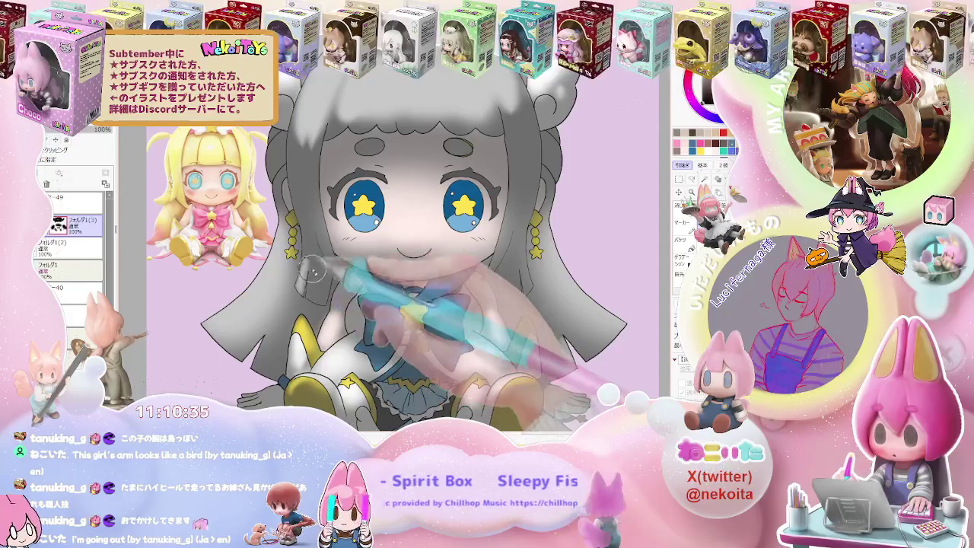
{"action": "scroll", "coordinate": [341, 288], "scroll_direction": "down", "scroll_amount": 2}
{"action": "scroll", "coordinate": [341, 288], "scroll_direction": "down", "scroll_amount": 2}
{"action": "key", "text": "End"}
{"action": "key", "text": "End"}
{"action": "key", "text": "End"}
{"action": "key", "text": "End"}
{"action": "scroll", "coordinate": [403, 338], "scroll_direction": "up", "scroll_amount": 3}
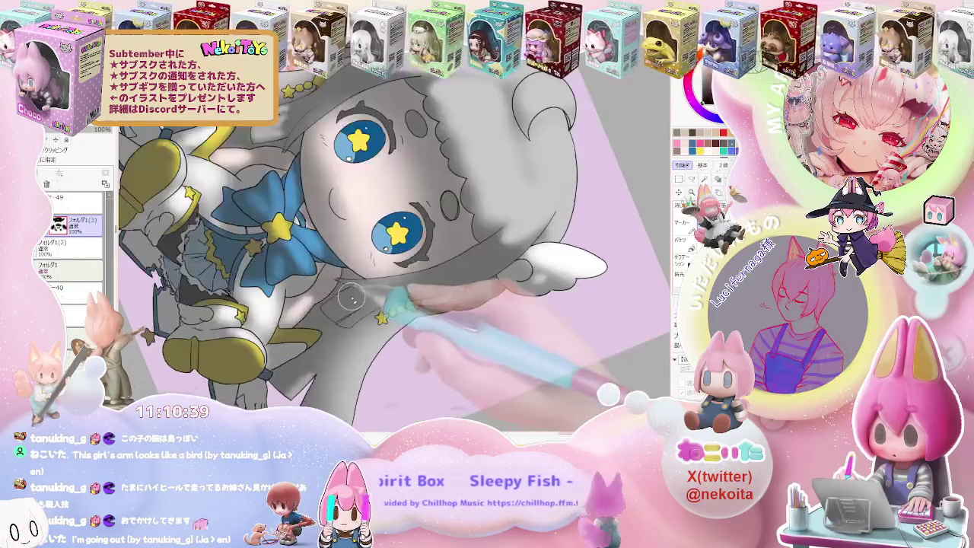
{"action": "scroll", "coordinate": [344, 298], "scroll_direction": "up", "scroll_amount": 2}
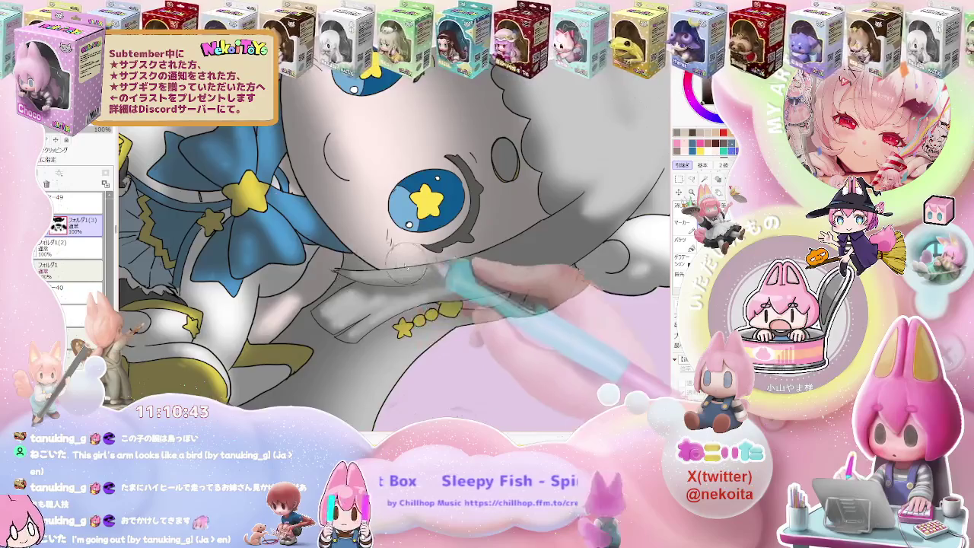
{"action": "scroll", "coordinate": [578, 258], "scroll_direction": "down", "scroll_amount": 3}
{"action": "scroll", "coordinate": [457, 296], "scroll_direction": "up", "scroll_amount": 2}
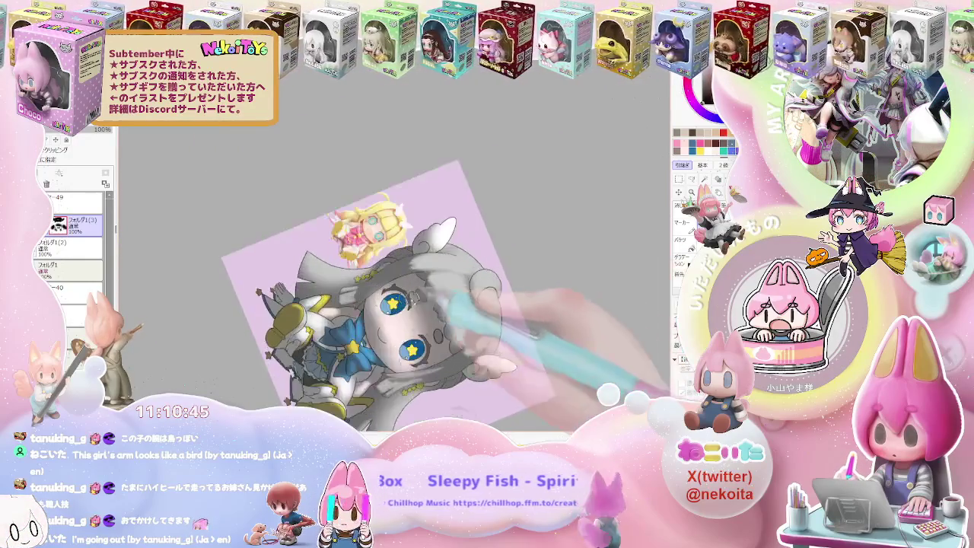
{"action": "scroll", "coordinate": [354, 301], "scroll_direction": "up", "scroll_amount": 2}
{"action": "scroll", "coordinate": [338, 326], "scroll_direction": "up", "scroll_amount": 2}
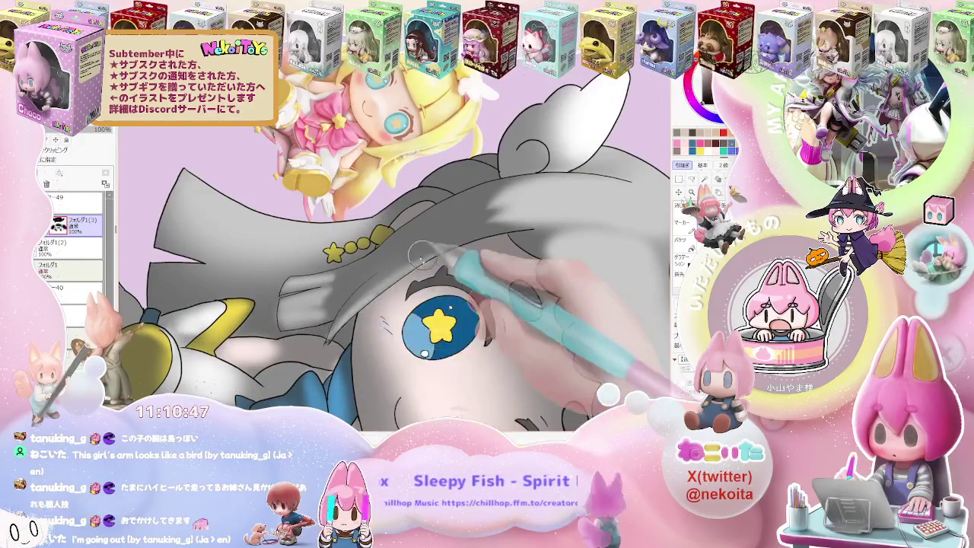
{"action": "scroll", "coordinate": [420, 251], "scroll_direction": "down", "scroll_amount": 2}
{"action": "scroll", "coordinate": [472, 266], "scroll_direction": "down", "scroll_amount": 2}
{"action": "scroll", "coordinate": [533, 285], "scroll_direction": "down", "scroll_amount": 1}
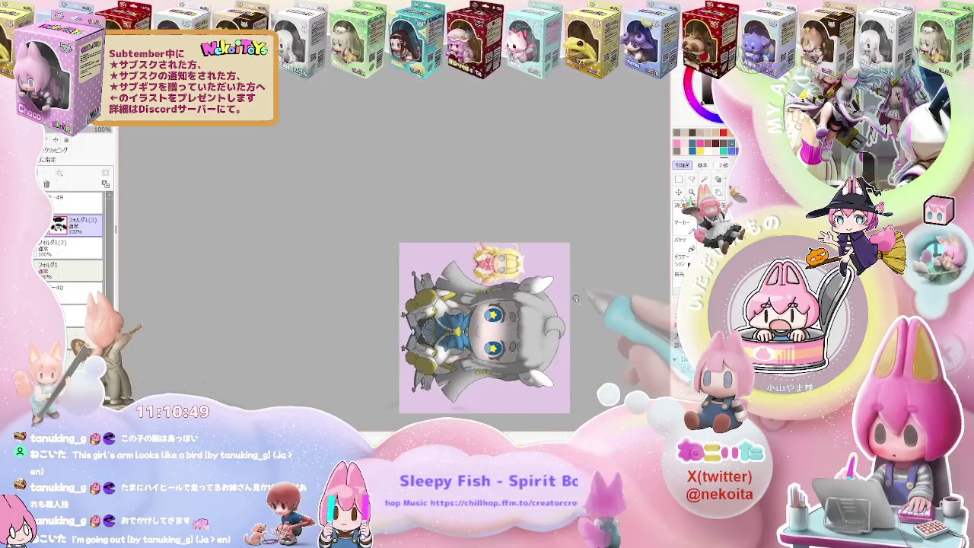
{"action": "scroll", "coordinate": [334, 243], "scroll_direction": "up", "scroll_amount": 1}
{"action": "scroll", "coordinate": [323, 238], "scroll_direction": "up", "scroll_amount": 1}
{"action": "scroll", "coordinate": [320, 237], "scroll_direction": "up", "scroll_amount": 1}
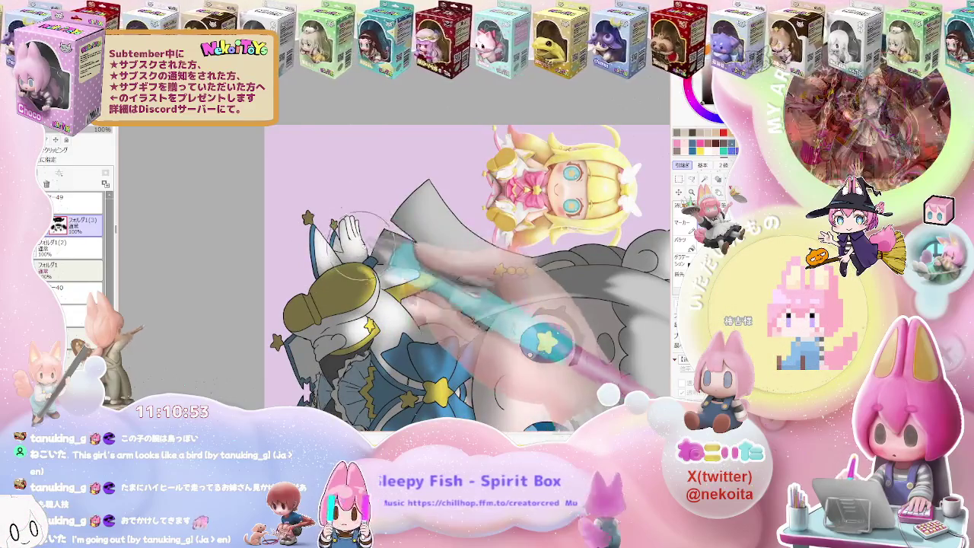
{"action": "scroll", "coordinate": [352, 216], "scroll_direction": "up", "scroll_amount": 1}
{"action": "scroll", "coordinate": [352, 216], "scroll_direction": "up", "scroll_amount": 1}
{"action": "scroll", "coordinate": [352, 215], "scroll_direction": "up", "scroll_amount": 1}
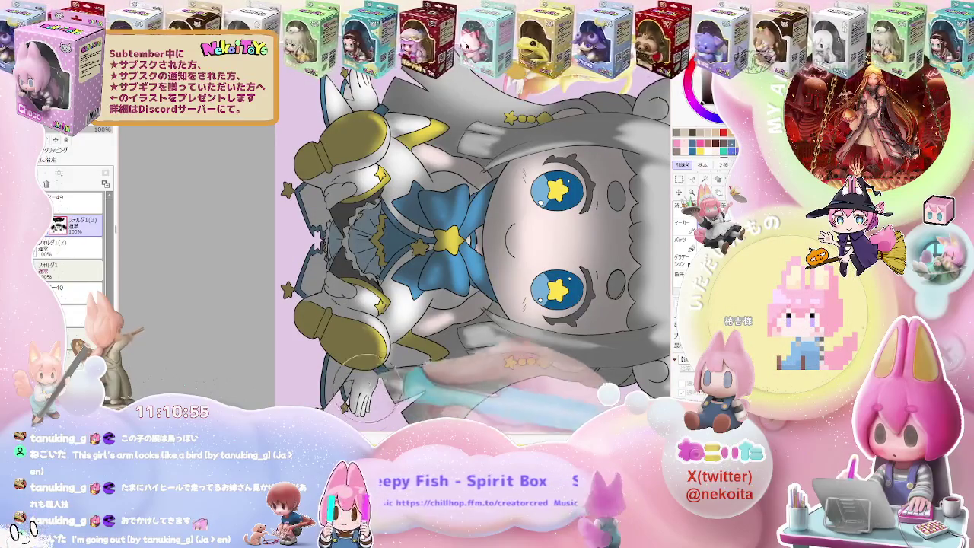
{"action": "scroll", "coordinate": [365, 325], "scroll_direction": "down", "scroll_amount": 2}
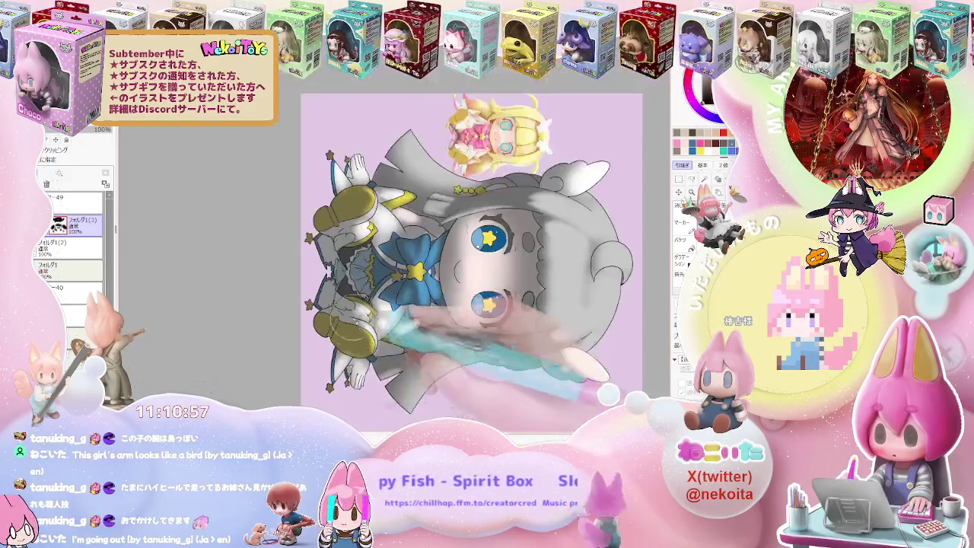
{"action": "scroll", "coordinate": [313, 293], "scroll_direction": "down", "scroll_amount": 1}
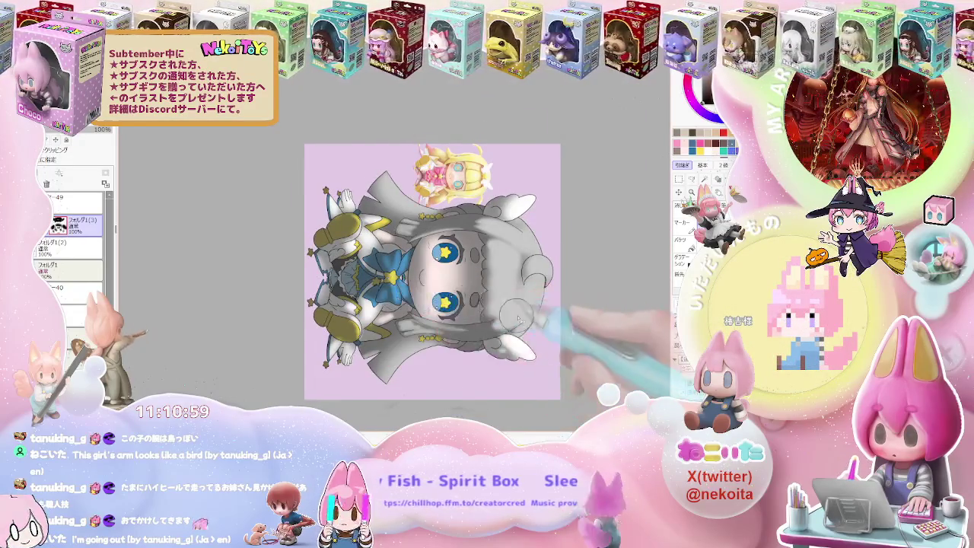
{"action": "left_click_drag", "start_coordinate": [517, 318], "coordinate": [457, 289]}
{"action": "scroll", "coordinate": [449, 274], "scroll_direction": "up", "scroll_amount": 2}
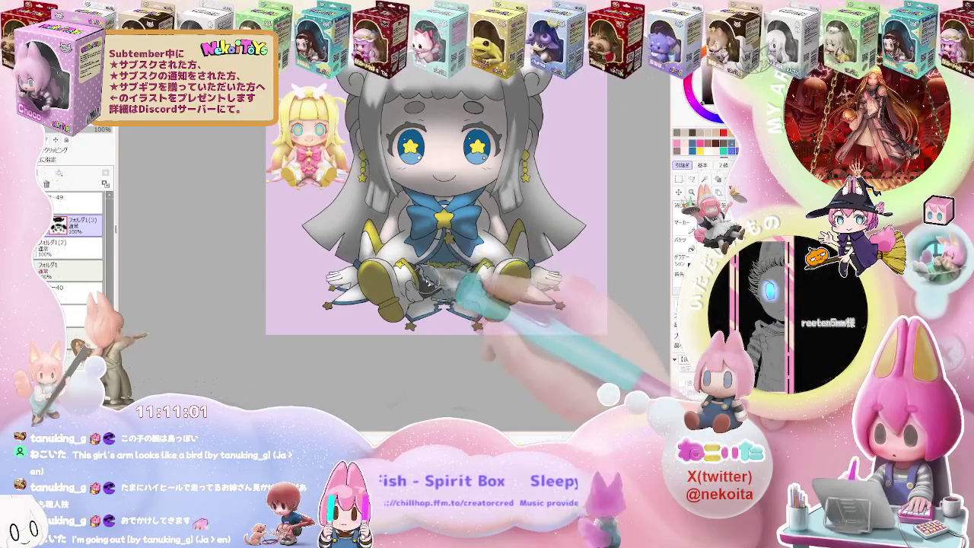
{"action": "scroll", "coordinate": [423, 275], "scroll_direction": "up", "scroll_amount": 1}
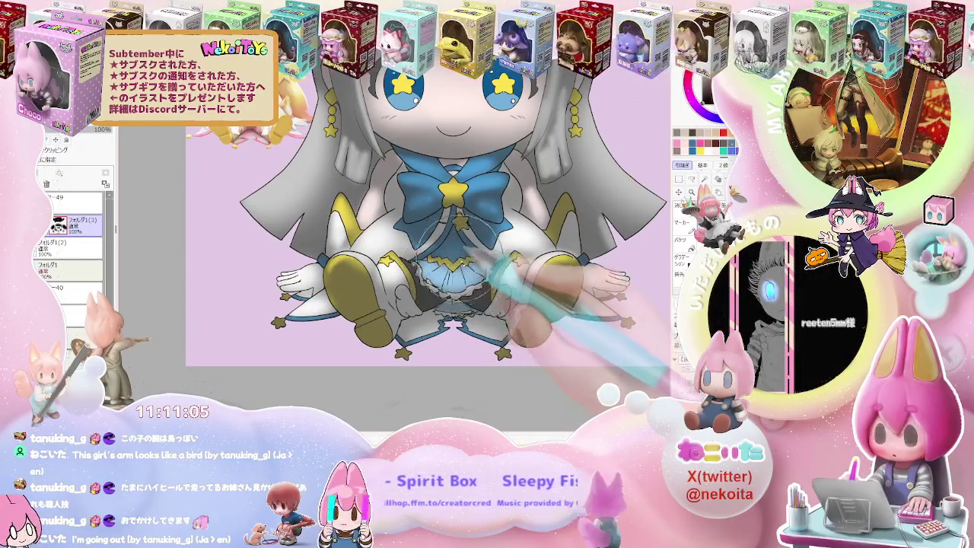
{"action": "scroll", "coordinate": [488, 266], "scroll_direction": "down", "scroll_amount": 2}
{"action": "scroll", "coordinate": [533, 274], "scroll_direction": "down", "scroll_amount": 2}
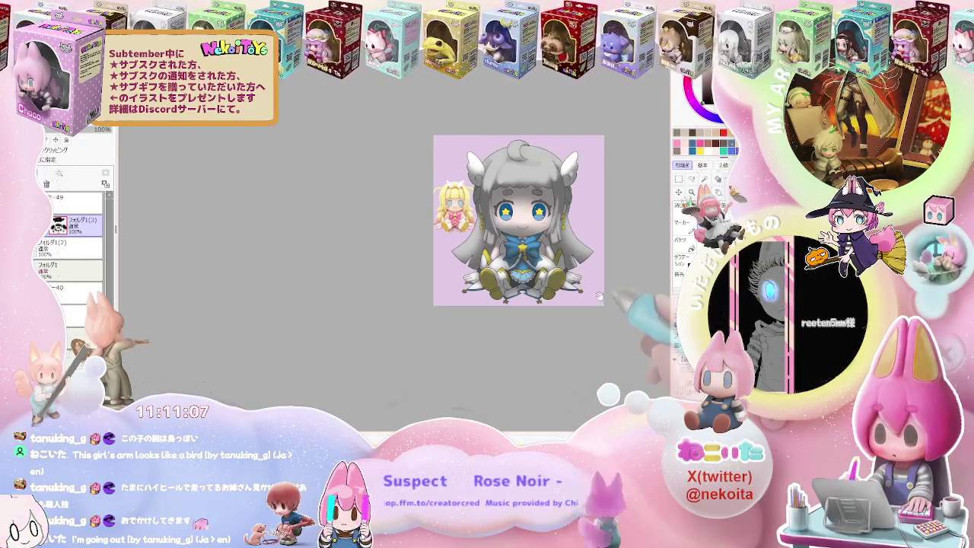
{"action": "left_click_drag", "start_coordinate": [600, 297], "coordinate": [533, 319]}
{"action": "scroll", "coordinate": [472, 282], "scroll_direction": "up", "scroll_amount": 2}
{"action": "scroll", "coordinate": [451, 270], "scroll_direction": "up", "scroll_amount": 1}
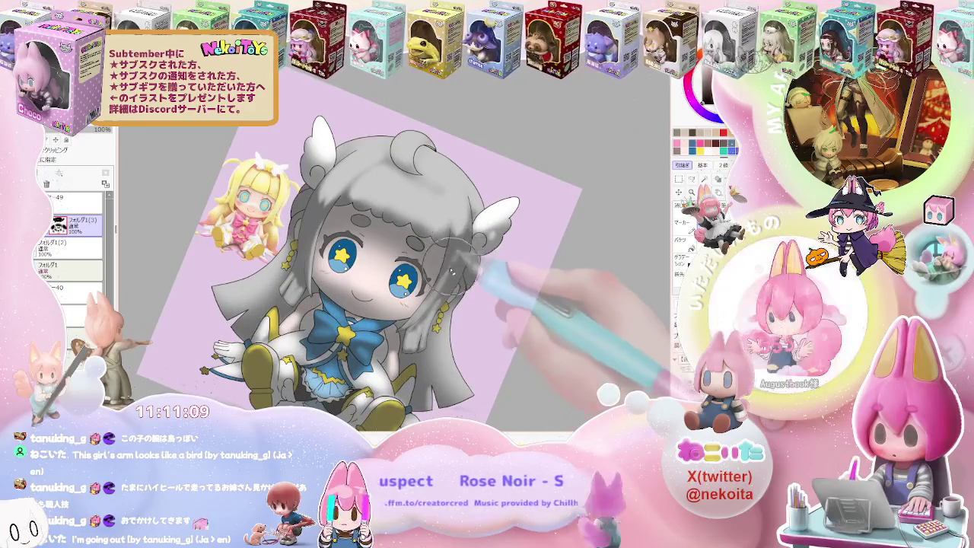
{"action": "scroll", "coordinate": [449, 292], "scroll_direction": "down", "scroll_amount": 1}
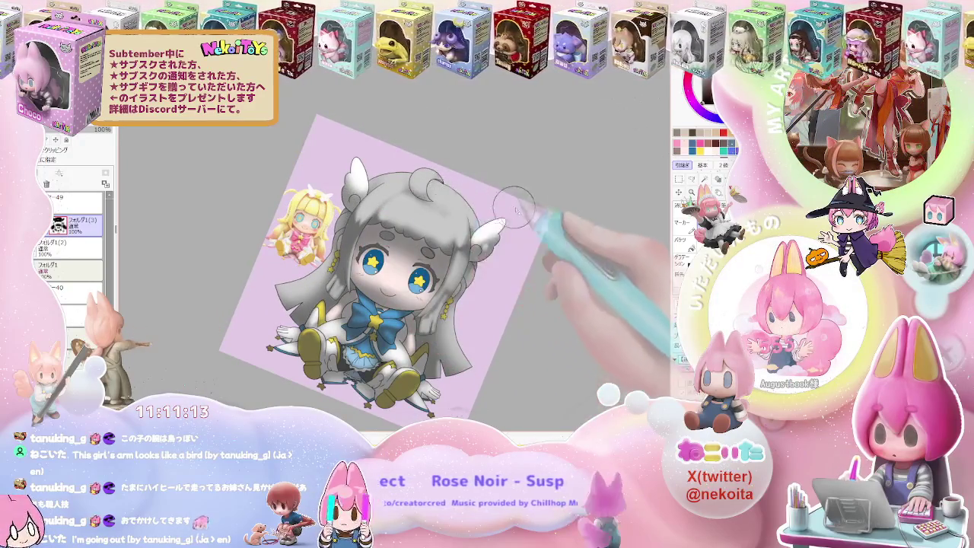
{"action": "scroll", "coordinate": [573, 261], "scroll_direction": "down", "scroll_amount": 2}
{"action": "left_click_drag", "start_coordinate": [514, 299], "coordinate": [426, 289]}
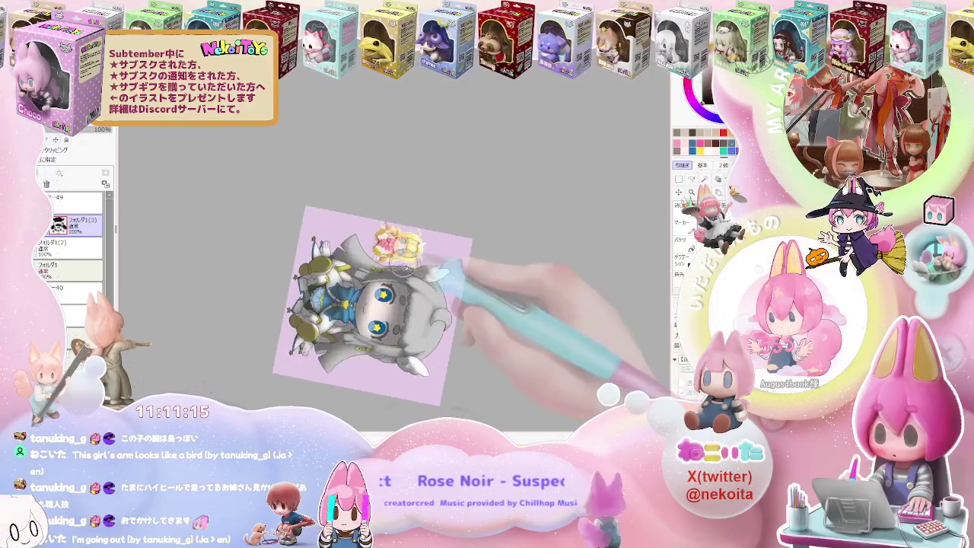
{"action": "scroll", "coordinate": [407, 283], "scroll_direction": "up", "scroll_amount": 3}
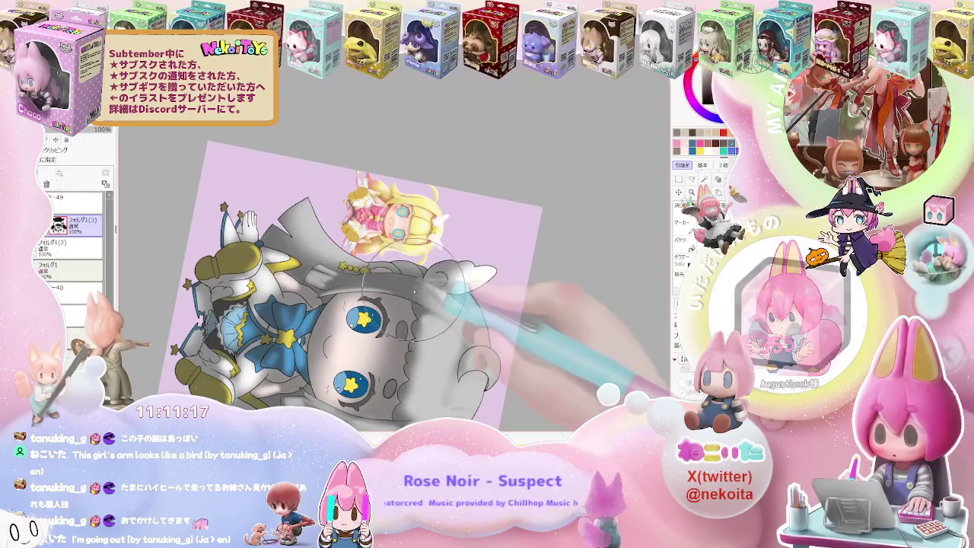
{"action": "scroll", "coordinate": [425, 349], "scroll_direction": "down", "scroll_amount": 1}
{"action": "scroll", "coordinate": [425, 349], "scroll_direction": "up", "scroll_amount": 1}
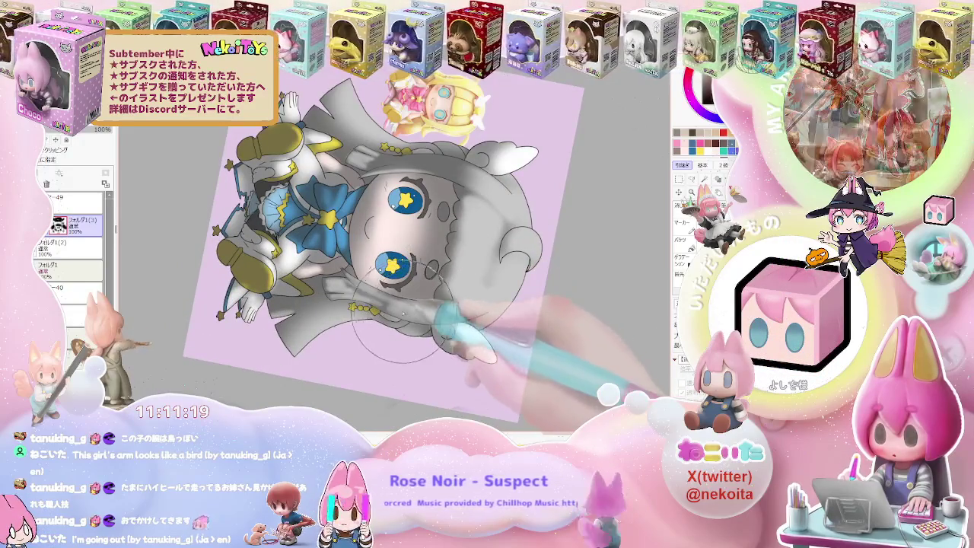
{"action": "scroll", "coordinate": [437, 320], "scroll_direction": "down", "scroll_amount": 1}
{"action": "scroll", "coordinate": [489, 308], "scroll_direction": "down", "scroll_amount": 2}
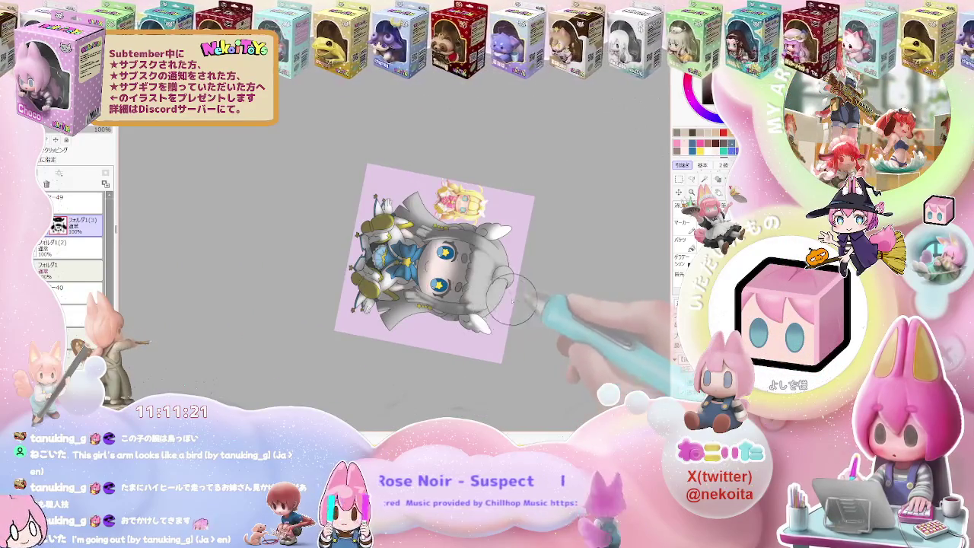
{"action": "scroll", "coordinate": [493, 318], "scroll_direction": "up", "scroll_amount": 2}
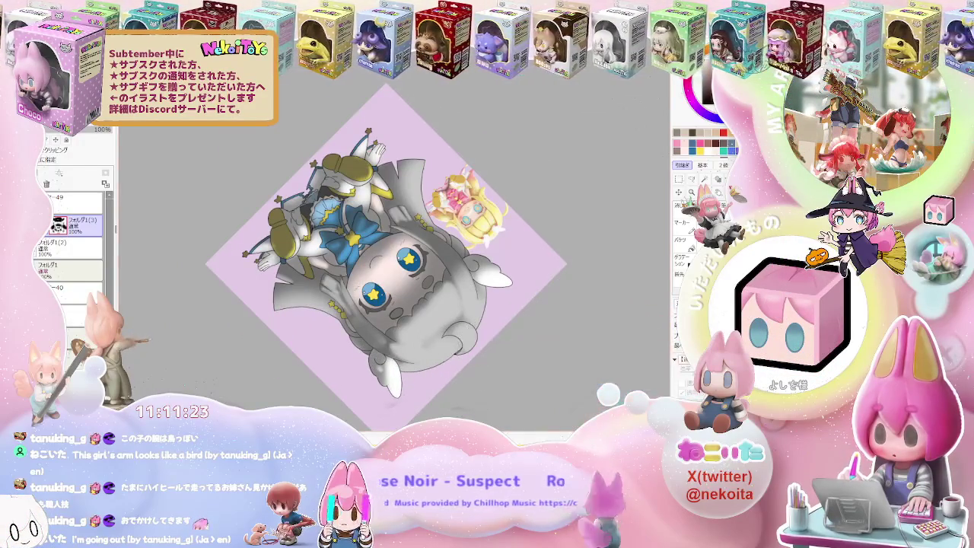
{"action": "scroll", "coordinate": [425, 305], "scroll_direction": "up", "scroll_amount": 1}
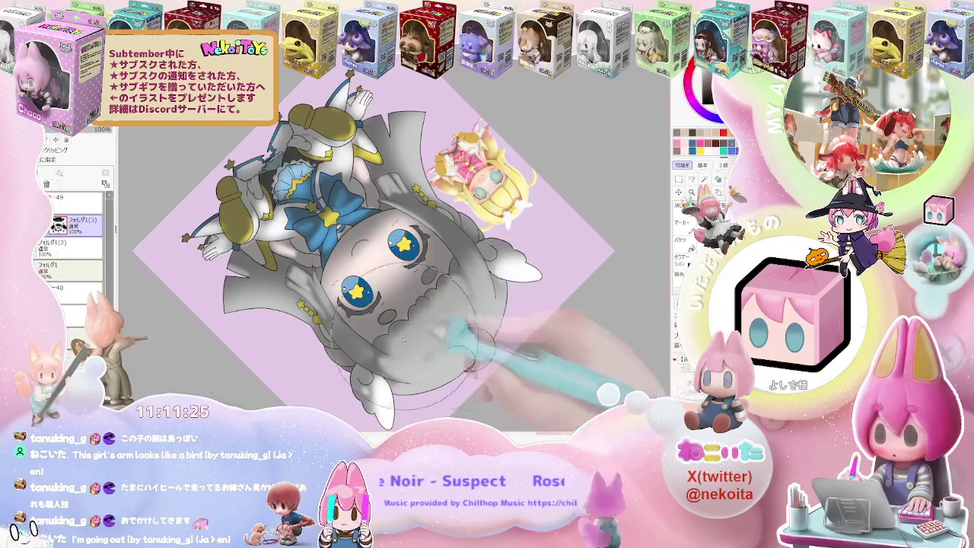
{"action": "scroll", "coordinate": [522, 266], "scroll_direction": "down", "scroll_amount": 1}
{"action": "scroll", "coordinate": [543, 282], "scroll_direction": "down", "scroll_amount": 1}
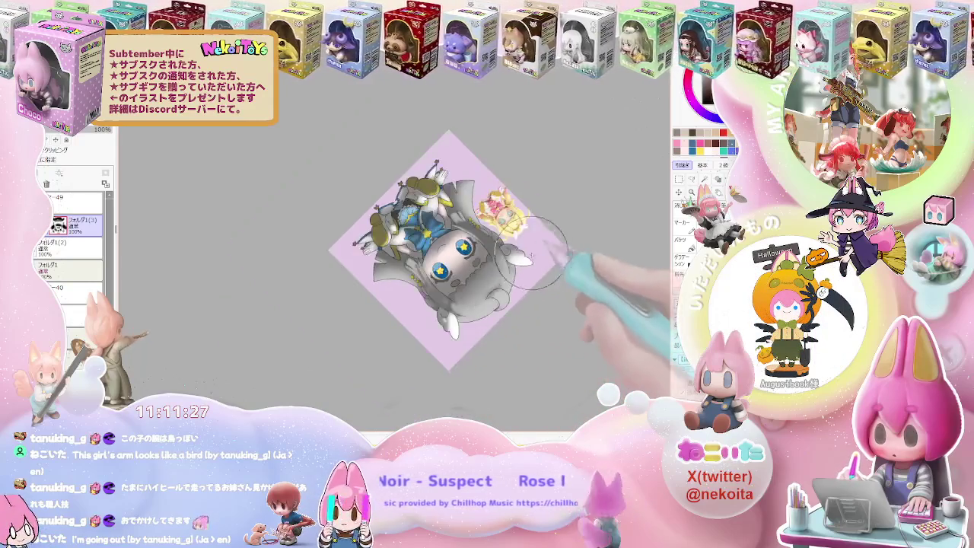
{"action": "scroll", "coordinate": [542, 291], "scroll_direction": "down", "scroll_amount": 1}
{"action": "scroll", "coordinate": [360, 358], "scroll_direction": "up", "scroll_amount": 2}
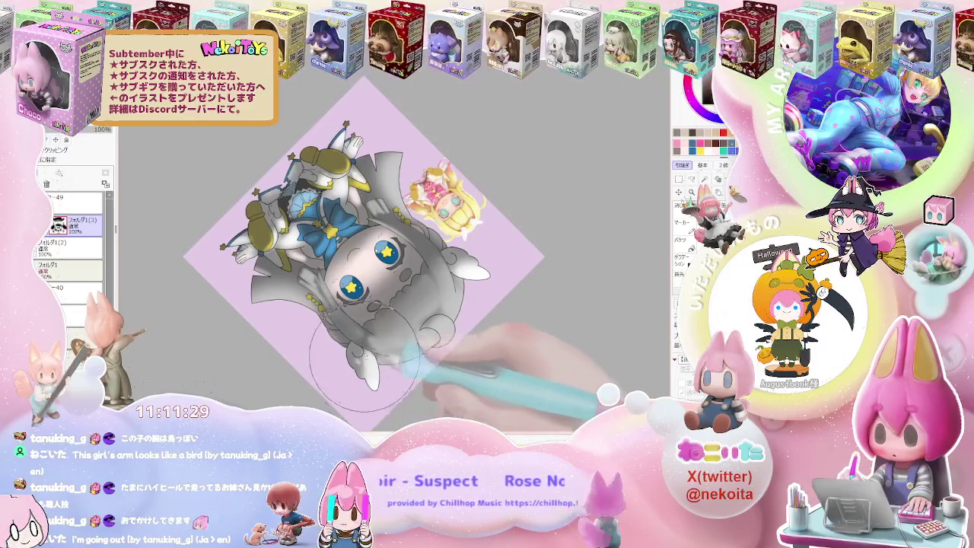
{"action": "scroll", "coordinate": [364, 352], "scroll_direction": "down", "scroll_amount": 1}
{"action": "scroll", "coordinate": [494, 297], "scroll_direction": "down", "scroll_amount": 1}
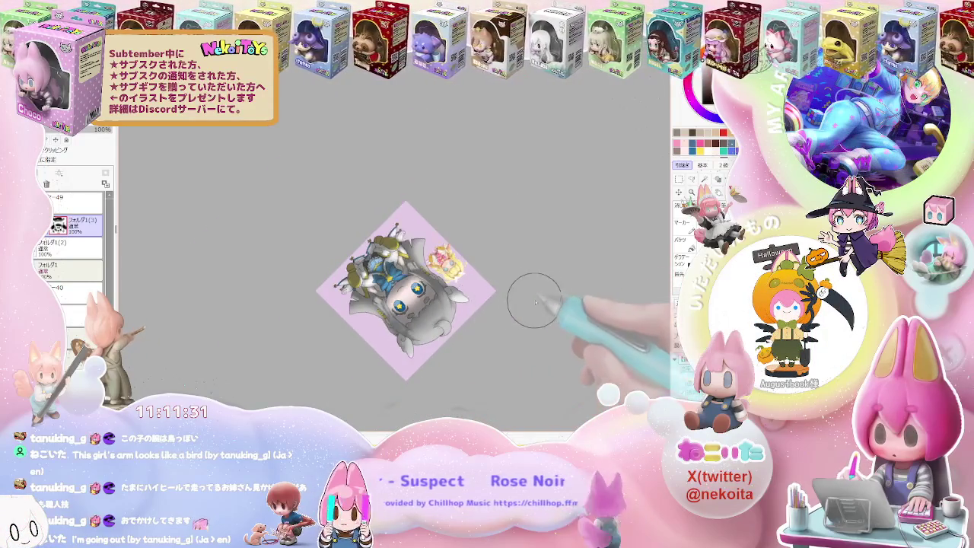
{"action": "scroll", "coordinate": [327, 274], "scroll_direction": "up", "scroll_amount": 2}
{"action": "scroll", "coordinate": [320, 289], "scroll_direction": "up", "scroll_amount": 2}
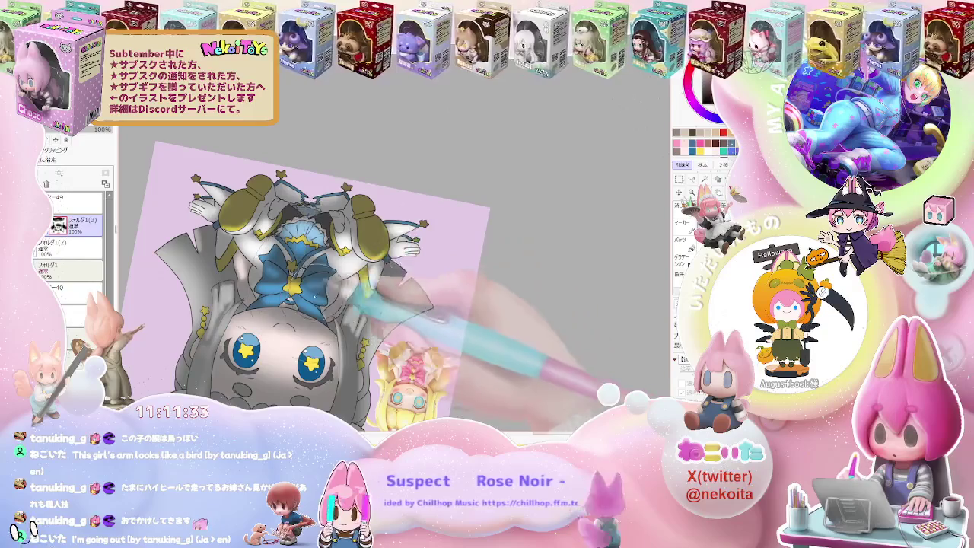
{"action": "scroll", "coordinate": [327, 304], "scroll_direction": "up", "scroll_amount": 1}
{"action": "scroll", "coordinate": [320, 289], "scroll_direction": "up", "scroll_amount": 2}
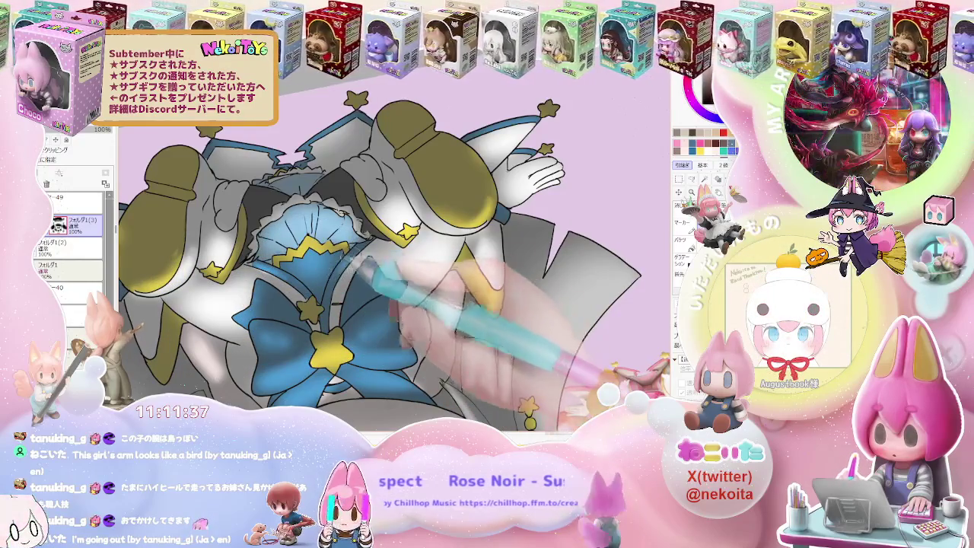
{"action": "scroll", "coordinate": [534, 277], "scroll_direction": "down", "scroll_amount": 2}
{"action": "scroll", "coordinate": [533, 277], "scroll_direction": "down", "scroll_amount": 2}
{"action": "scroll", "coordinate": [533, 277], "scroll_direction": "down", "scroll_amount": 2}
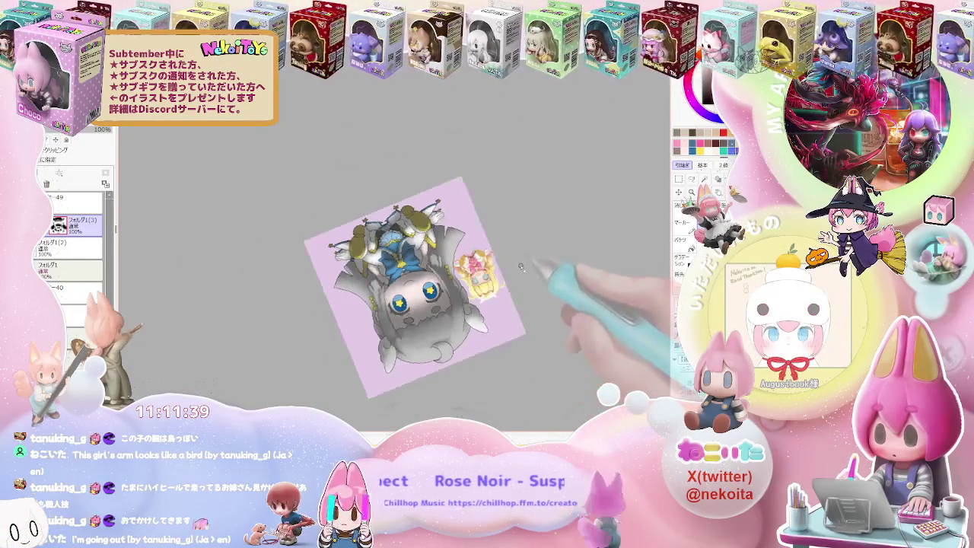
{"action": "scroll", "coordinate": [533, 277], "scroll_direction": "up", "scroll_amount": 2}
{"action": "scroll", "coordinate": [446, 239], "scroll_direction": "up", "scroll_amount": 3}
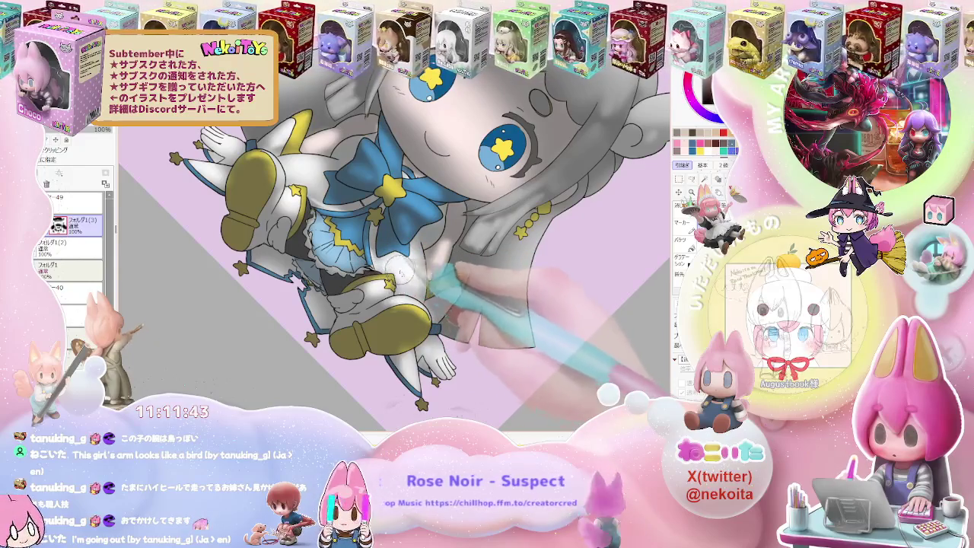
{"action": "scroll", "coordinate": [394, 262], "scroll_direction": "down", "scroll_amount": 3}
{"action": "scroll", "coordinate": [395, 262], "scroll_direction": "down", "scroll_amount": 1}
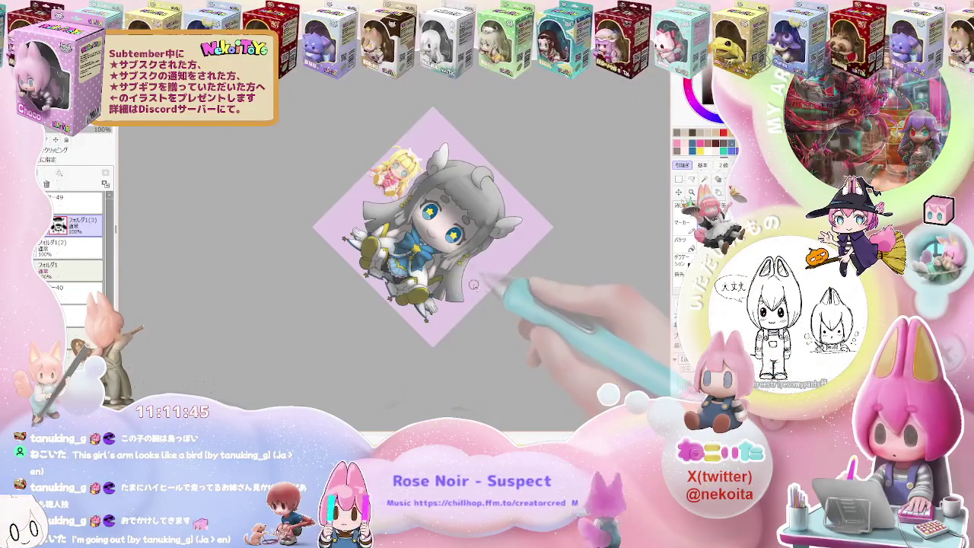
Step: Zoom and rotate the canvas to review the drawing sideways, then reset rotation upright
{"action": "scroll", "coordinate": [394, 262], "scroll_direction": "up", "scroll_amount": 2}
{"action": "scroll", "coordinate": [377, 236], "scroll_direction": "up", "scroll_amount": 2}
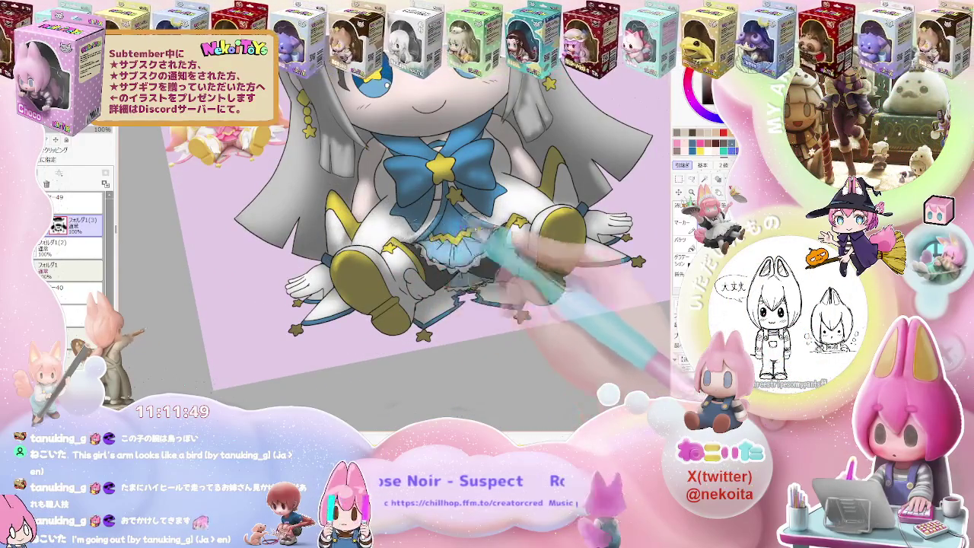
{"action": "scroll", "coordinate": [461, 292], "scroll_direction": "down", "scroll_amount": 3}
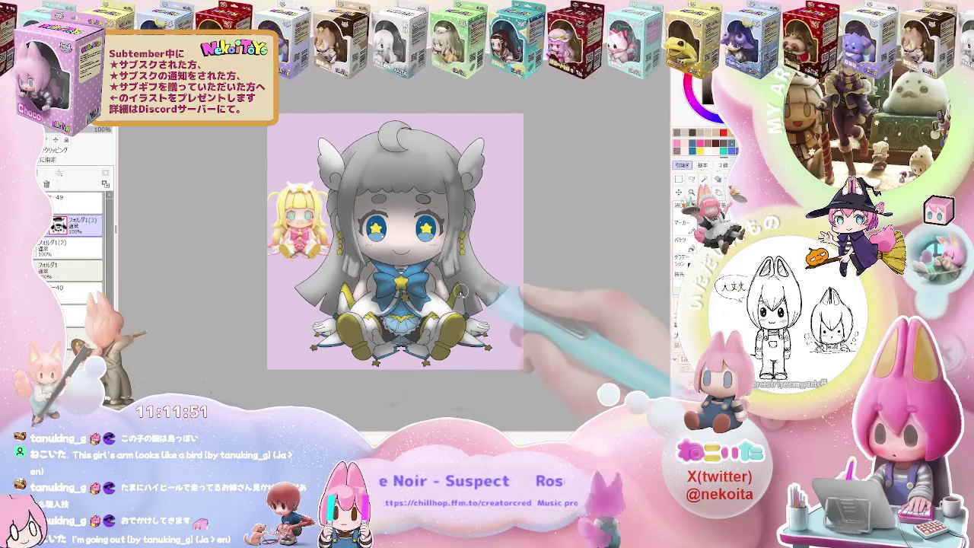
{"action": "scroll", "coordinate": [396, 251], "scroll_direction": "up", "scroll_amount": 3}
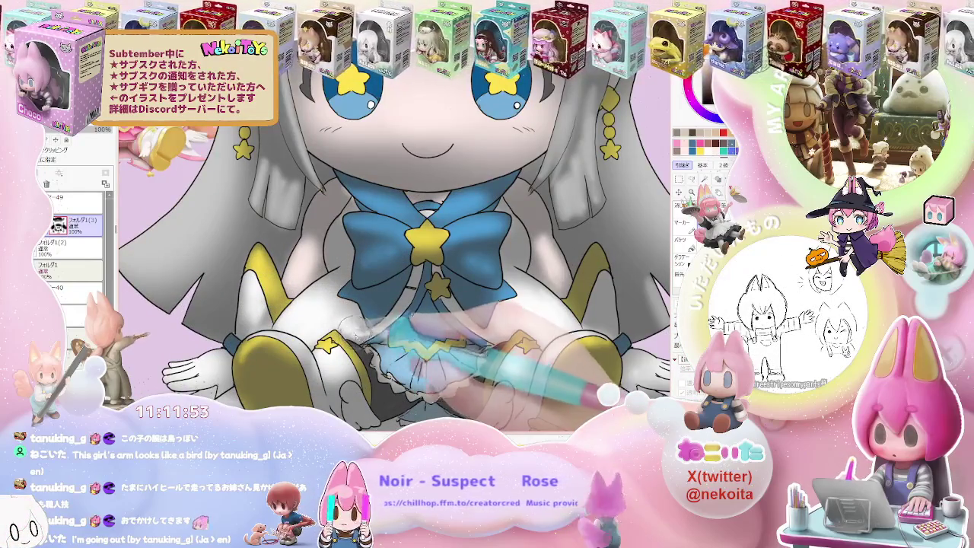
{"action": "scroll", "coordinate": [441, 266], "scroll_direction": "down", "scroll_amount": 2}
{"action": "scroll", "coordinate": [441, 266], "scroll_direction": "down", "scroll_amount": 2}
{"action": "scroll", "coordinate": [441, 266], "scroll_direction": "down", "scroll_amount": 1}
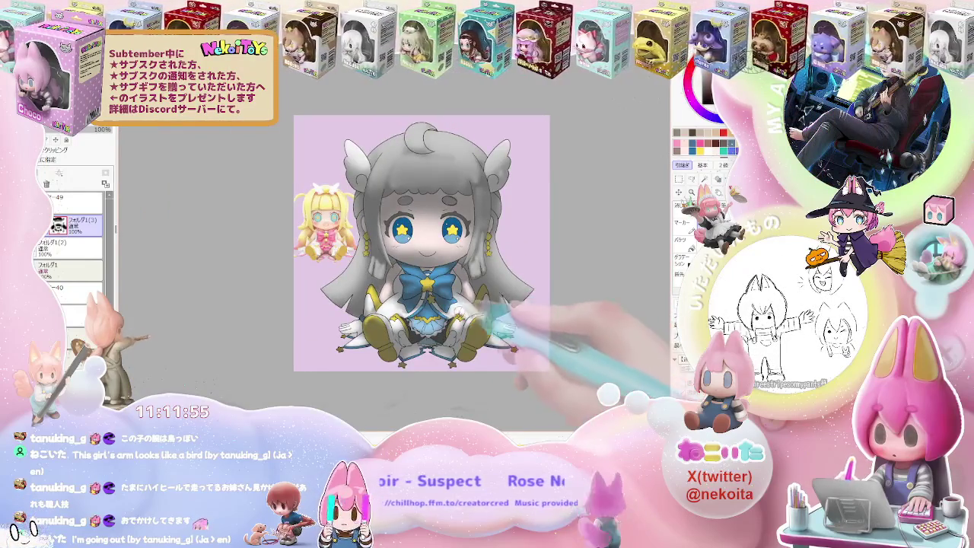
{"action": "key", "text": "End"}
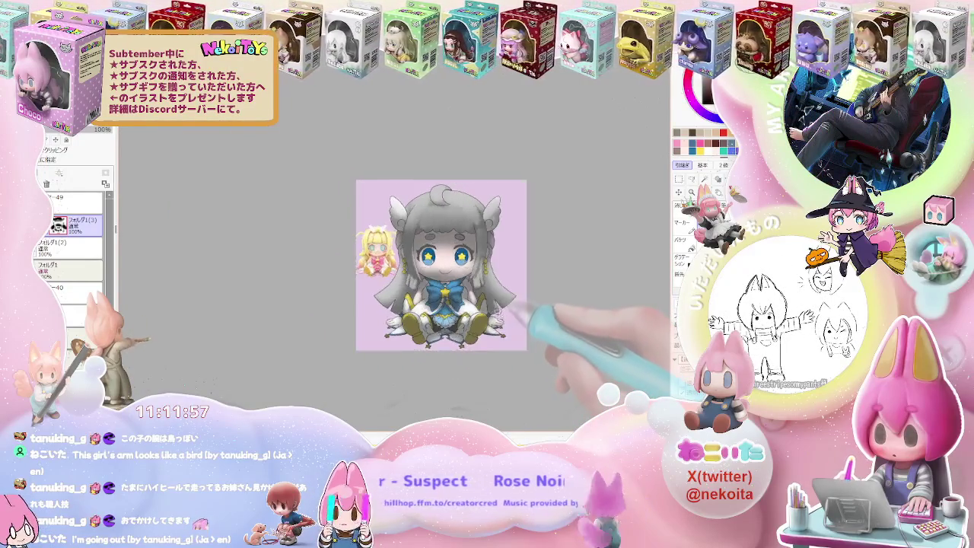
{"action": "scroll", "coordinate": [441, 258], "scroll_direction": "up", "scroll_amount": 2}
{"action": "scroll", "coordinate": [442, 259], "scroll_direction": "up", "scroll_amount": 2}
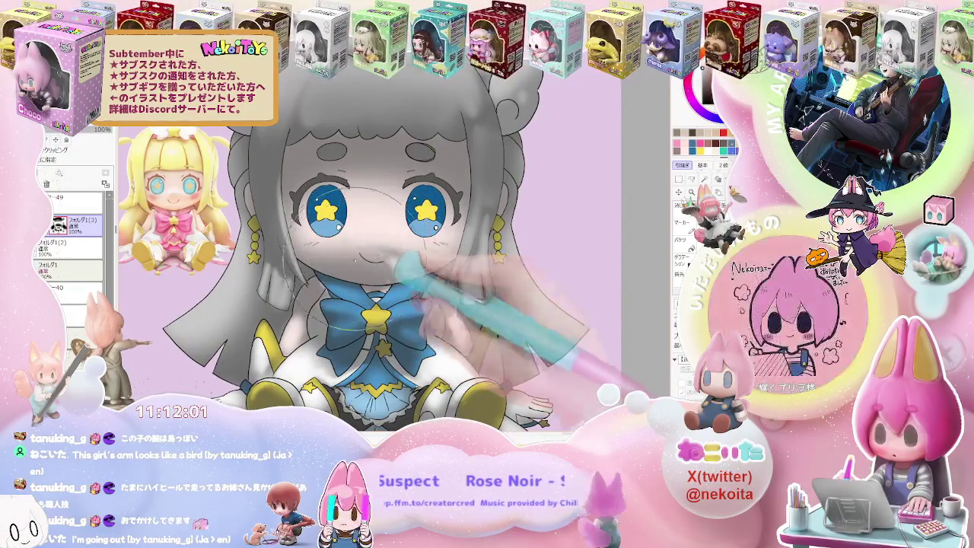
{"action": "scroll", "coordinate": [537, 289], "scroll_direction": "down", "scroll_amount": 2}
{"action": "scroll", "coordinate": [536, 289], "scroll_direction": "down", "scroll_amount": 2}
{"action": "scroll", "coordinate": [536, 290], "scroll_direction": "down", "scroll_amount": 1}
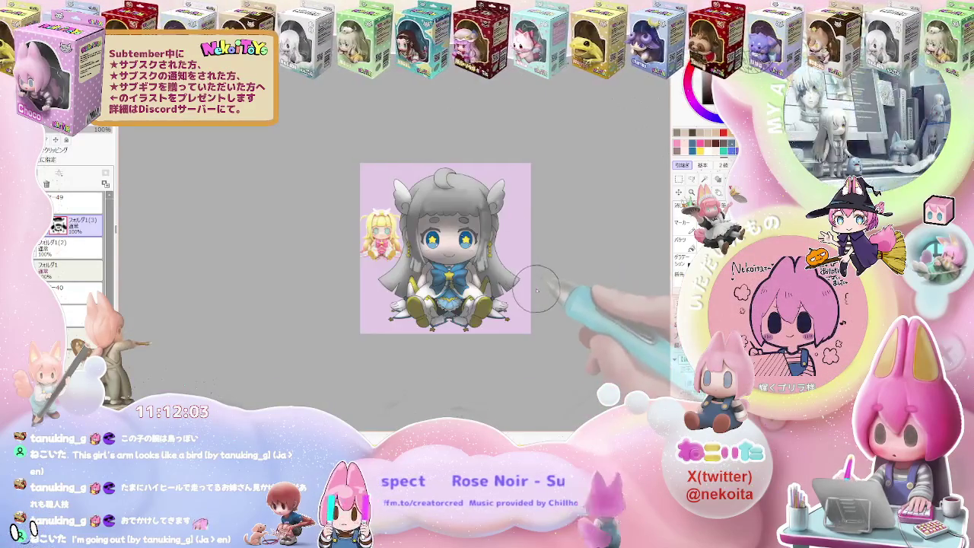
{"action": "scroll", "coordinate": [527, 295], "scroll_direction": "up", "scroll_amount": 2}
{"action": "scroll", "coordinate": [495, 301], "scroll_direction": "up", "scroll_amount": 2}
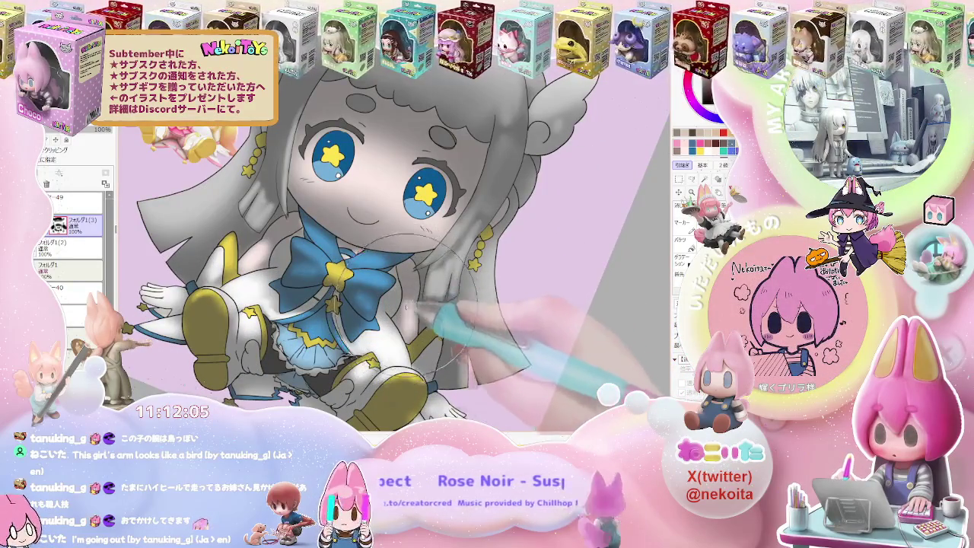
{"action": "scroll", "coordinate": [392, 292], "scroll_direction": "up", "scroll_amount": 2}
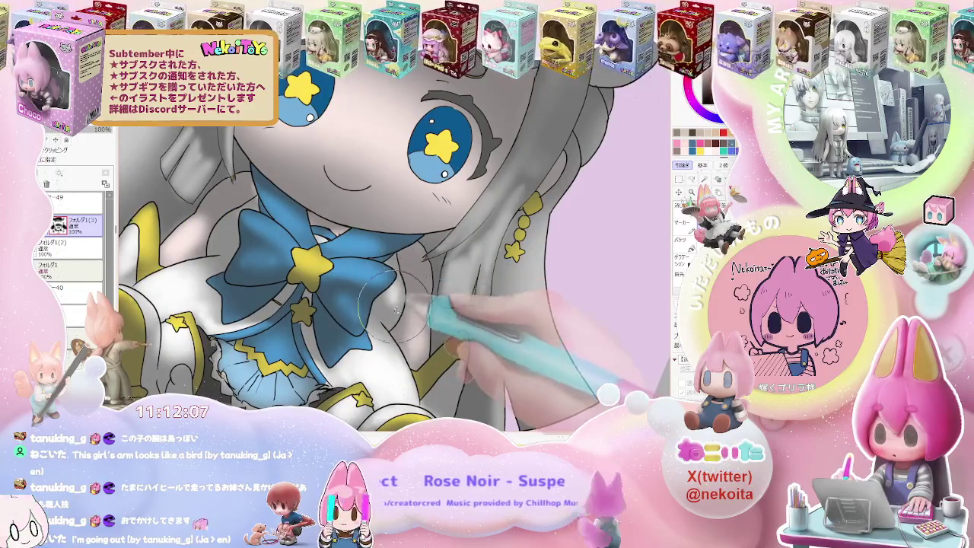
{"action": "scroll", "coordinate": [404, 292], "scroll_direction": "down", "scroll_amount": 3}
{"action": "scroll", "coordinate": [323, 270], "scroll_direction": "up", "scroll_amount": 3}
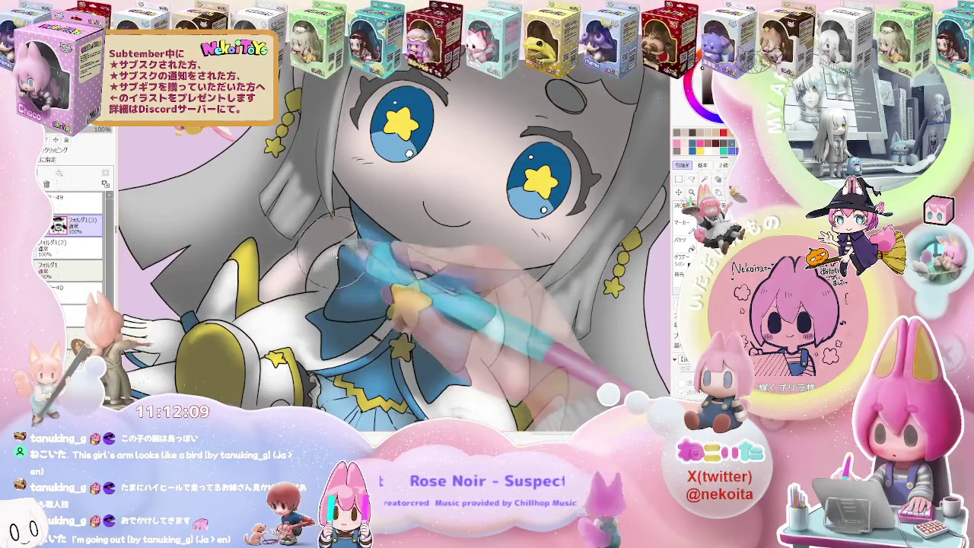
{"action": "scroll", "coordinate": [404, 297], "scroll_direction": "down", "scroll_amount": 3}
{"action": "key", "text": "End"}
{"action": "key", "text": "End"}
{"action": "key", "text": "End"}
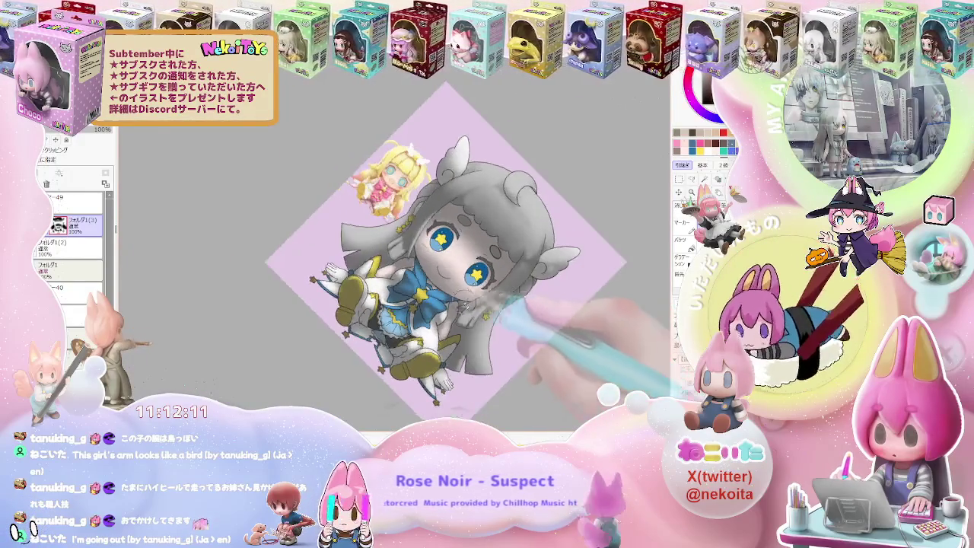
{"action": "scroll", "coordinate": [380, 287], "scroll_direction": "up", "scroll_amount": 2}
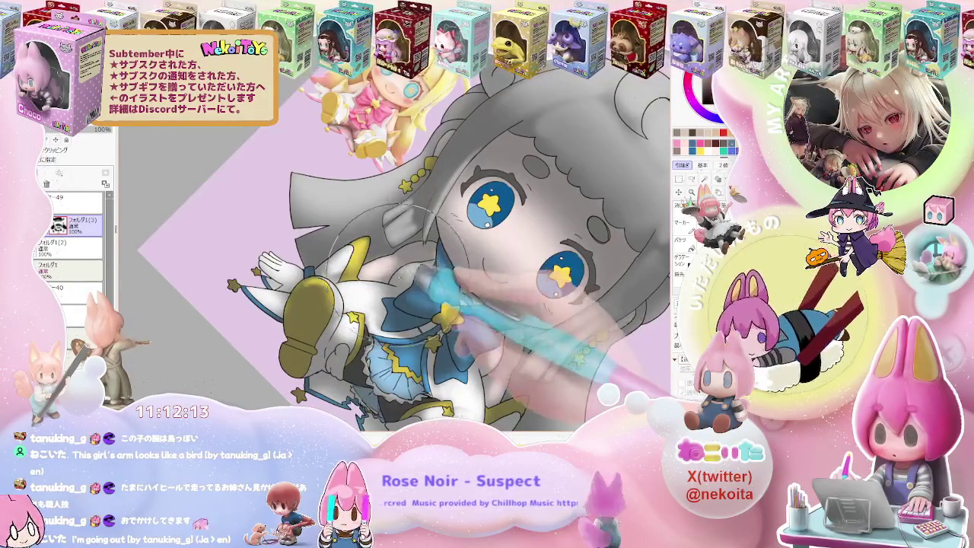
{"action": "scroll", "coordinate": [441, 263], "scroll_direction": "down", "scroll_amount": 2}
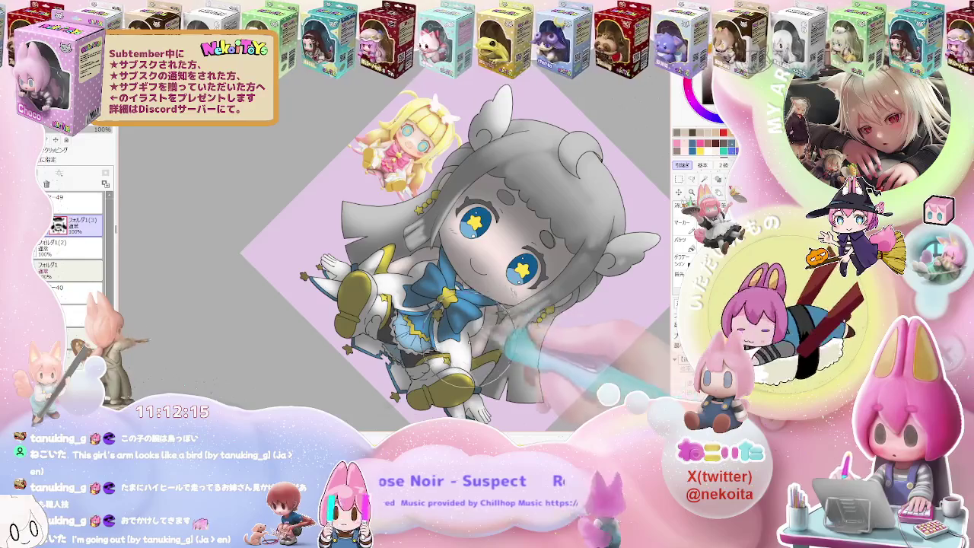
{"action": "scroll", "coordinate": [537, 363], "scroll_direction": "down", "scroll_amount": 1}
{"action": "scroll", "coordinate": [537, 363], "scroll_direction": "down", "scroll_amount": 1}
{"action": "key", "text": "End"}
{"action": "key", "text": "End"}
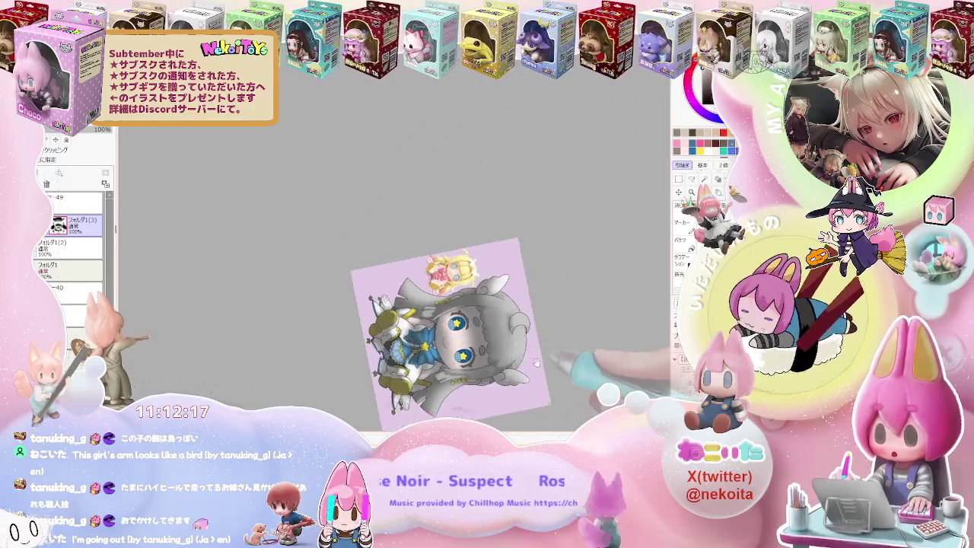
{"action": "scroll", "coordinate": [536, 363], "scroll_direction": "up", "scroll_amount": 2}
{"action": "scroll", "coordinate": [536, 363], "scroll_direction": "up", "scroll_amount": 1}
{"action": "scroll", "coordinate": [426, 335], "scroll_direction": "down", "scroll_amount": 2}
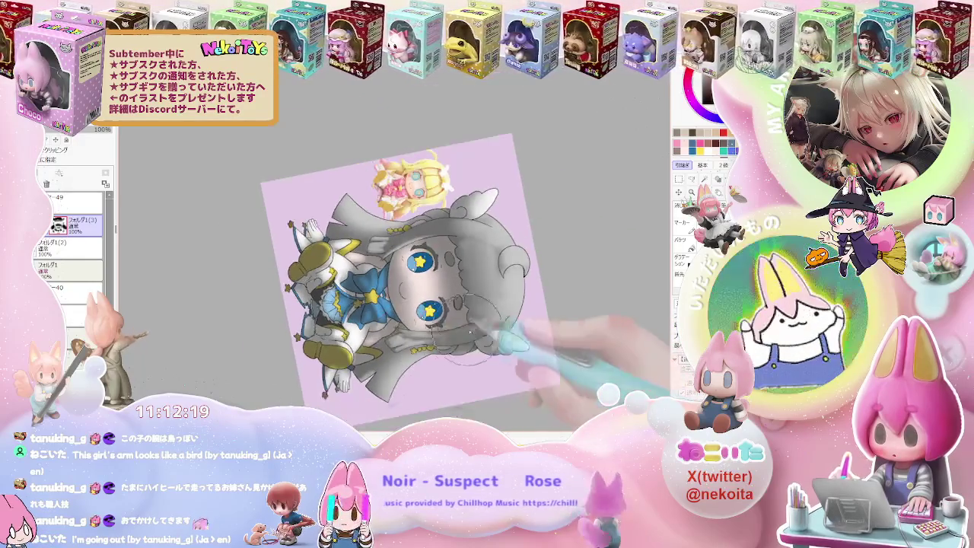
{"action": "scroll", "coordinate": [563, 320], "scroll_direction": "down", "scroll_amount": 1}
{"action": "key", "text": "Home"}
Step: Tilt the view slightly, straighten it, then tilt it about 10° clockwise while zooming
{"action": "scroll", "coordinate": [517, 327], "scroll_direction": "up", "scroll_amount": 2}
{"action": "scroll", "coordinate": [487, 333], "scroll_direction": "up", "scroll_amount": 2}
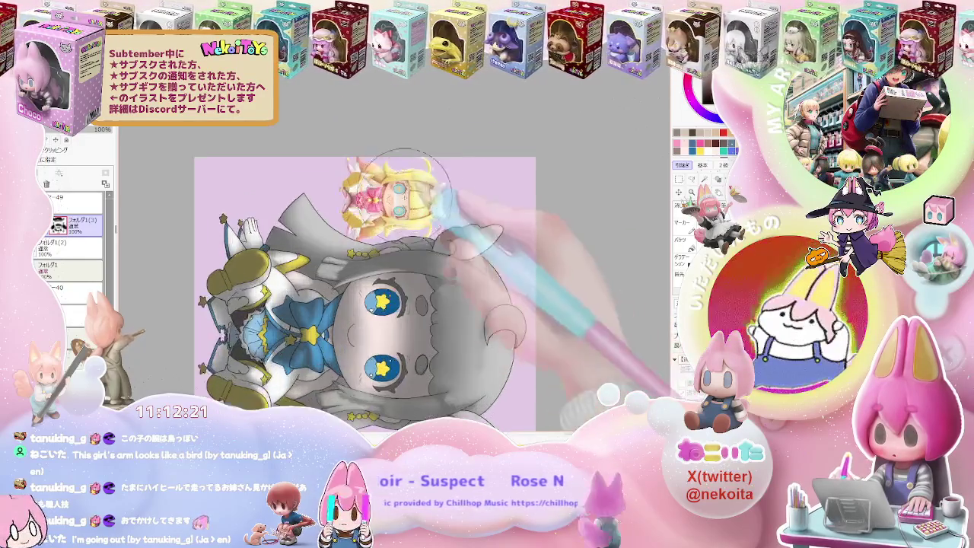
{"action": "scroll", "coordinate": [487, 333], "scroll_direction": "up", "scroll_amount": 1}
{"action": "scroll", "coordinate": [471, 304], "scroll_direction": "down", "scroll_amount": 1}
{"action": "scroll", "coordinate": [456, 263], "scroll_direction": "down", "scroll_amount": 2}
{"action": "scroll", "coordinate": [447, 270], "scroll_direction": "up", "scroll_amount": 1}
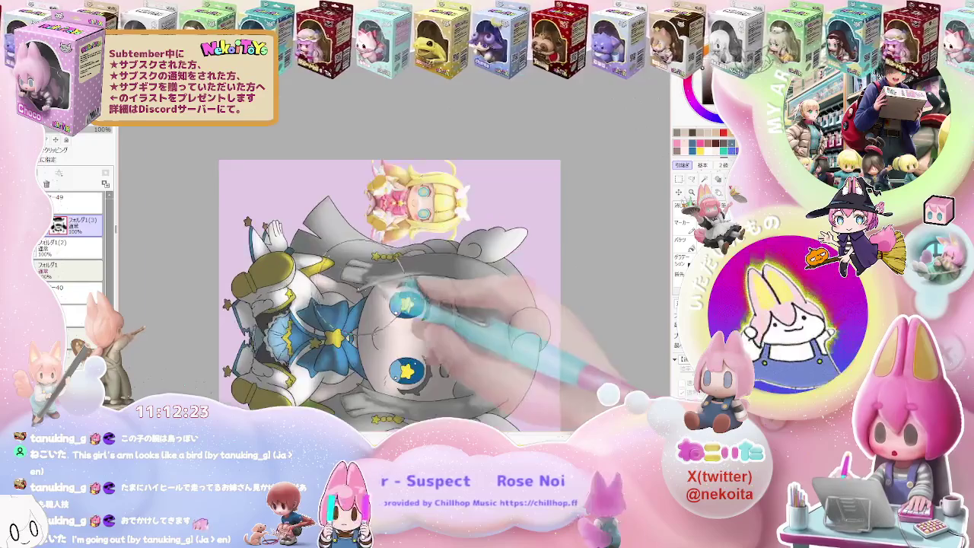
{"action": "scroll", "coordinate": [426, 285], "scroll_direction": "up", "scroll_amount": 1}
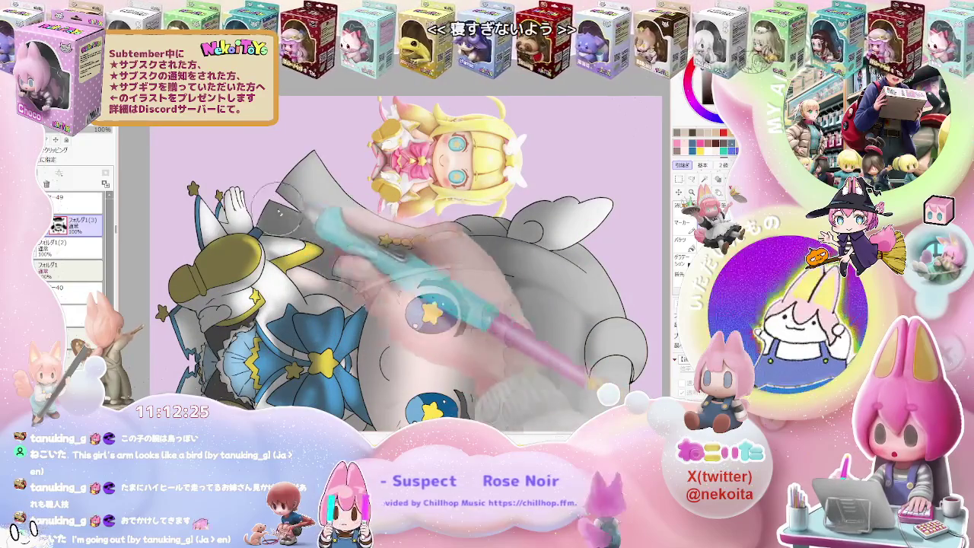
{"action": "scroll", "coordinate": [456, 251], "scroll_direction": "up", "scroll_amount": 1}
{"action": "key", "text": "Delete"}
{"action": "key", "text": "Delete"}
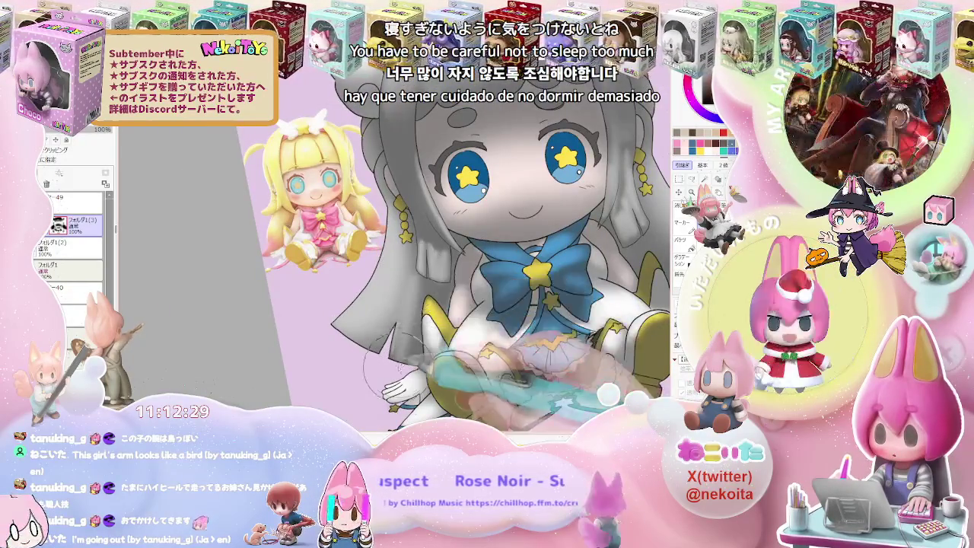
{"action": "scroll", "coordinate": [397, 323], "scroll_direction": "down", "scroll_amount": 1}
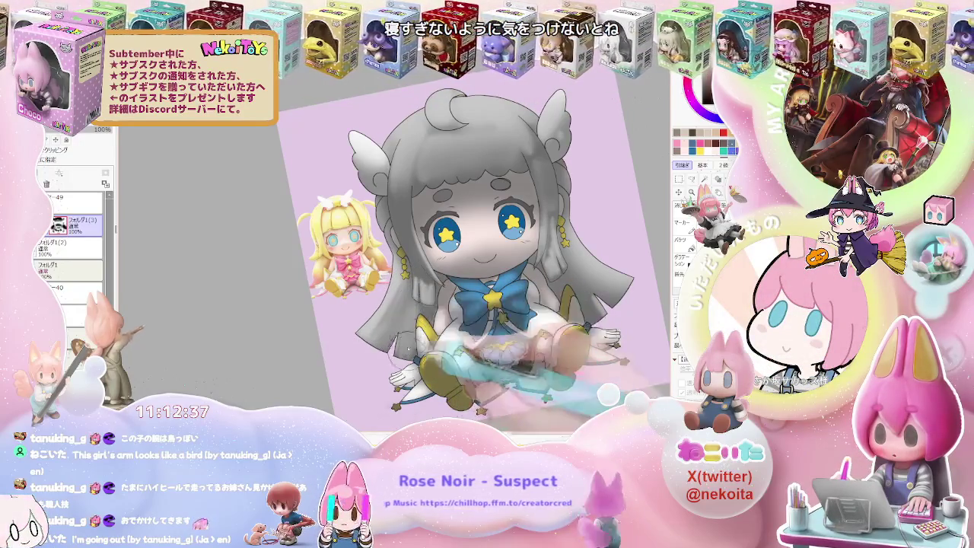
{"action": "left_click_drag", "start_coordinate": [411, 346], "coordinate": [522, 304]}
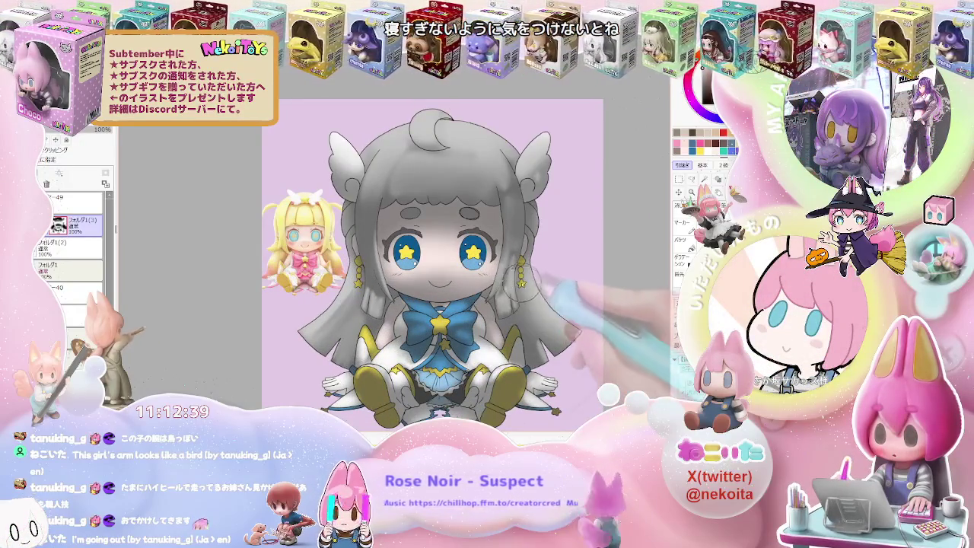
{"action": "scroll", "coordinate": [512, 291], "scroll_direction": "down", "scroll_amount": 1}
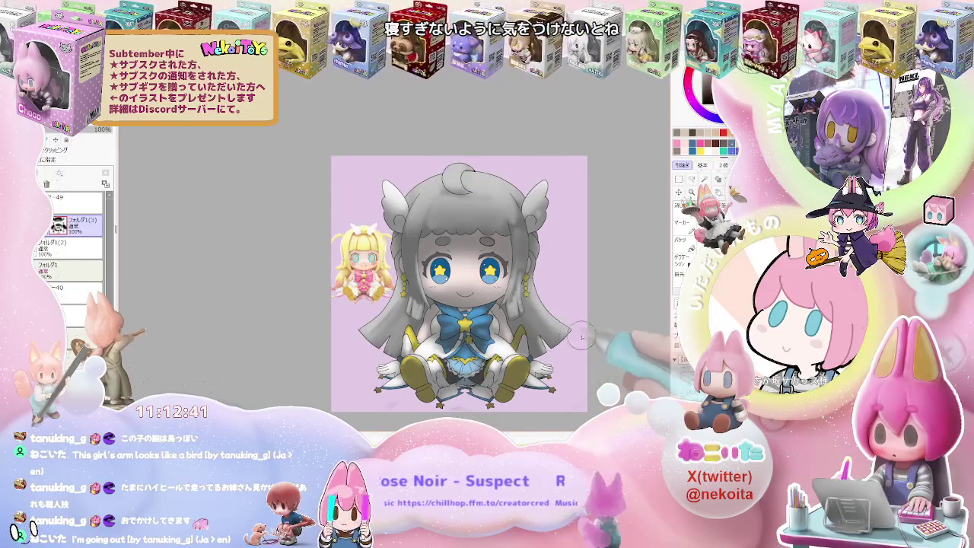
{"action": "left_click_drag", "start_coordinate": [581, 337], "coordinate": [487, 319]}
{"action": "scroll", "coordinate": [451, 341], "scroll_direction": "up", "scroll_amount": 1}
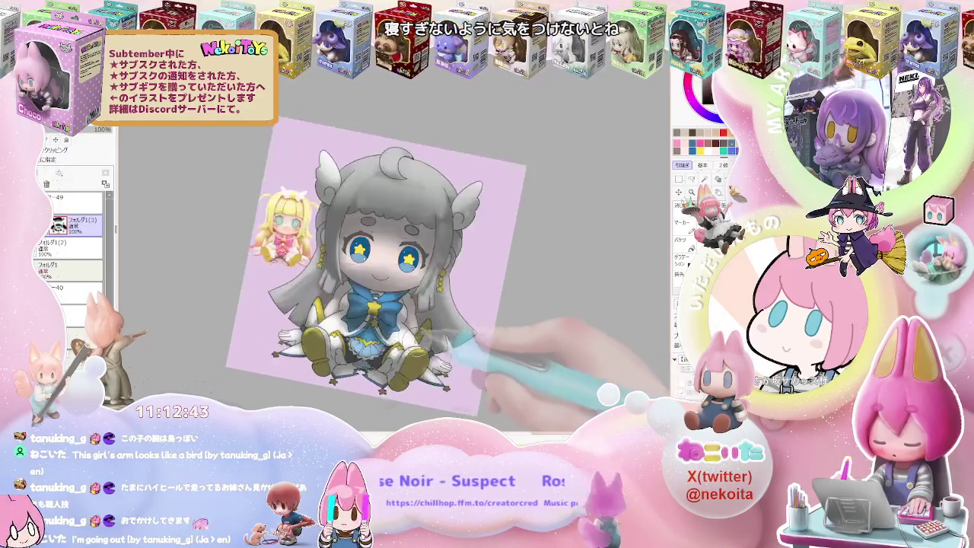
{"action": "scroll", "coordinate": [456, 342], "scroll_direction": "up", "scroll_amount": 2}
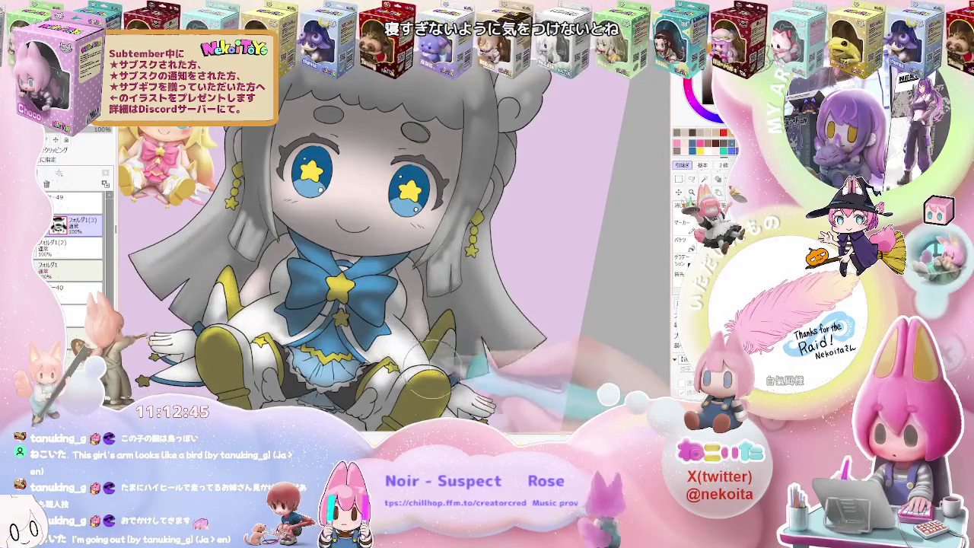
{"action": "scroll", "coordinate": [428, 369], "scroll_direction": "down", "scroll_amount": 3}
{"action": "scroll", "coordinate": [472, 350], "scroll_direction": "down", "scroll_amount": 2}
{"action": "scroll", "coordinate": [494, 342], "scroll_direction": "down", "scroll_amount": 1}
{"action": "scroll", "coordinate": [503, 342], "scroll_direction": "down", "scroll_amount": 1}
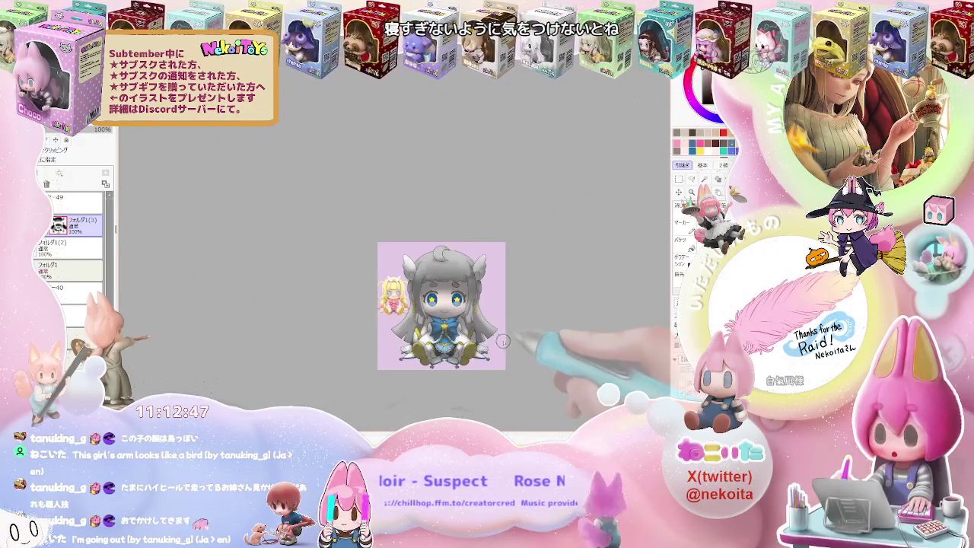
{"action": "scroll", "coordinate": [503, 342], "scroll_direction": "up", "scroll_amount": 2}
{"action": "scroll", "coordinate": [504, 343], "scroll_direction": "up", "scroll_amount": 1}
{"action": "scroll", "coordinate": [509, 348], "scroll_direction": "down", "scroll_amount": 2}
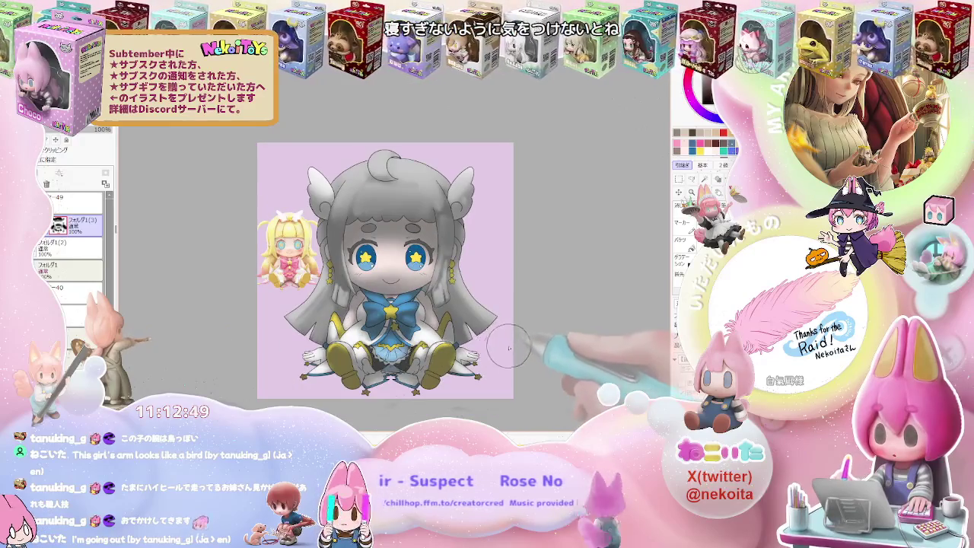
{"action": "scroll", "coordinate": [509, 349], "scroll_direction": "up", "scroll_amount": 2}
{"action": "scroll", "coordinate": [457, 358], "scroll_direction": "up", "scroll_amount": 1}
Step: Switch to the fill bucket tool while zooming around the drawing
{"action": "key", "text": "g"}
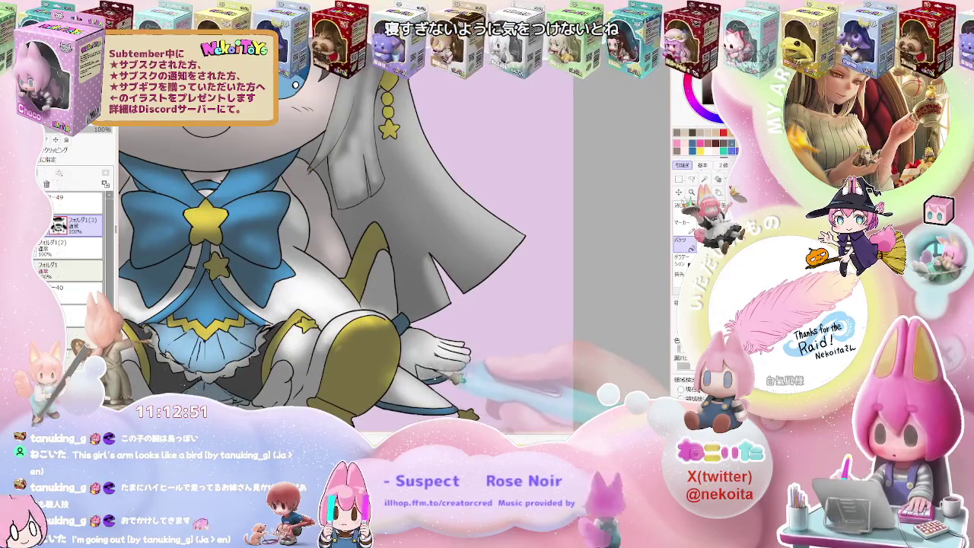
{"action": "scroll", "coordinate": [381, 266], "scroll_direction": "down", "scroll_amount": 2}
{"action": "scroll", "coordinate": [381, 266], "scroll_direction": "down", "scroll_amount": 1}
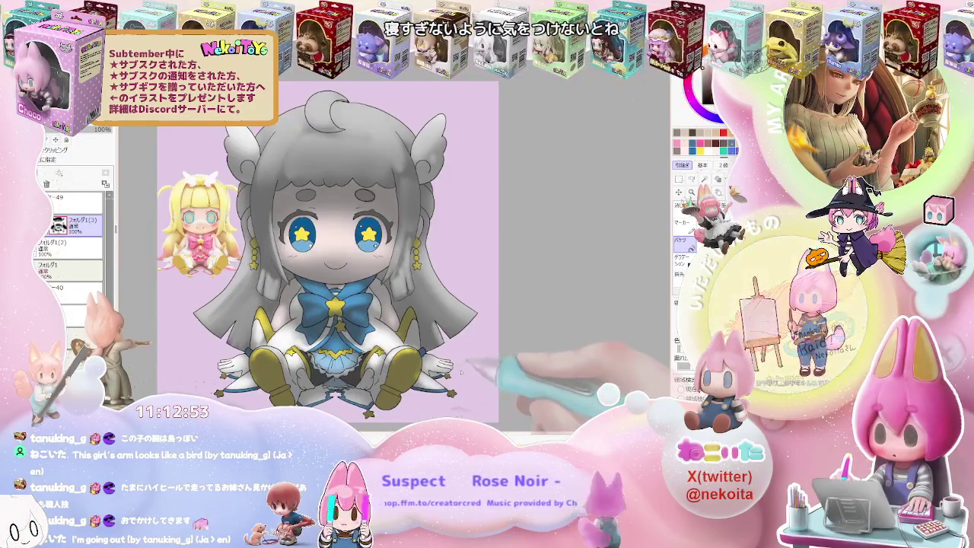
{"action": "scroll", "coordinate": [395, 251], "scroll_direction": "up", "scroll_amount": 3}
{"action": "scroll", "coordinate": [453, 399], "scroll_direction": "down", "scroll_amount": 2}
{"action": "scroll", "coordinate": [453, 399], "scroll_direction": "up", "scroll_amount": 1}
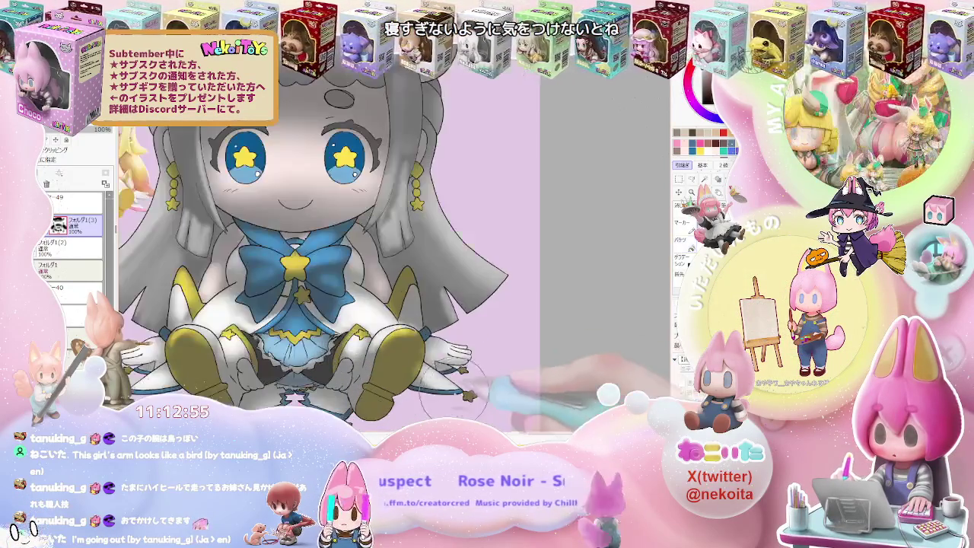
{"action": "scroll", "coordinate": [487, 396], "scroll_direction": "down", "scroll_amount": 1}
{"action": "scroll", "coordinate": [456, 392], "scroll_direction": "down", "scroll_amount": 1}
{"action": "scroll", "coordinate": [282, 384], "scroll_direction": "up", "scroll_amount": 1}
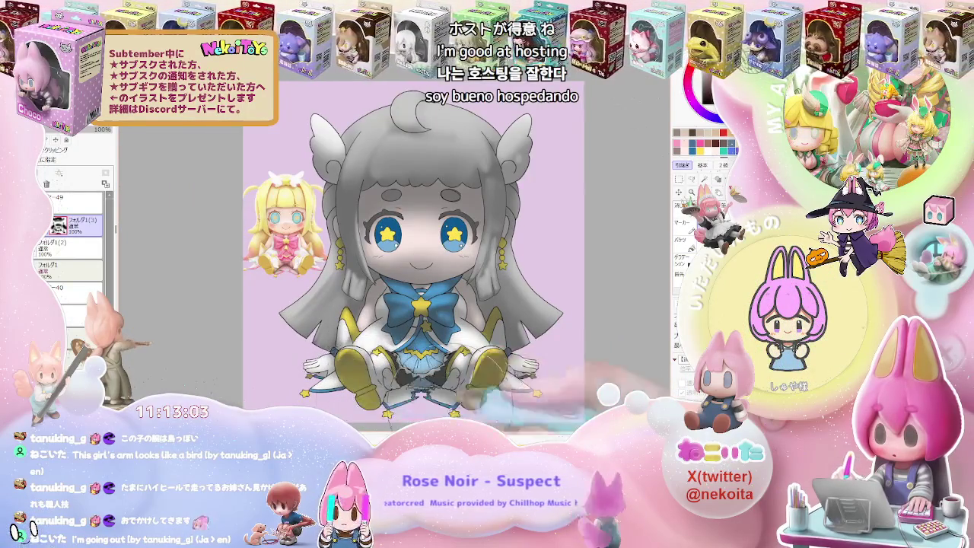
{"action": "scroll", "coordinate": [538, 413], "scroll_direction": "down", "scroll_amount": 2}
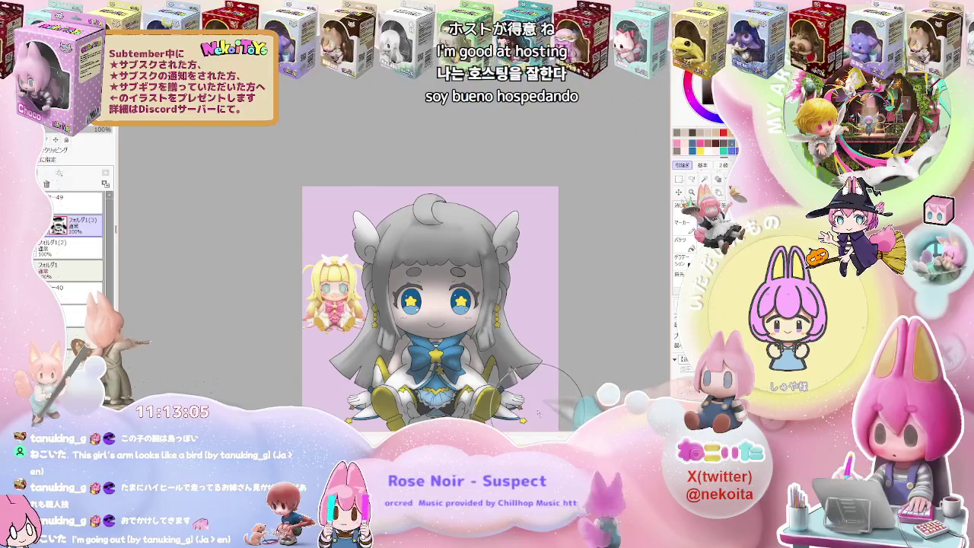
{"action": "scroll", "coordinate": [533, 408], "scroll_direction": "up", "scroll_amount": 5}
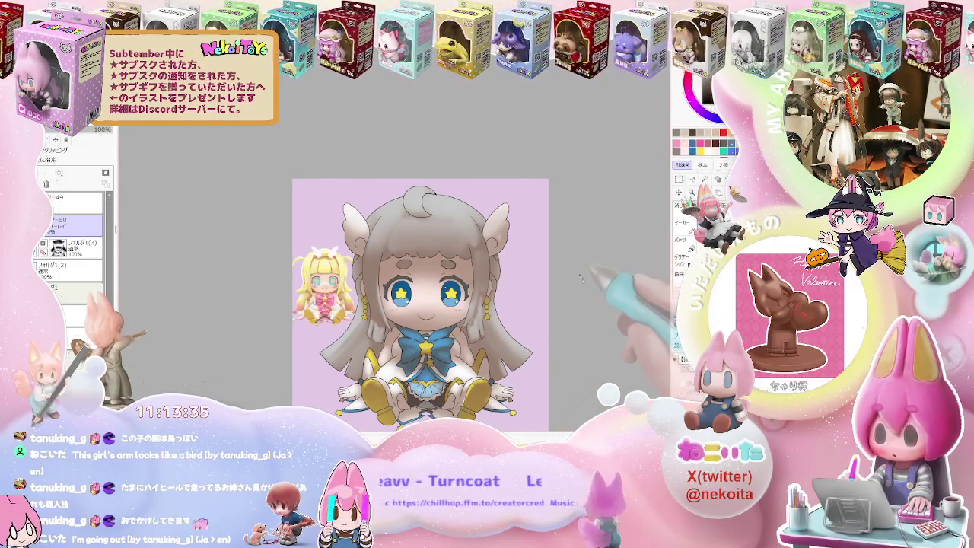
{"action": "scroll", "coordinate": [579, 278], "scroll_direction": "down", "scroll_amount": 1}
{"action": "key", "text": "End"}
{"action": "key", "text": "End"}
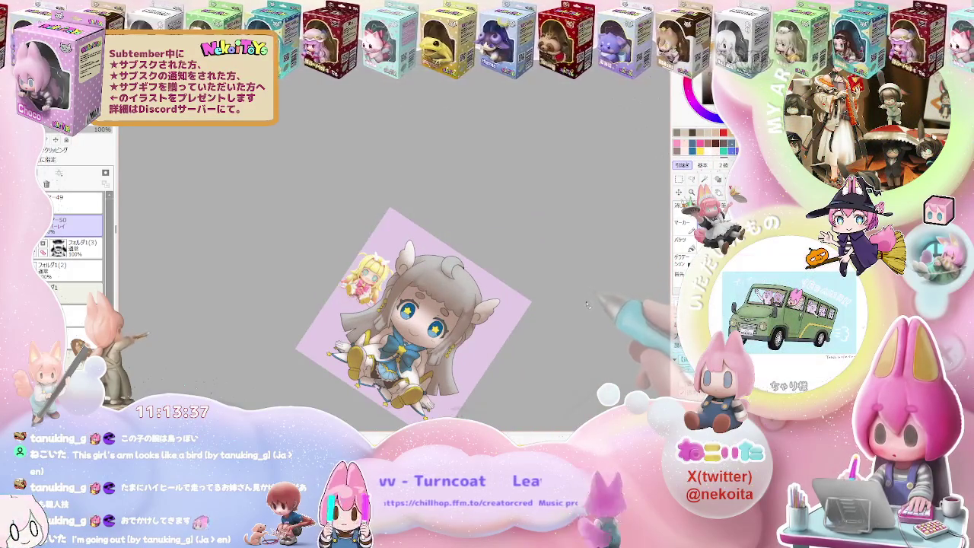
{"action": "scroll", "coordinate": [525, 331], "scroll_direction": "up", "scroll_amount": 2}
{"action": "scroll", "coordinate": [510, 320], "scroll_direction": "up", "scroll_amount": 2}
{"action": "scroll", "coordinate": [487, 300], "scroll_direction": "up", "scroll_amount": 2}
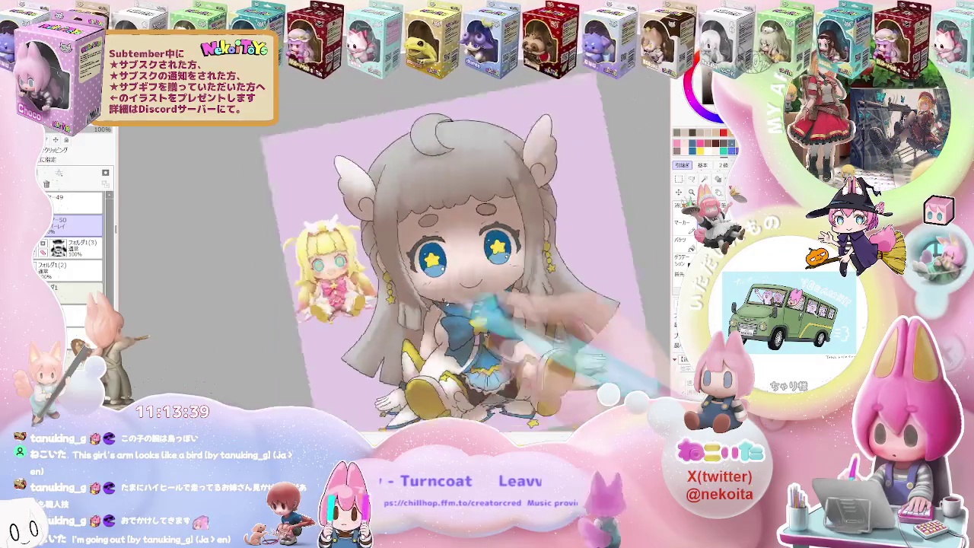
{"action": "scroll", "coordinate": [464, 280], "scroll_direction": "up", "scroll_amount": 2}
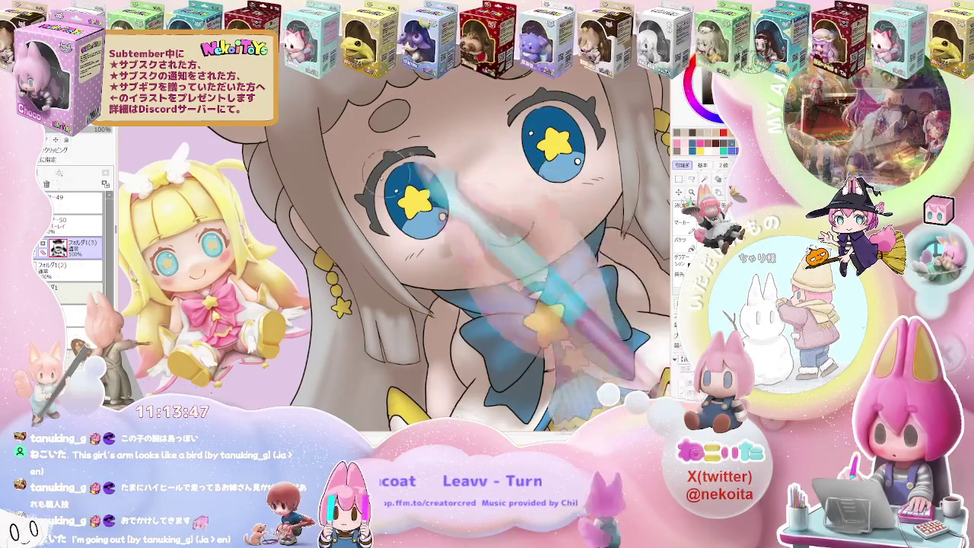
{"action": "key", "text": "bracketright"}
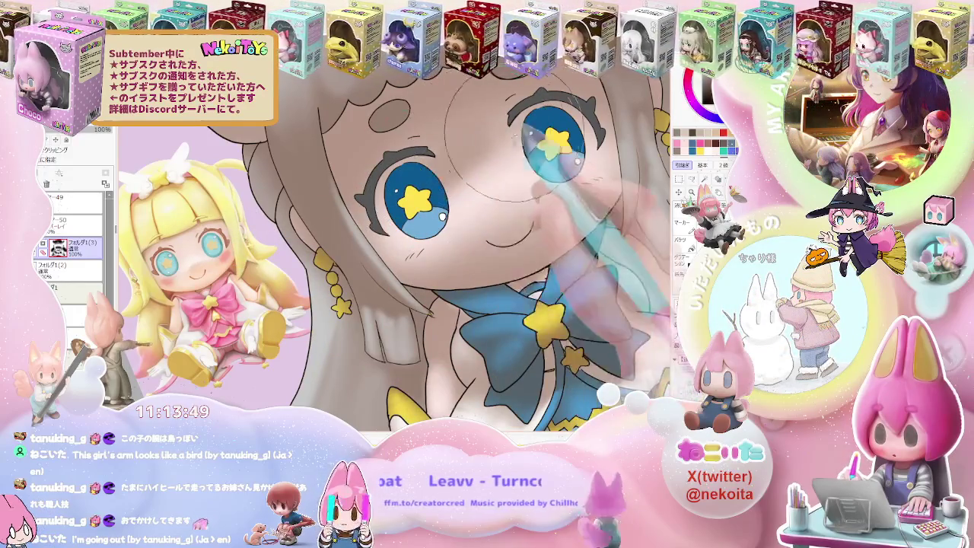
{"action": "key", "text": "bracketleft"}
{"action": "key", "text": "bracketleft"}
{"action": "key", "text": "bracketleft"}
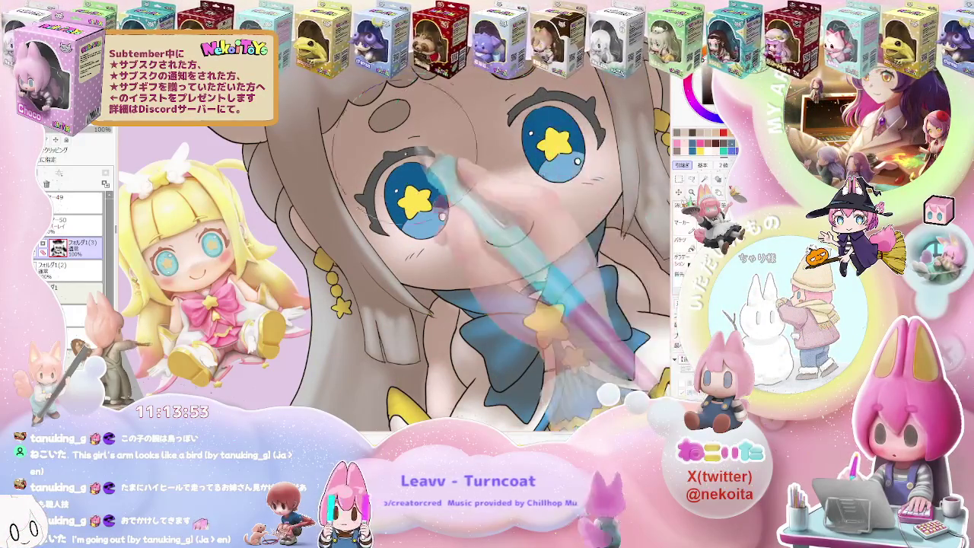
{"action": "key", "text": "minus"}
{"action": "key", "text": "minus"}
{"action": "key", "text": "minus"}
{"action": "key", "text": "plus"}
{"action": "key", "text": "plus"}
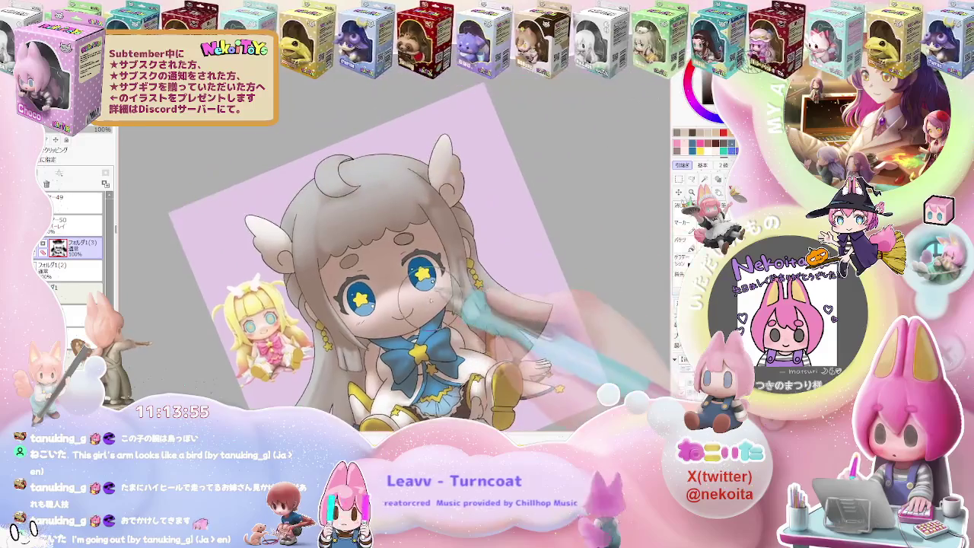
{"action": "key", "text": "minus"}
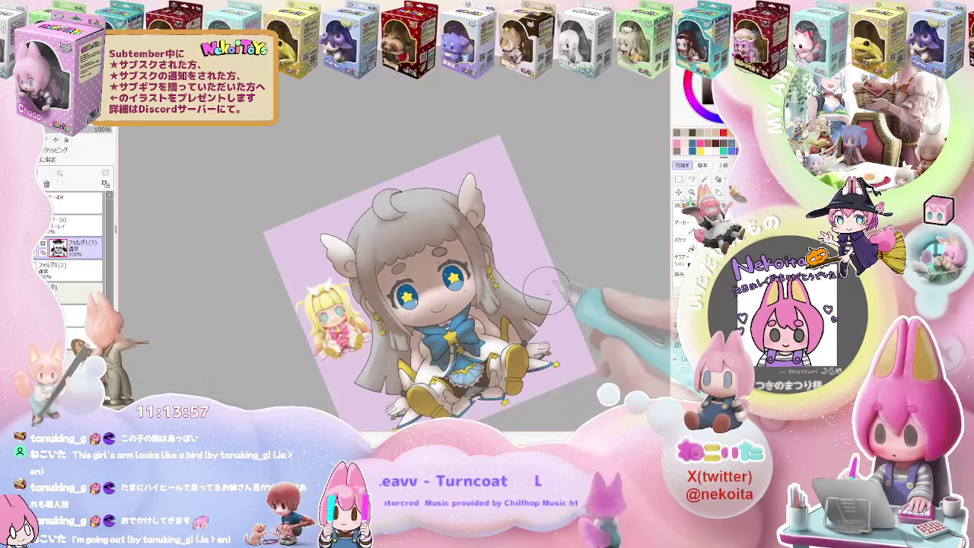
{"action": "left_click", "coordinate": [72, 222]}
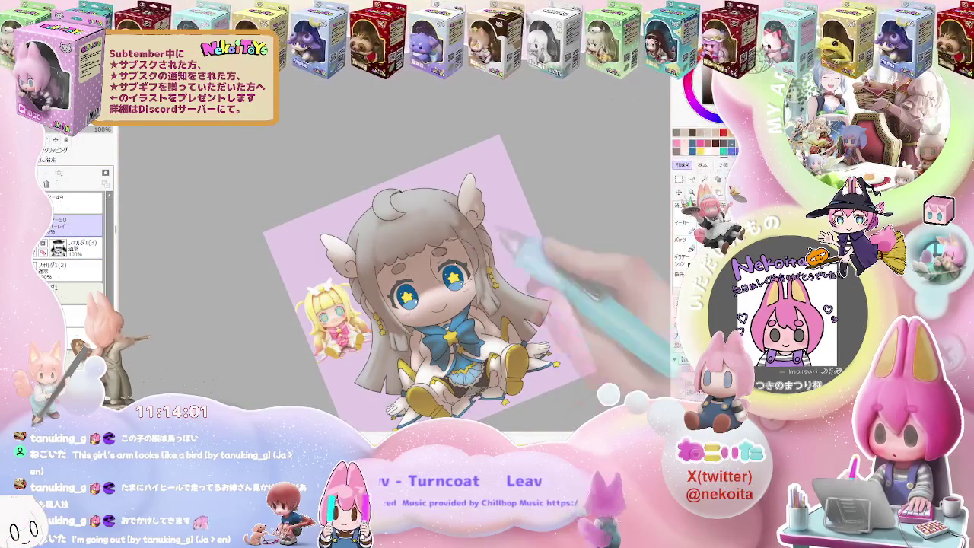
{"action": "key", "text": "plus"}
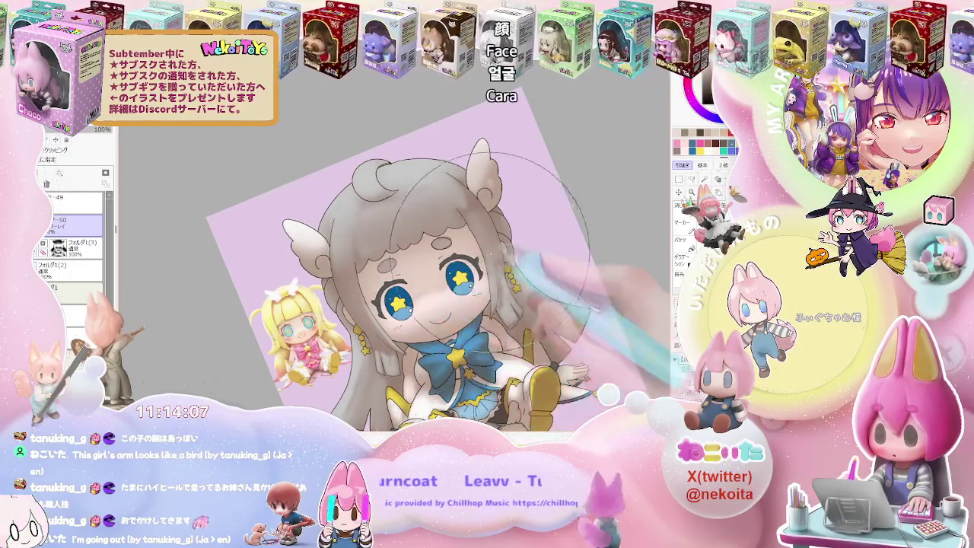
{"action": "key", "text": "minus"}
{"action": "key", "text": "End"}
{"action": "key", "text": "End"}
{"action": "key", "text": "End"}
{"action": "key", "text": "End"}
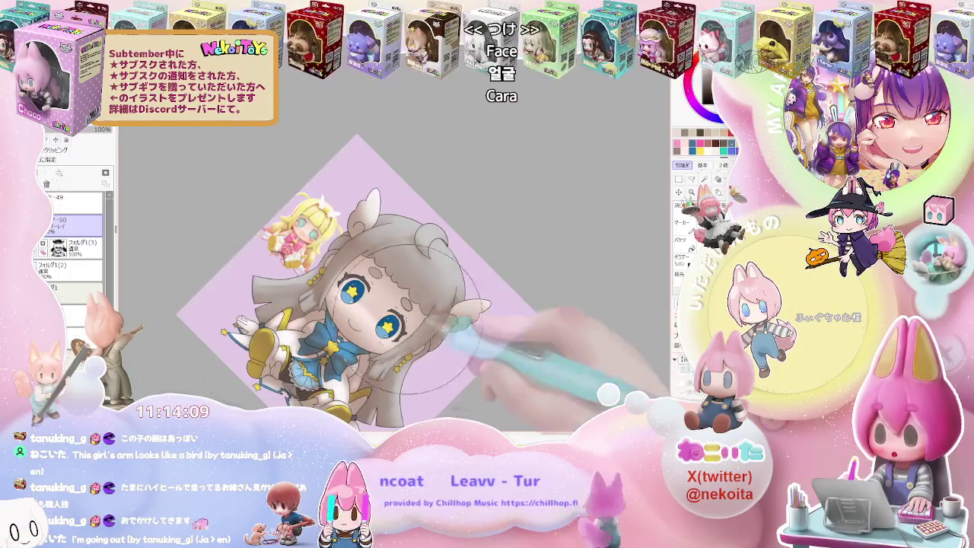
{"action": "key", "text": "plus"}
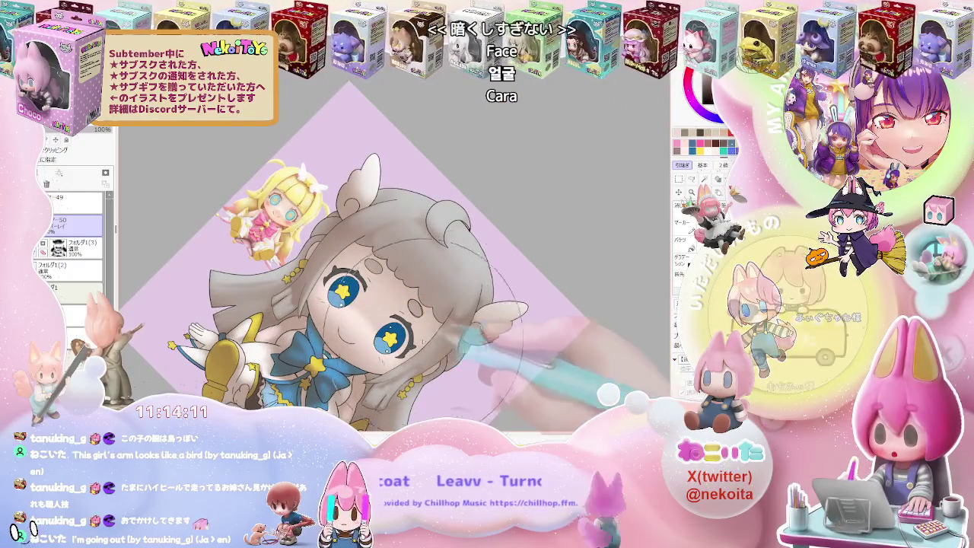
{"action": "key", "text": "minus"}
{"action": "key", "text": "End"}
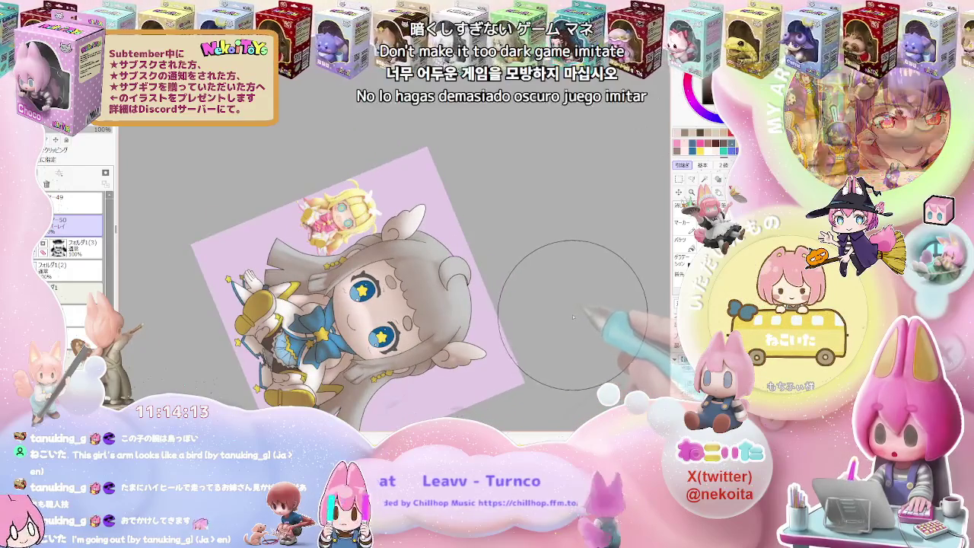
{"action": "key", "text": "minus"}
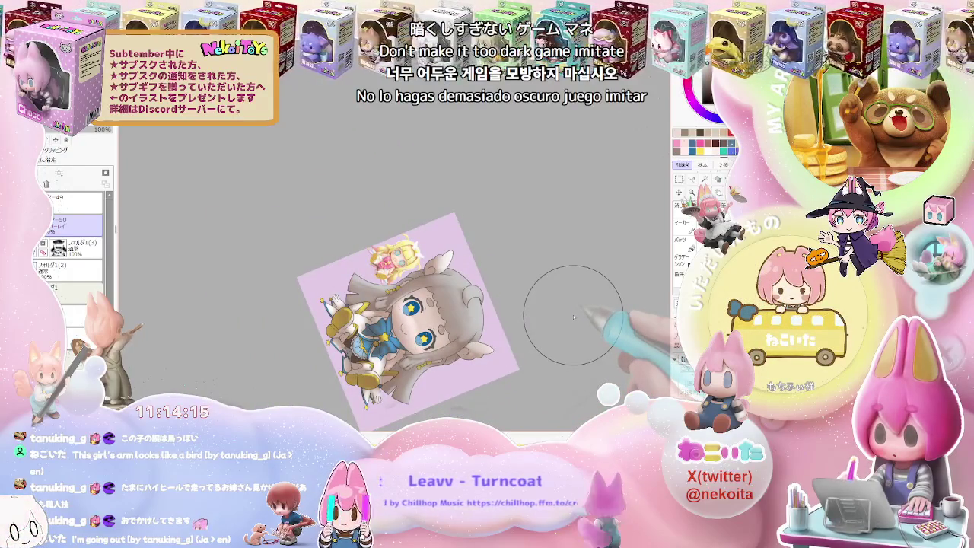
{"action": "key", "text": "plus"}
{"action": "key", "text": "plus"}
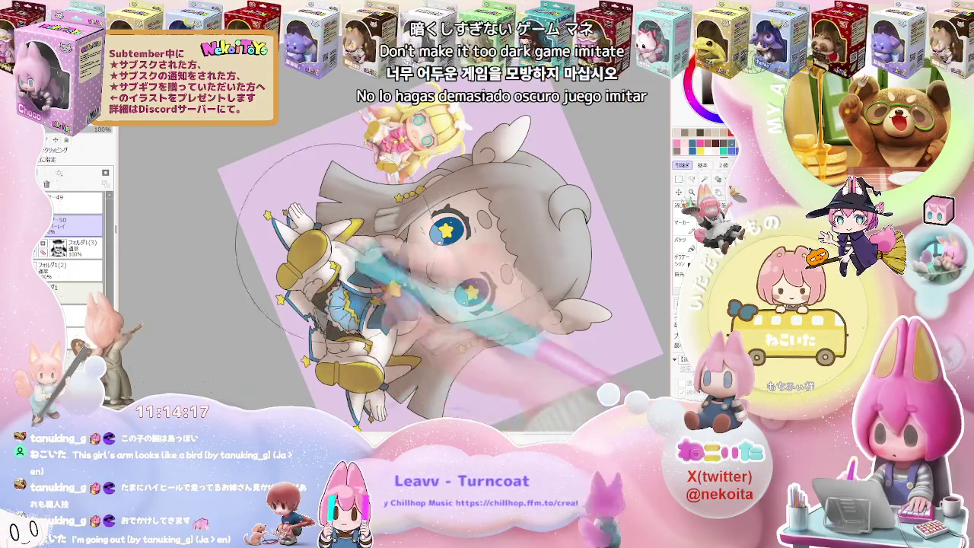
{"action": "key", "text": "minus"}
{"action": "key", "text": "minus"}
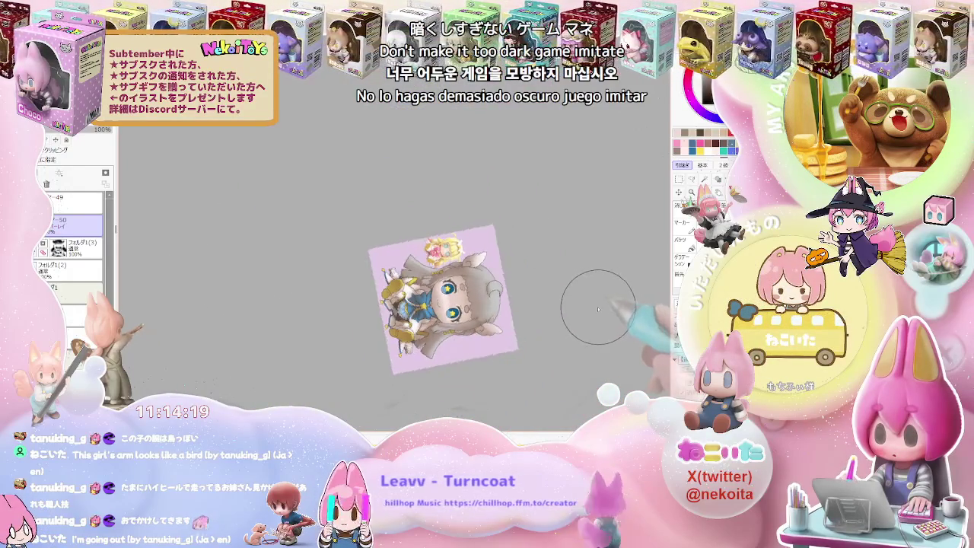
{"action": "key", "text": "Home"}
{"action": "key", "text": "plus"}
{"action": "key", "text": "plus"}
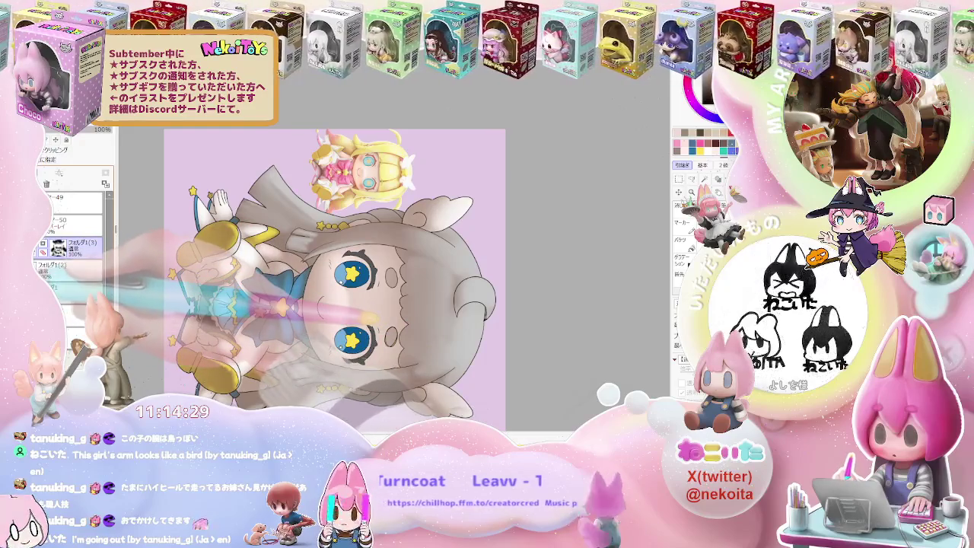
Step: Select a layer inside フォルダ1(2), shrink the brush, and paint the ear tuft beige with a near-white tip
{"action": "left_click", "coordinate": [69, 268]}
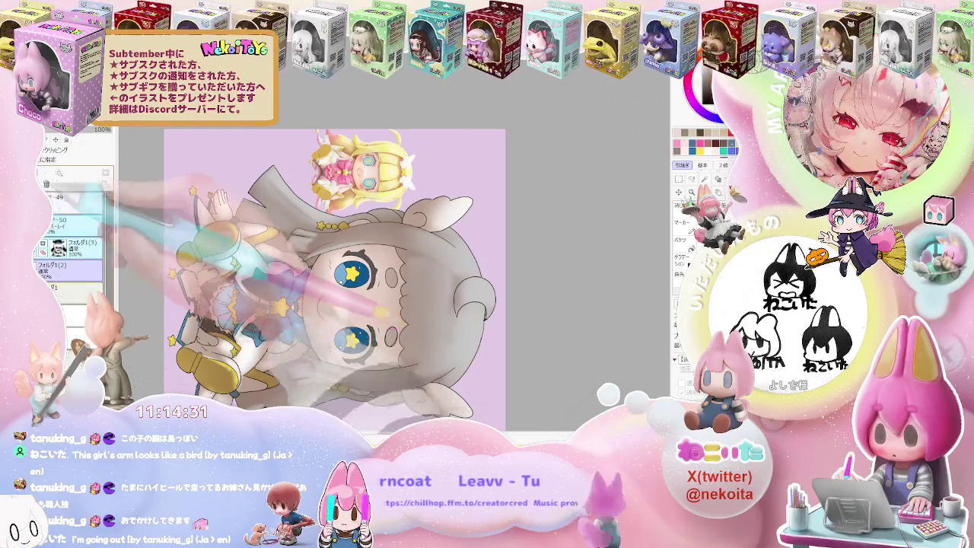
{"action": "left_click", "coordinate": [68, 226]}
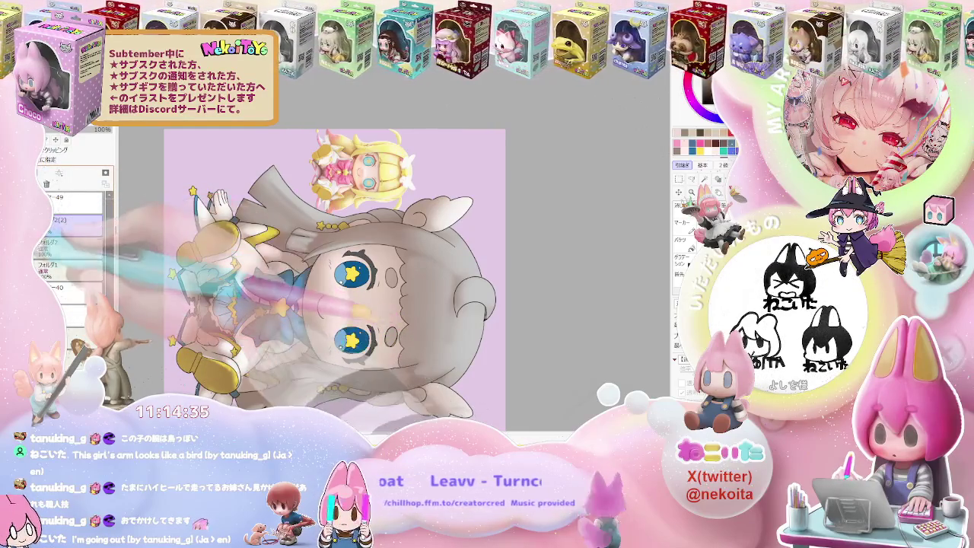
{"action": "key", "text": "ctrl+minus"}
{"action": "key", "text": "ctrl+plus"}
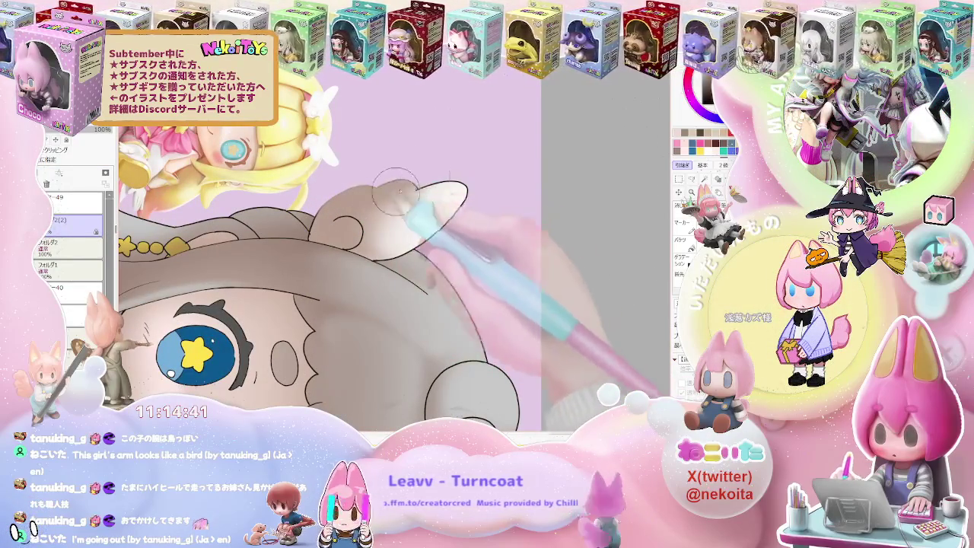
{"action": "key", "text": "bracketleft"}
{"action": "mouse_move", "coordinate": [373, 210]}
{"action": "left_mouse_down"}
{"action": "mouse_move", "coordinate": [446, 195]}
{"action": "mouse_move", "coordinate": [467, 213]}
{"action": "mouse_move", "coordinate": [457, 183]}
{"action": "left_mouse_up"}
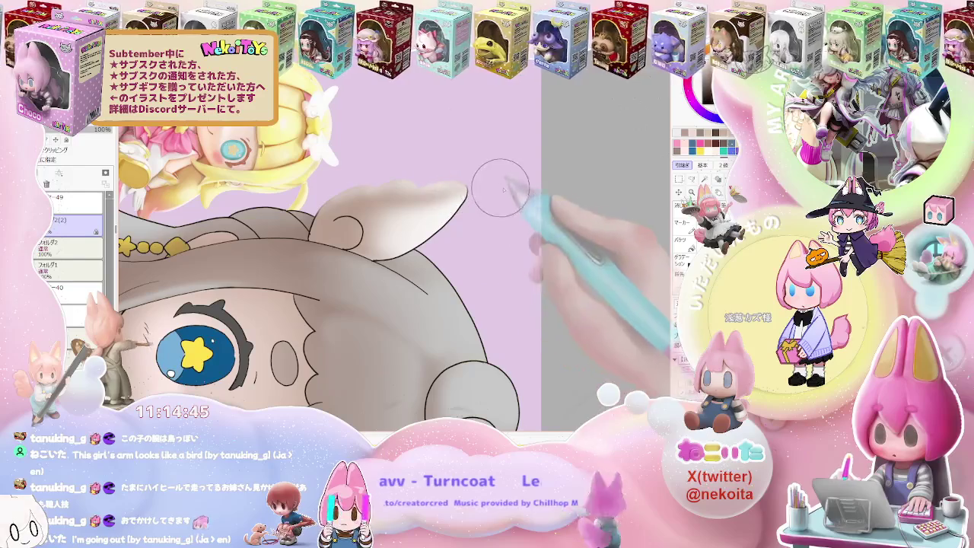
{"action": "left_click_drag", "start_coordinate": [472, 228], "coordinate": [424, 218]}
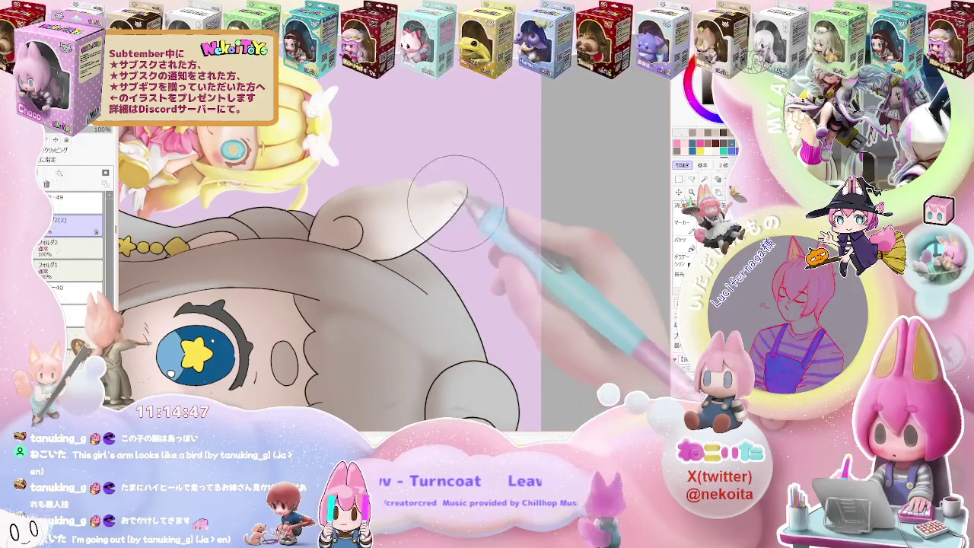
Step: Zoom out and rotate to check the whole character, then zoom back into the head
{"action": "key", "text": "ctrl+minus"}
{"action": "key", "text": "ctrl+minus"}
{"action": "key", "text": "ctrl+minus"}
{"action": "key", "text": "Delete"}
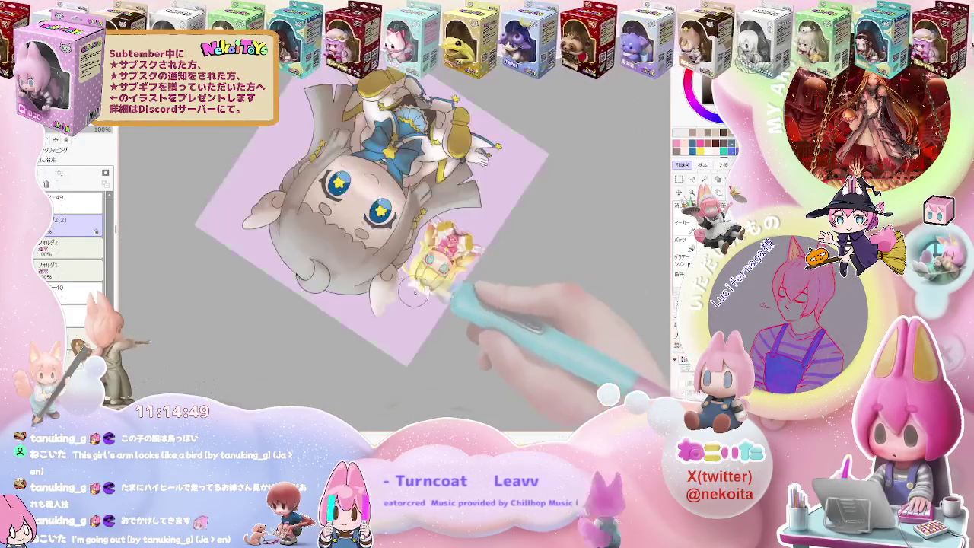
{"action": "key", "text": "ctrl+plus"}
{"action": "key", "text": "ctrl+plus"}
{"action": "key", "text": "ctrl+plus"}
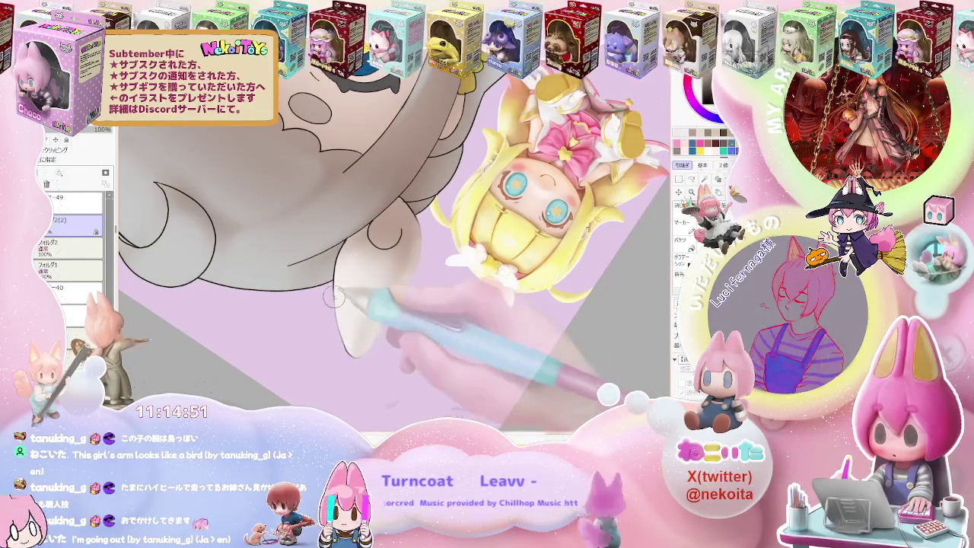
{"action": "key", "text": "ctrl+minus"}
{"action": "key", "text": "Delete"}
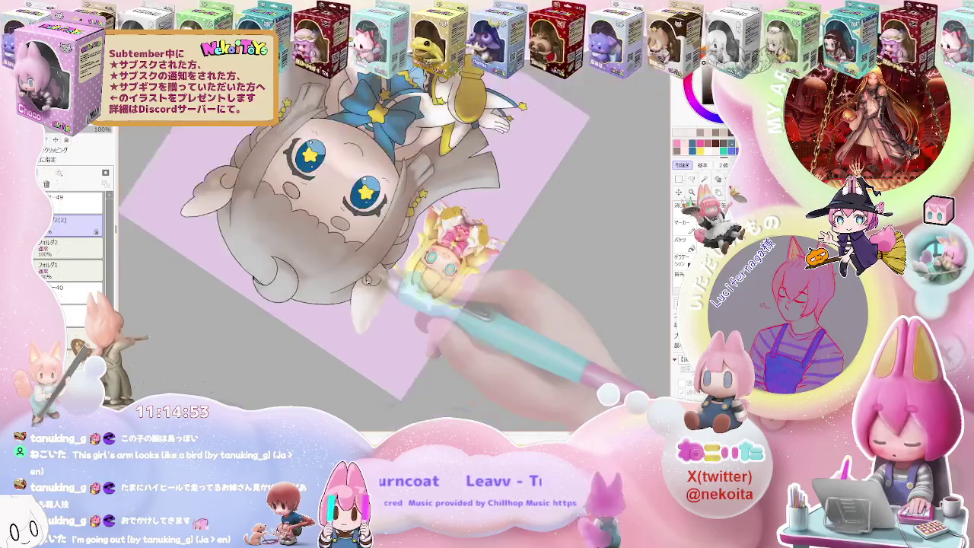
{"action": "key", "text": "ctrl+minus"}
{"action": "key", "text": "Delete"}
{"action": "key", "text": "ctrl+plus"}
{"action": "key", "text": "ctrl+plus"}
{"action": "key", "text": "ctrl+plus"}
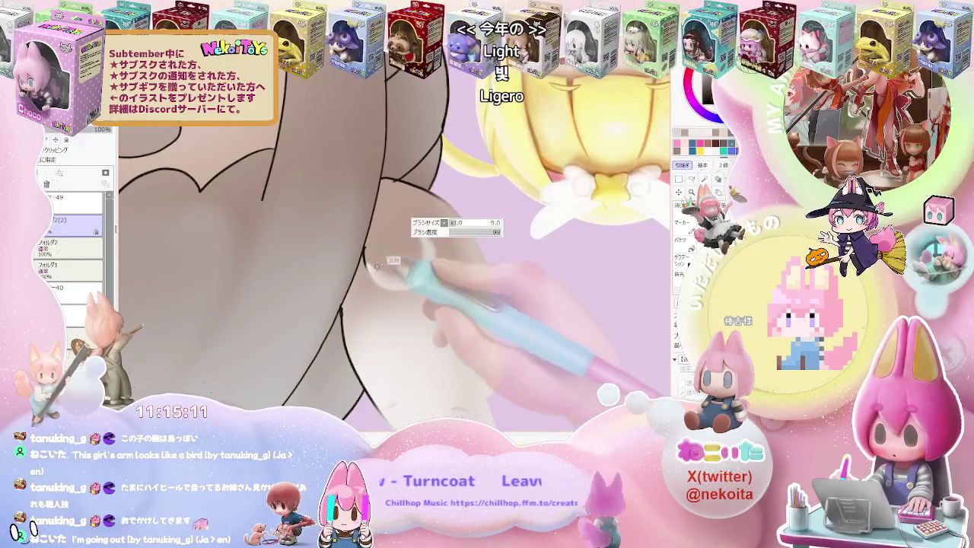
Step: Switch to a much larger brush and zoom in and out to check the face
{"action": "key", "text": "e"}
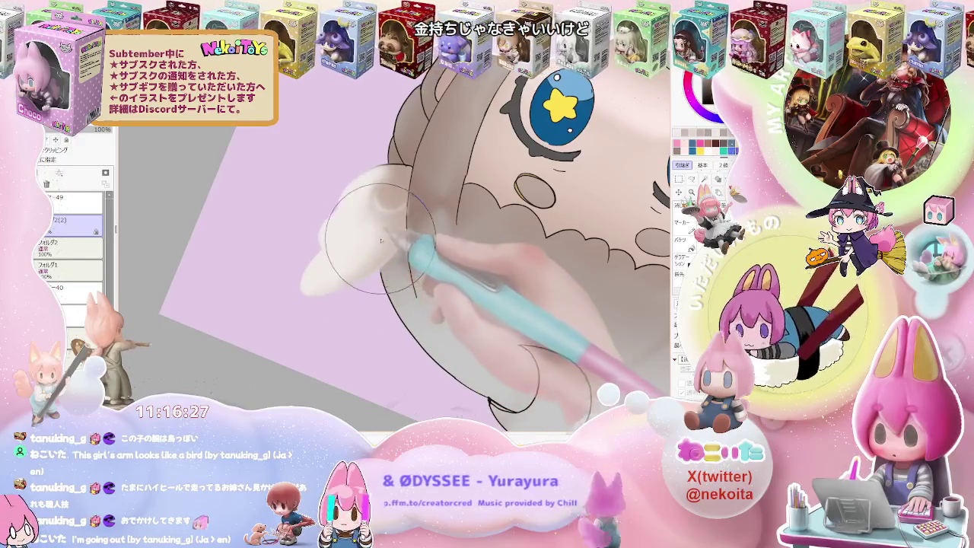
{"action": "scroll", "coordinate": [380, 241], "scroll_direction": "down", "scroll_amount": 3}
{"action": "scroll", "coordinate": [380, 240], "scroll_direction": "down", "scroll_amount": 2}
{"action": "scroll", "coordinate": [380, 240], "scroll_direction": "down", "scroll_amount": 2}
{"action": "scroll", "coordinate": [381, 240], "scroll_direction": "down", "scroll_amount": 1}
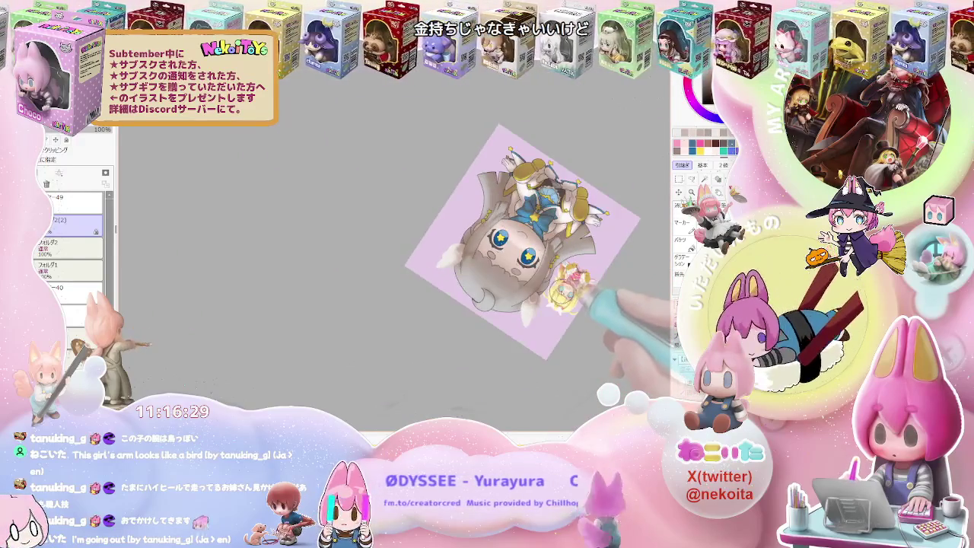
{"action": "scroll", "coordinate": [312, 258], "scroll_direction": "up", "scroll_amount": 3}
{"action": "scroll", "coordinate": [312, 259], "scroll_direction": "up", "scroll_amount": 2}
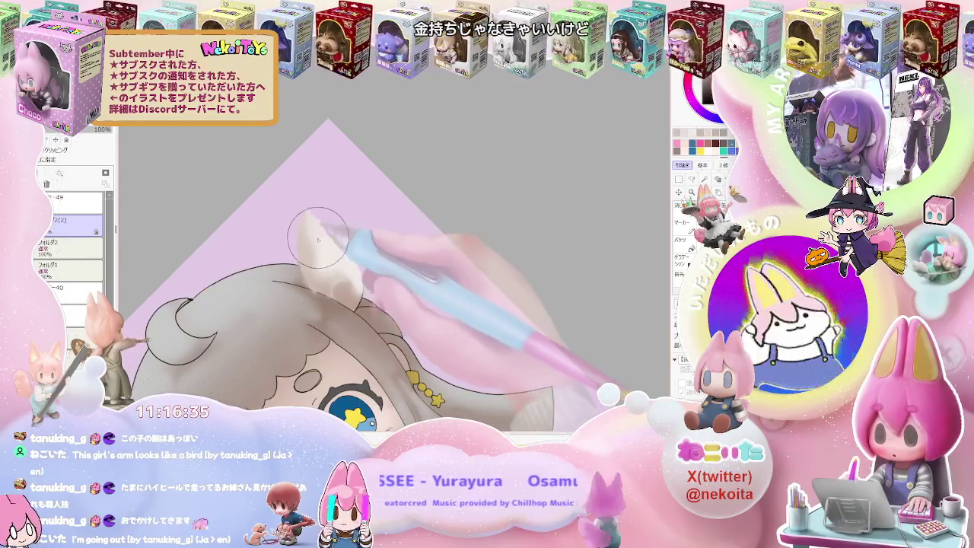
{"action": "scroll", "coordinate": [329, 275], "scroll_direction": "down", "scroll_amount": 2}
{"action": "scroll", "coordinate": [329, 275], "scroll_direction": "down", "scroll_amount": 1}
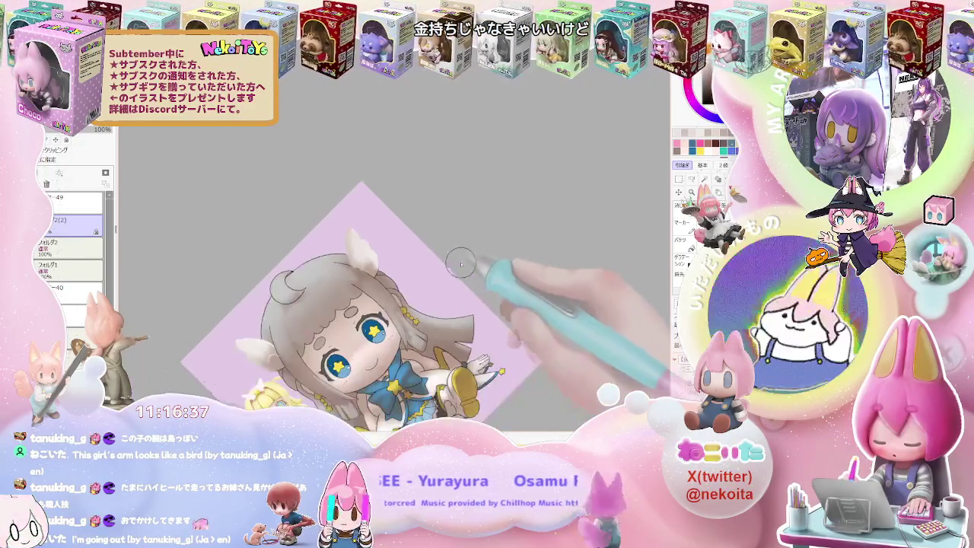
{"action": "scroll", "coordinate": [379, 259], "scroll_direction": "up", "scroll_amount": 3}
{"action": "scroll", "coordinate": [379, 259], "scroll_direction": "up", "scroll_amount": 2}
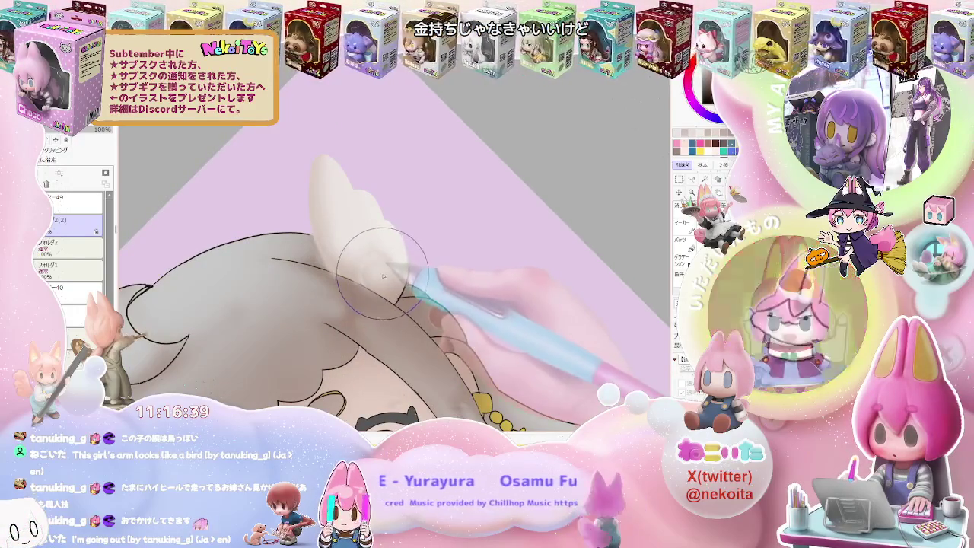
{"action": "scroll", "coordinate": [385, 282], "scroll_direction": "down", "scroll_amount": 3}
{"action": "scroll", "coordinate": [403, 282], "scroll_direction": "down", "scroll_amount": 2}
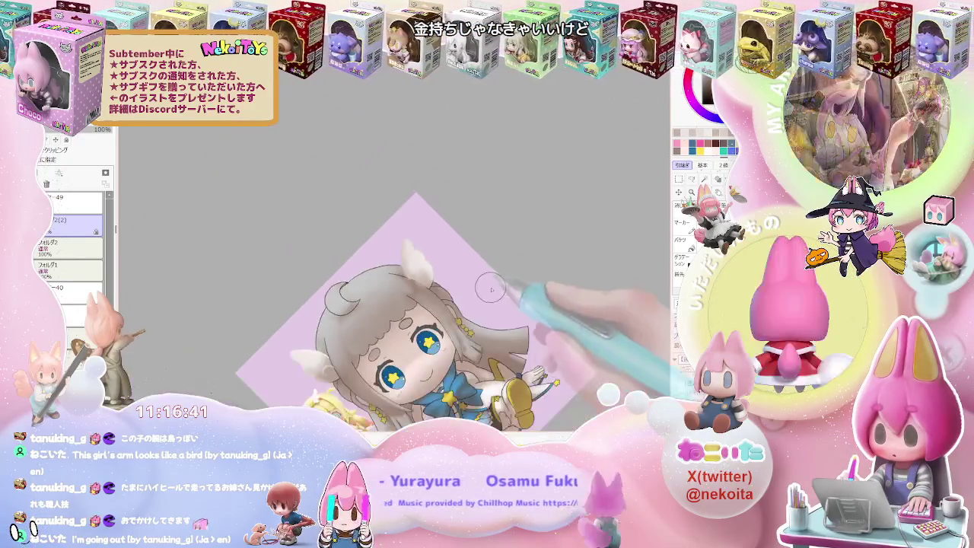
{"action": "scroll", "coordinate": [435, 289], "scroll_direction": "up", "scroll_amount": 2}
{"action": "scroll", "coordinate": [349, 282], "scroll_direction": "up", "scroll_amount": 2}
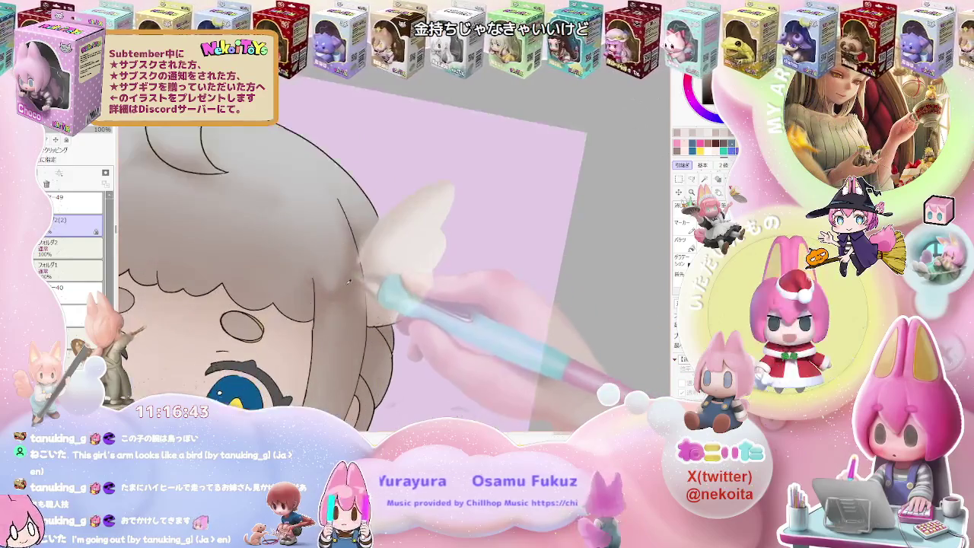
{"action": "scroll", "coordinate": [355, 254], "scroll_direction": "down", "scroll_amount": 2}
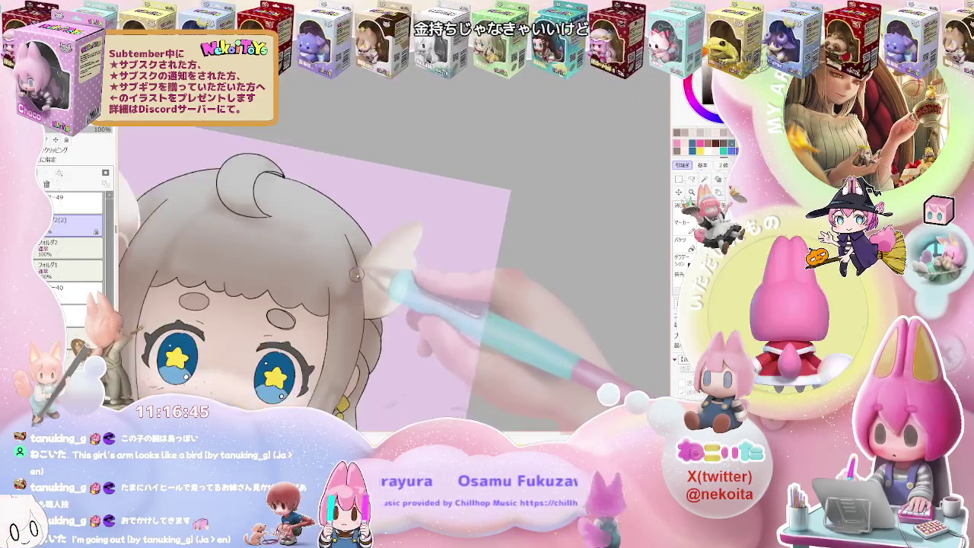
{"action": "scroll", "coordinate": [363, 303], "scroll_direction": "down", "scroll_amount": 2}
{"action": "scroll", "coordinate": [366, 300], "scroll_direction": "down", "scroll_amount": 1}
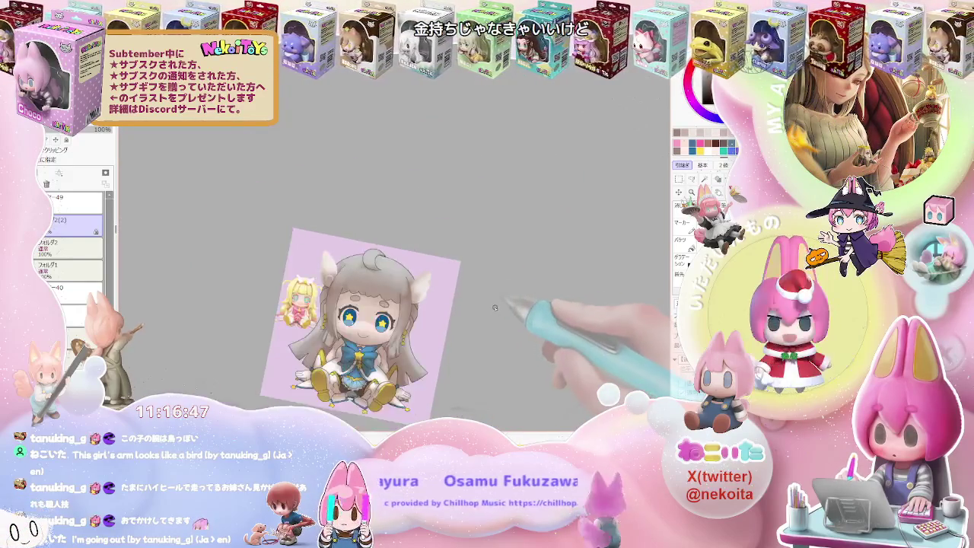
Step: Rotate the view so the head points right and shade the hair locks framing the face
{"action": "left_click_drag", "start_coordinate": [373, 298], "coordinate": [397, 297]}
{"action": "scroll", "coordinate": [327, 221], "scroll_direction": "up", "scroll_amount": 3}
{"action": "scroll", "coordinate": [315, 239], "scroll_direction": "up", "scroll_amount": 2}
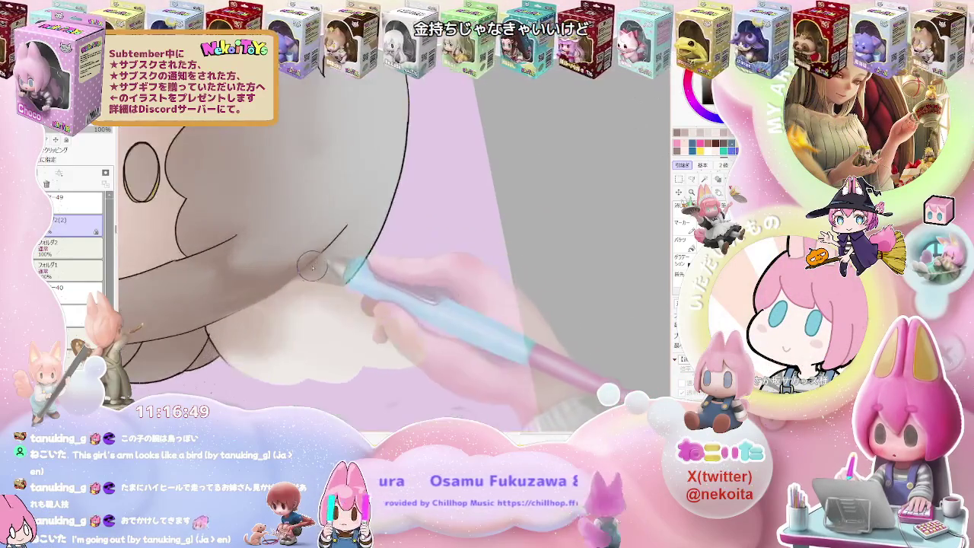
{"action": "scroll", "coordinate": [326, 254], "scroll_direction": "up", "scroll_amount": 2}
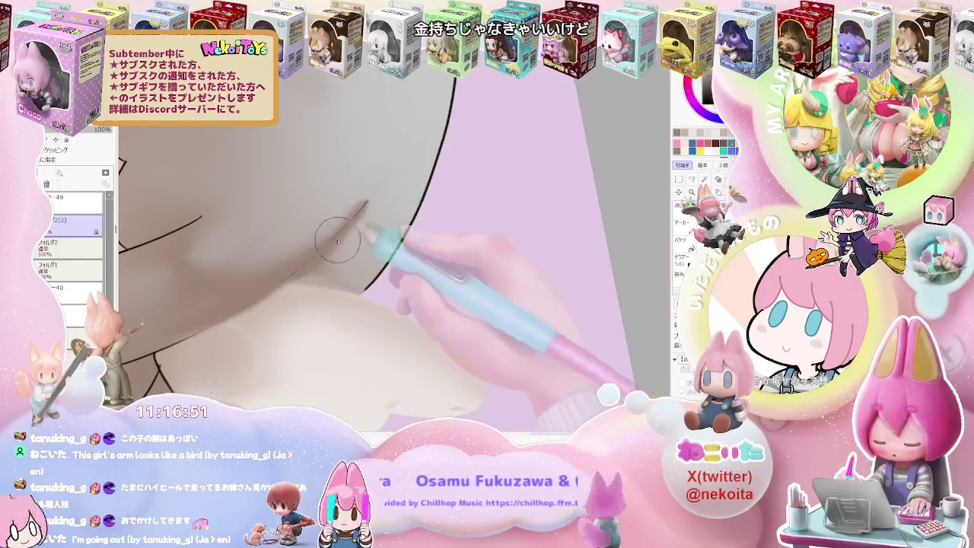
{"action": "scroll", "coordinate": [342, 216], "scroll_direction": "down", "scroll_amount": 1}
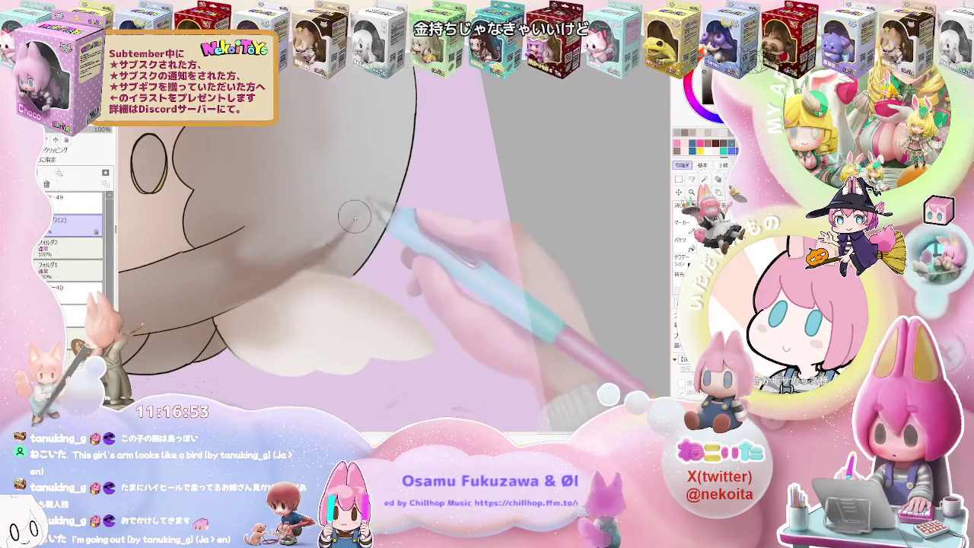
{"action": "scroll", "coordinate": [335, 228], "scroll_direction": "down", "scroll_amount": 1}
{"action": "scroll", "coordinate": [337, 242], "scroll_direction": "down", "scroll_amount": 1}
{"action": "scroll", "coordinate": [338, 244], "scroll_direction": "up", "scroll_amount": 2}
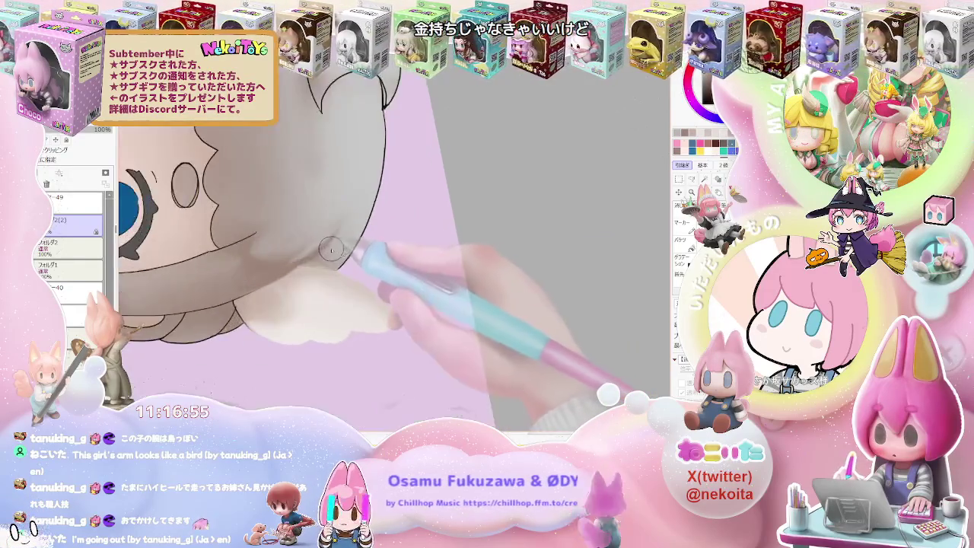
{"action": "scroll", "coordinate": [319, 248], "scroll_direction": "up", "scroll_amount": 1}
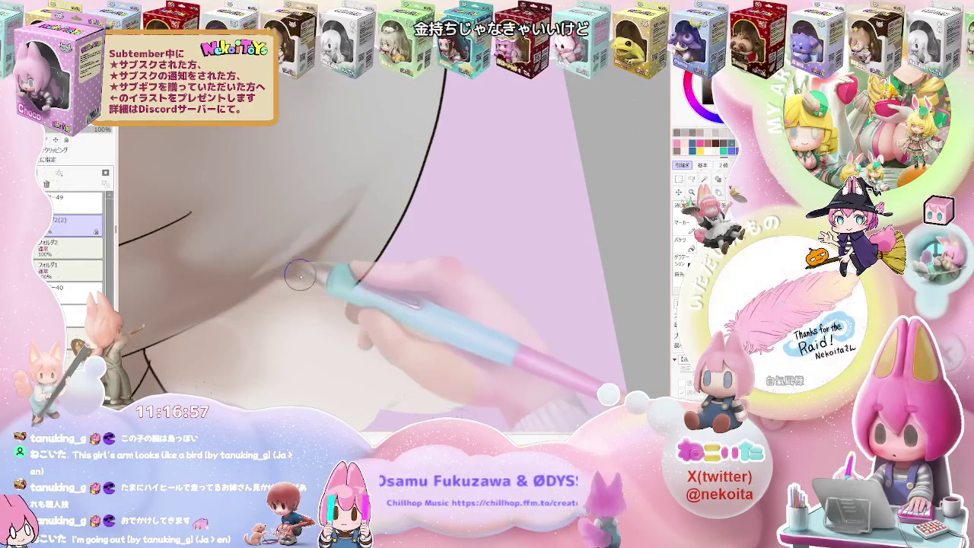
{"action": "scroll", "coordinate": [314, 262], "scroll_direction": "down", "scroll_amount": 1}
{"action": "scroll", "coordinate": [314, 262], "scroll_direction": "down", "scroll_amount": 1}
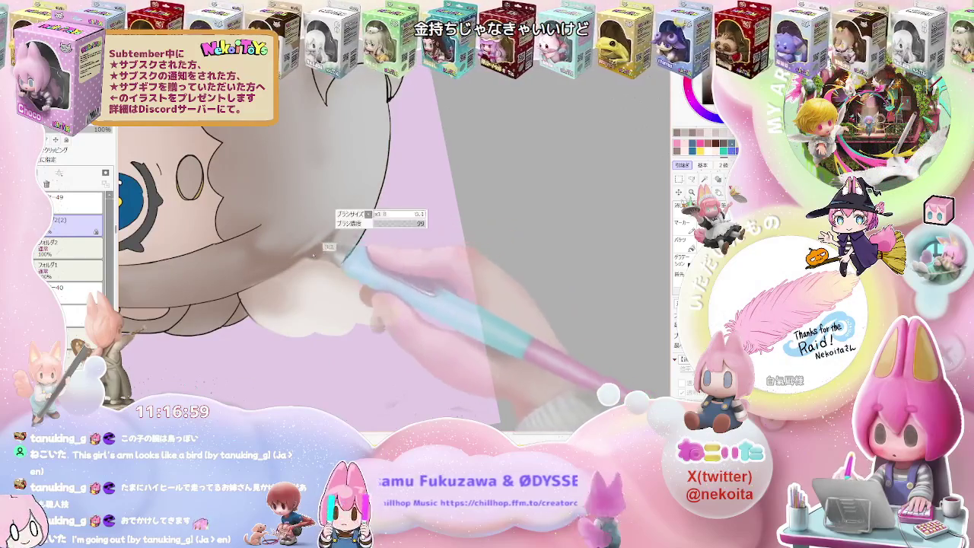
{"action": "scroll", "coordinate": [335, 236], "scroll_direction": "up", "scroll_amount": 1}
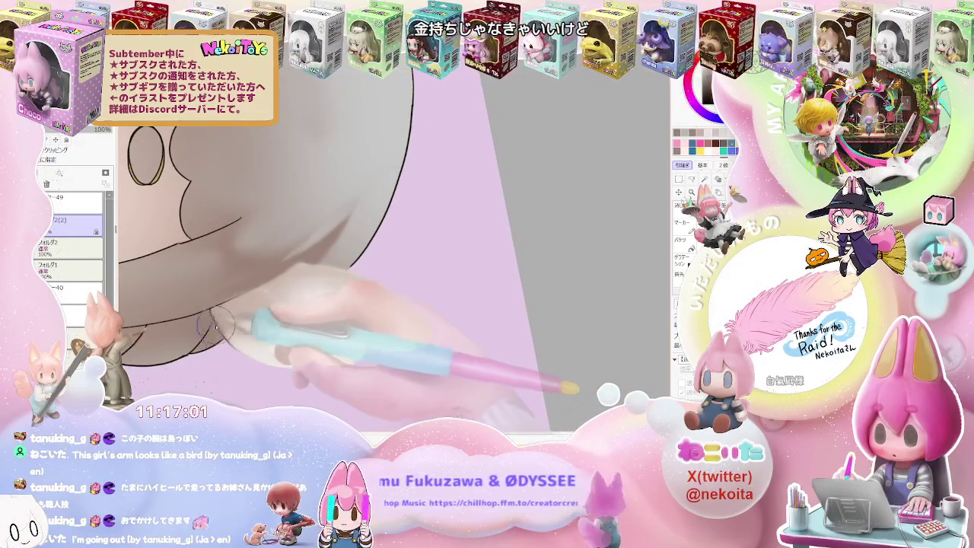
{"action": "scroll", "coordinate": [339, 258], "scroll_direction": "down", "scroll_amount": 1}
{"action": "scroll", "coordinate": [329, 300], "scroll_direction": "down", "scroll_amount": 1}
{"action": "scroll", "coordinate": [329, 300], "scroll_direction": "down", "scroll_amount": 1}
{"action": "scroll", "coordinate": [380, 304], "scroll_direction": "down", "scroll_amount": 1}
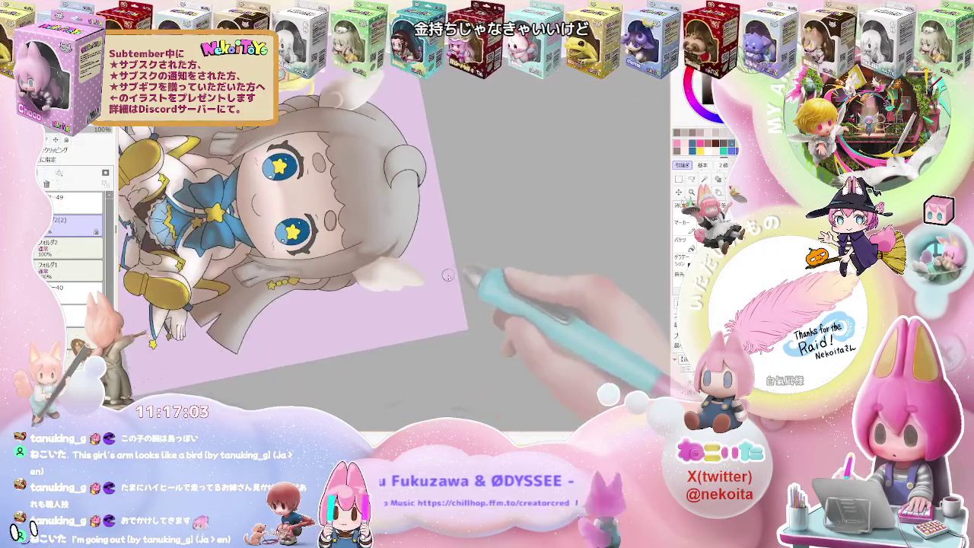
{"action": "scroll", "coordinate": [426, 281], "scroll_direction": "up", "scroll_amount": 1}
{"action": "scroll", "coordinate": [457, 265], "scroll_direction": "up", "scroll_amount": 1}
{"action": "scroll", "coordinate": [458, 266], "scroll_direction": "up", "scroll_amount": 1}
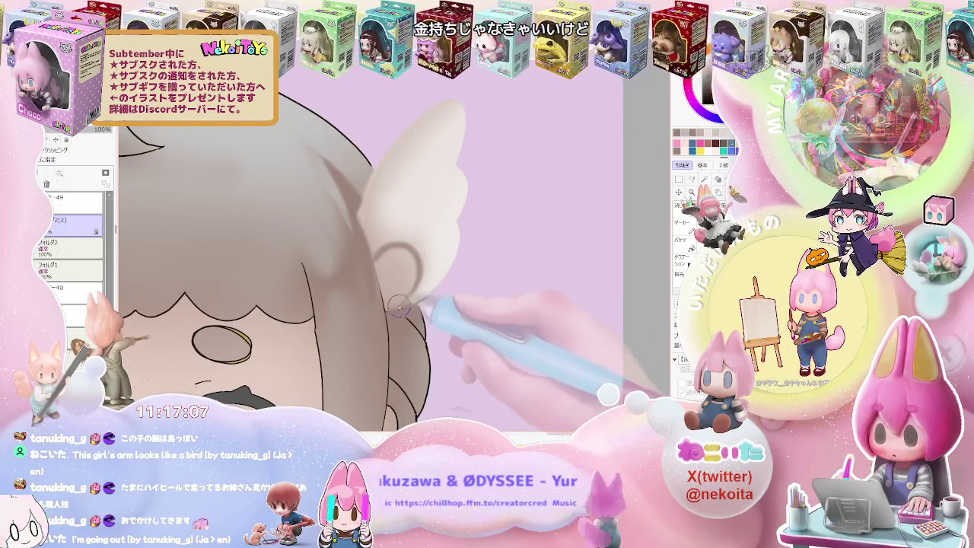
{"action": "scroll", "coordinate": [413, 289], "scroll_direction": "down", "scroll_amount": 1}
{"action": "scroll", "coordinate": [417, 287], "scroll_direction": "down", "scroll_amount": 1}
{"action": "scroll", "coordinate": [422, 282], "scroll_direction": "up", "scroll_amount": 1}
{"action": "scroll", "coordinate": [422, 282], "scroll_direction": "up", "scroll_amount": 1}
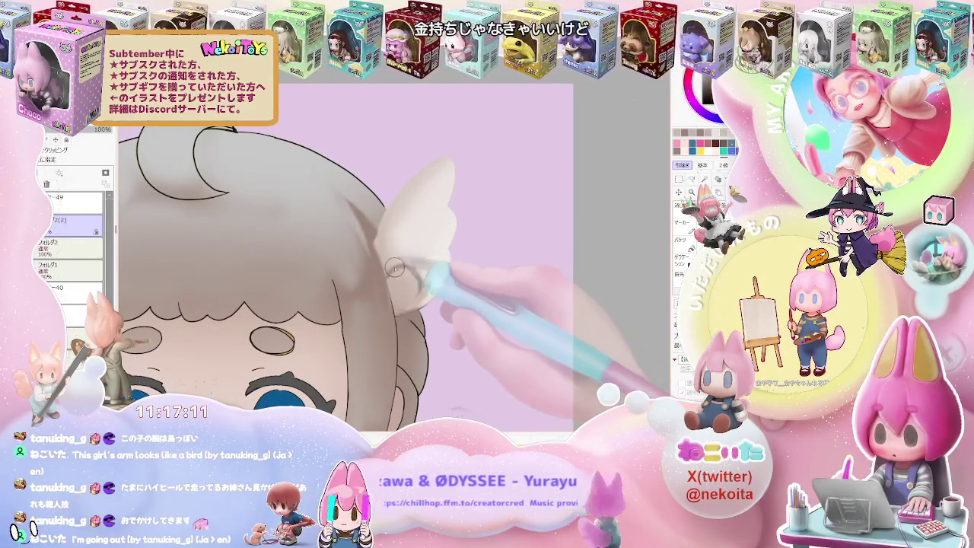
{"action": "scroll", "coordinate": [388, 279], "scroll_direction": "down", "scroll_amount": 1}
{"action": "scroll", "coordinate": [396, 276], "scroll_direction": "up", "scroll_amount": 1}
{"action": "scroll", "coordinate": [401, 275], "scroll_direction": "up", "scroll_amount": 1}
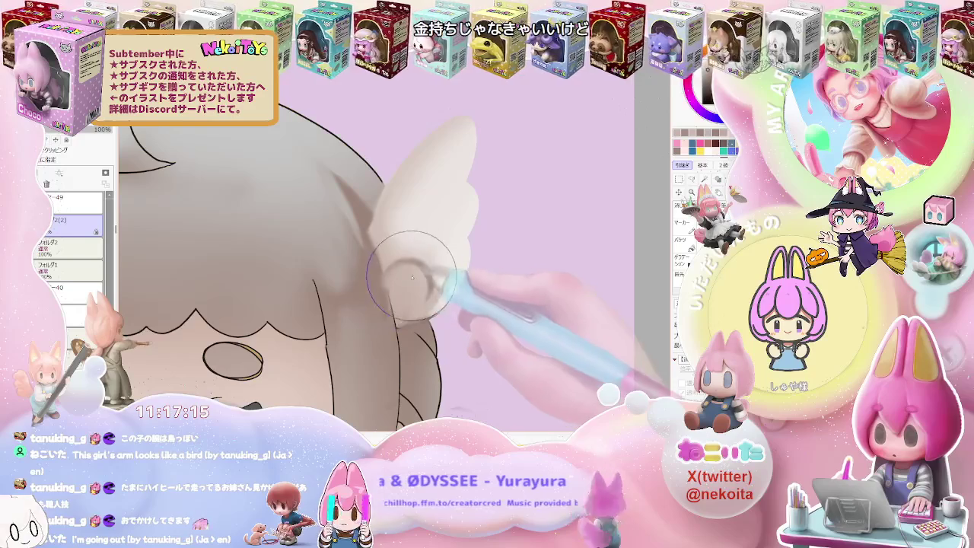
{"action": "scroll", "coordinate": [412, 277], "scroll_direction": "down", "scroll_amount": 1}
{"action": "scroll", "coordinate": [415, 278], "scroll_direction": "up", "scroll_amount": 1}
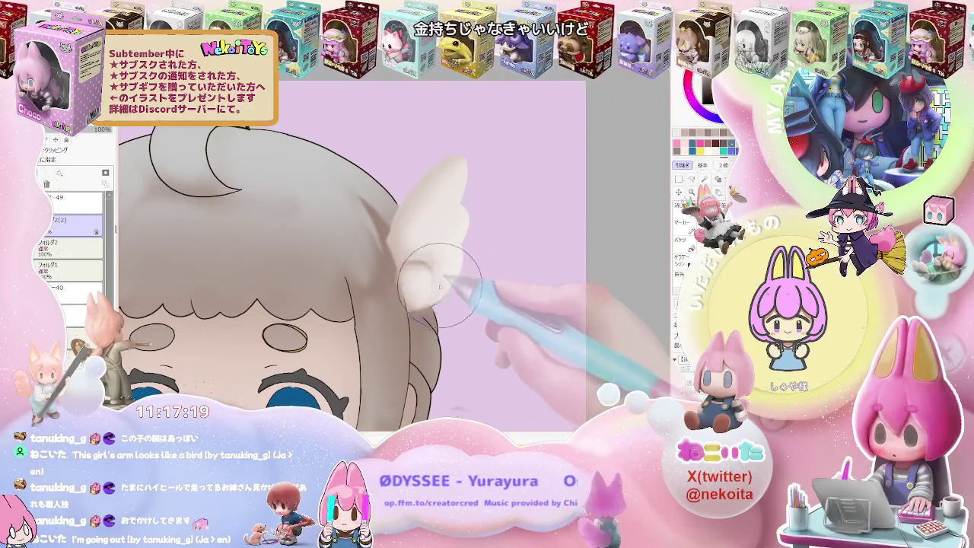
{"action": "scroll", "coordinate": [441, 281], "scroll_direction": "down", "scroll_amount": 1}
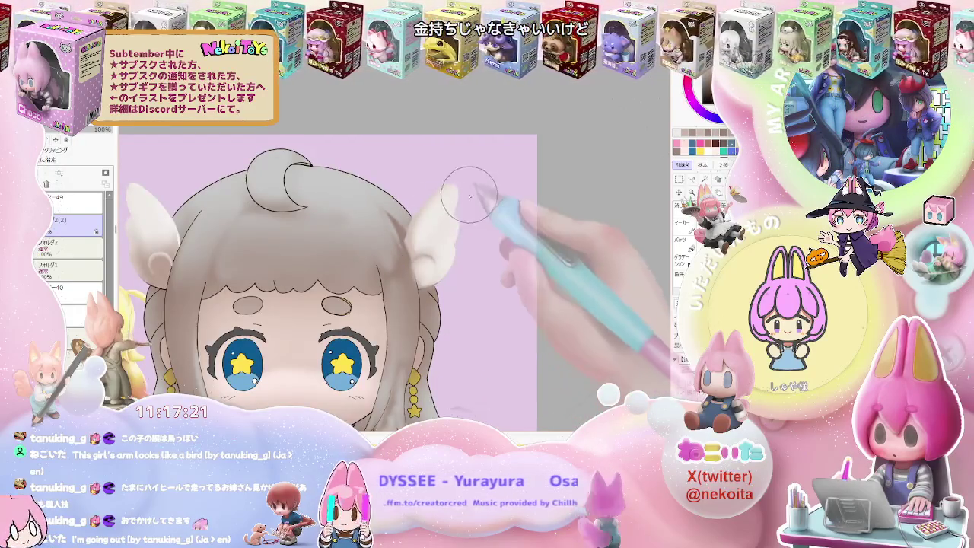
{"action": "scroll", "coordinate": [471, 199], "scroll_direction": "down", "scroll_amount": 1}
{"action": "scroll", "coordinate": [456, 213], "scroll_direction": "down", "scroll_amount": 1}
{"action": "scroll", "coordinate": [295, 236], "scroll_direction": "up", "scroll_amount": 2}
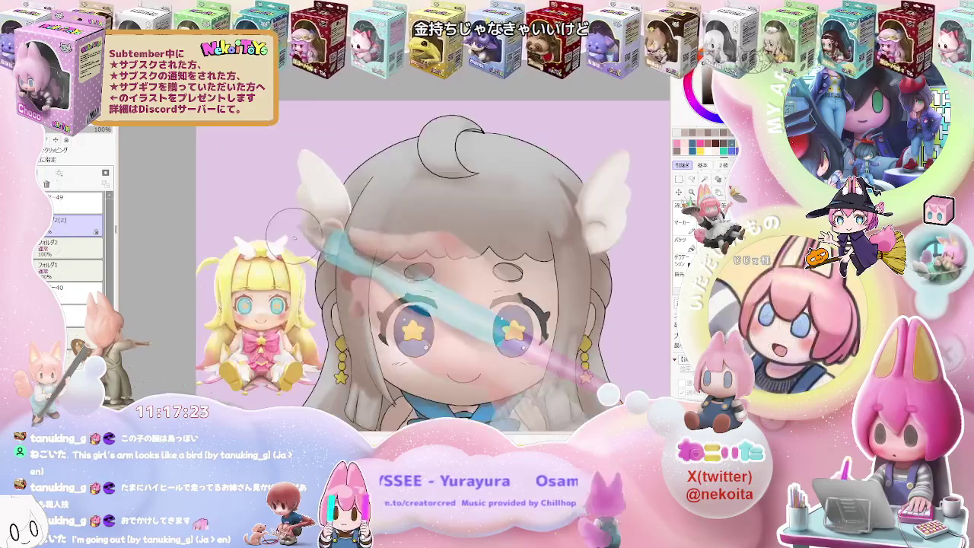
{"action": "scroll", "coordinate": [294, 237], "scroll_direction": "up", "scroll_amount": 1}
{"action": "scroll", "coordinate": [282, 240], "scroll_direction": "up", "scroll_amount": 1}
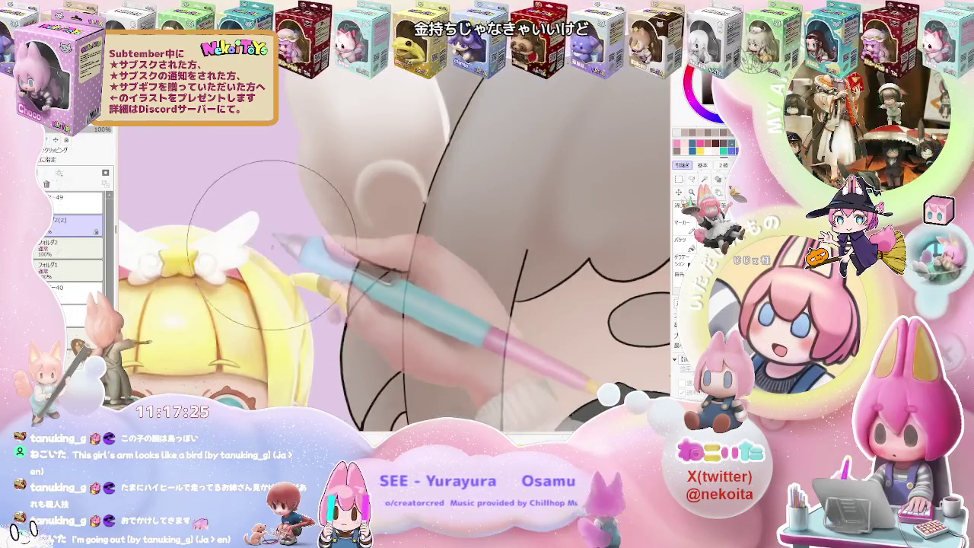
Step: Outline the first ear in dark ink, re-tracing its top edge
{"action": "scroll", "coordinate": [272, 246], "scroll_direction": "down", "scroll_amount": 1}
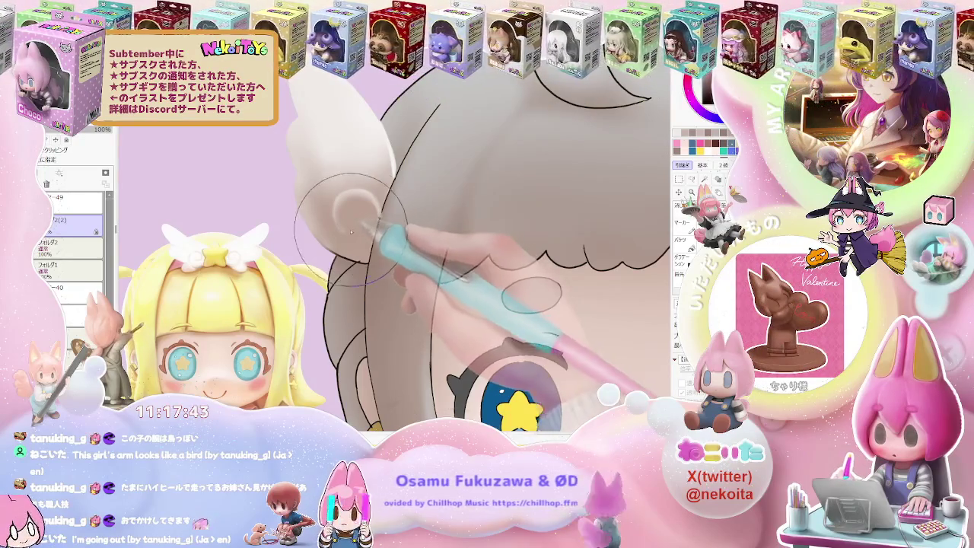
{"action": "scroll", "coordinate": [376, 240], "scroll_direction": "down", "scroll_amount": 2}
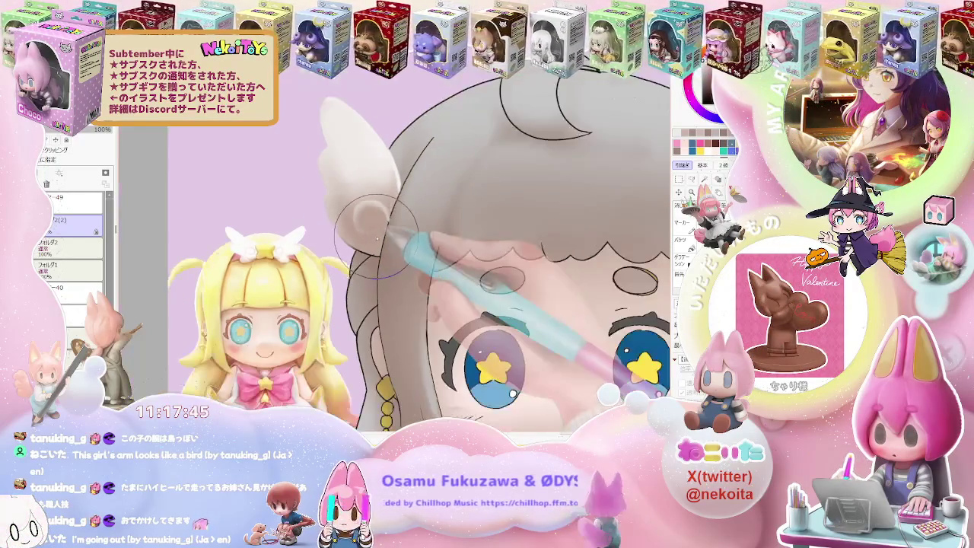
{"action": "scroll", "coordinate": [375, 245], "scroll_direction": "up", "scroll_amount": 1}
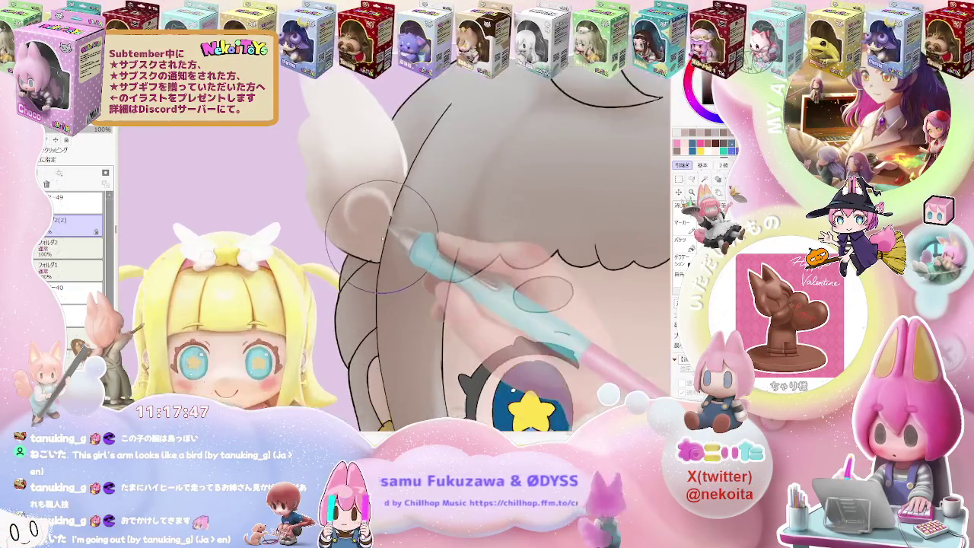
{"action": "scroll", "coordinate": [342, 206], "scroll_direction": "up", "scroll_amount": 1}
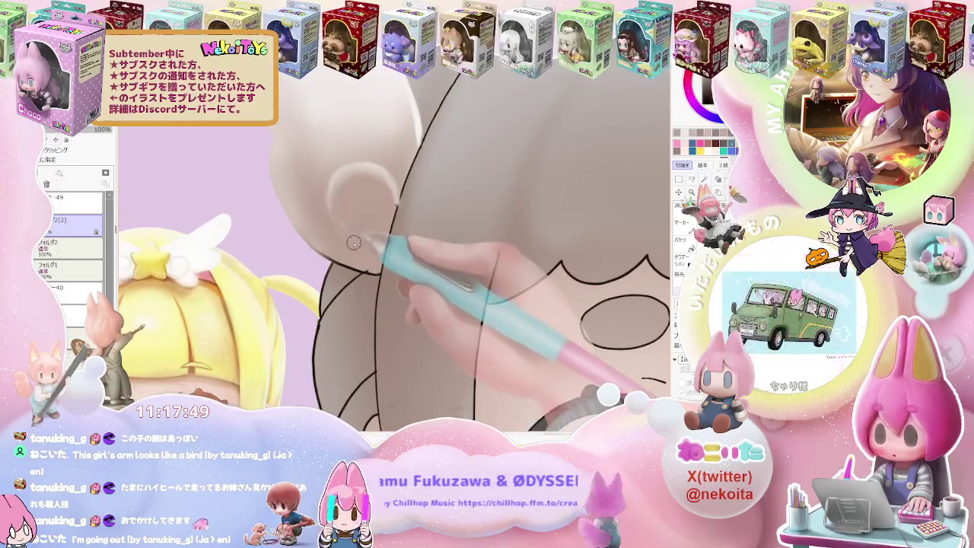
{"action": "mouse_move", "coordinate": [374, 269]}
{"action": "left_mouse_down"}
{"action": "mouse_move", "coordinate": [335, 188]}
{"action": "mouse_move", "coordinate": [395, 204]}
{"action": "left_mouse_up"}
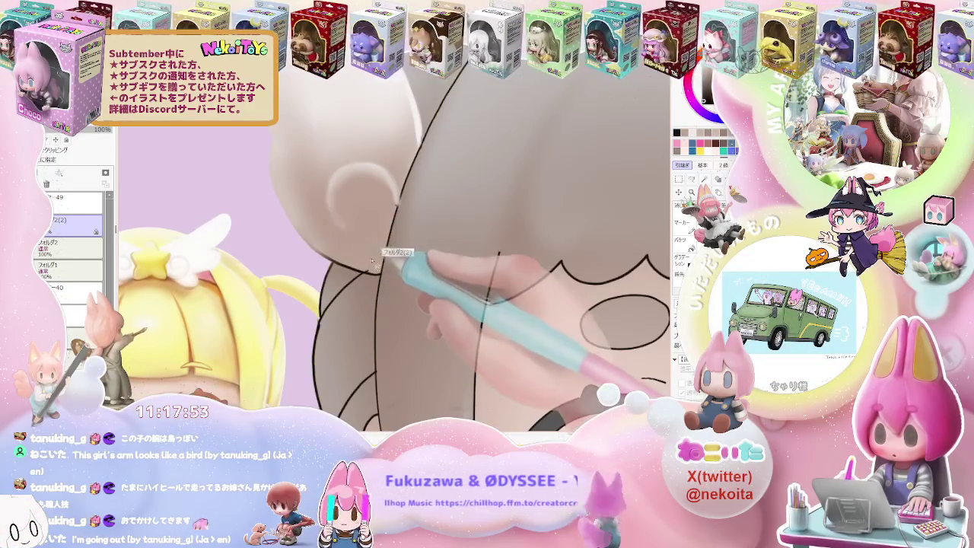
{"action": "left_click_drag", "start_coordinate": [373, 262], "coordinate": [389, 169]}
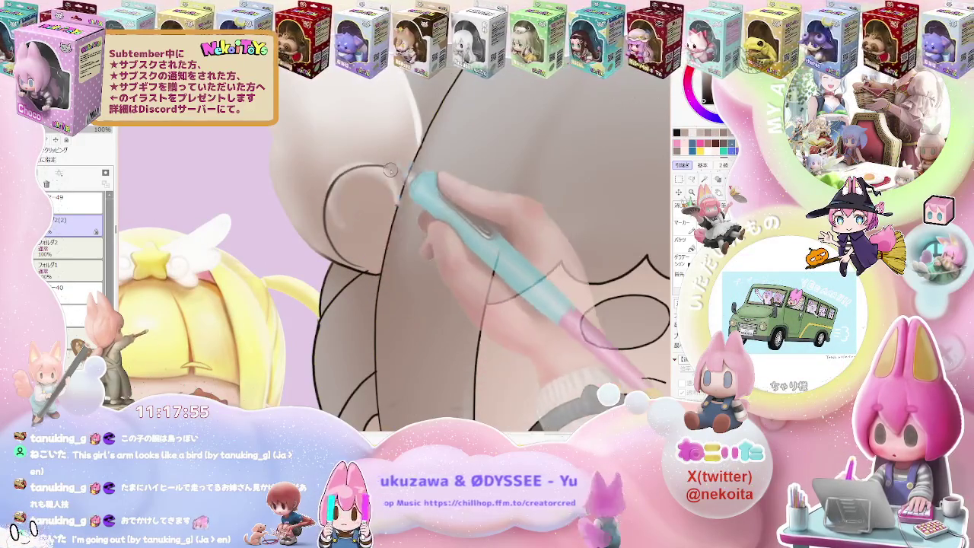
{"action": "left_click_drag", "start_coordinate": [329, 190], "coordinate": [387, 210]}
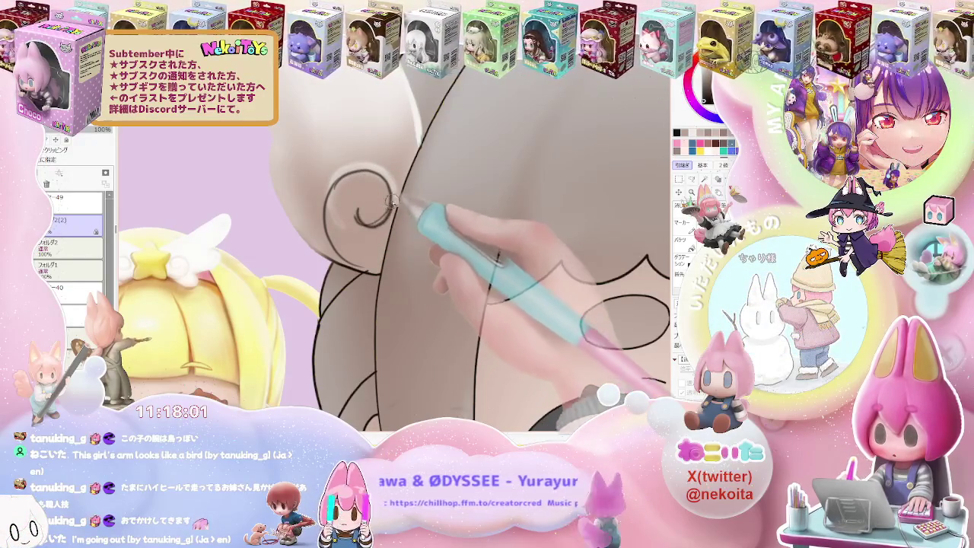
Step: Draw a curl inside the other ear, undoing the stray stroke first
{"action": "key", "text": "ctrl+minus"}
{"action": "key", "text": "ctrl+minus"}
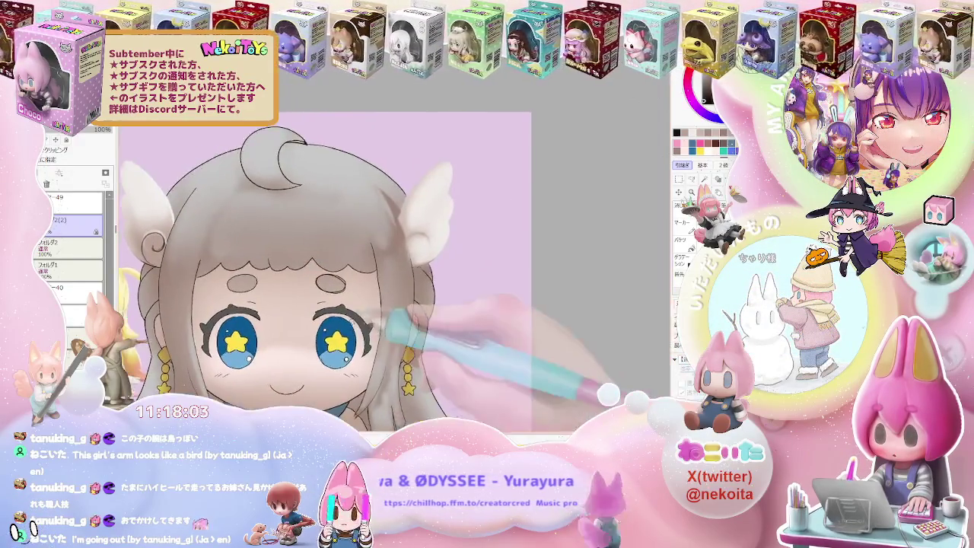
{"action": "key", "text": "ctrl+plus"}
{"action": "key", "text": "ctrl+plus"}
{"action": "left_click_drag", "start_coordinate": [417, 223], "coordinate": [456, 220]}
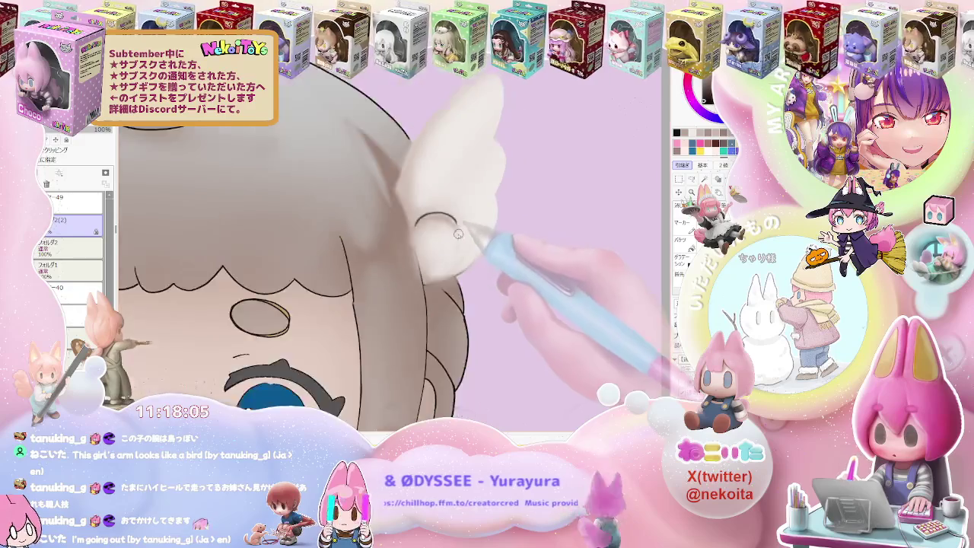
{"action": "key", "text": "ctrl+minus"}
{"action": "key", "text": "ctrl+z"}
{"action": "key", "text": "ctrl+plus"}
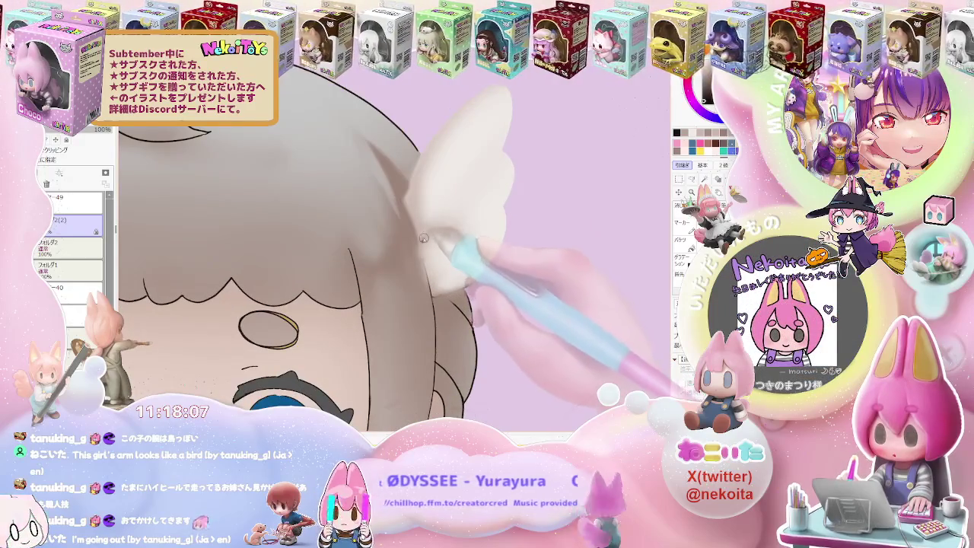
{"action": "key", "text": "ctrl+z"}
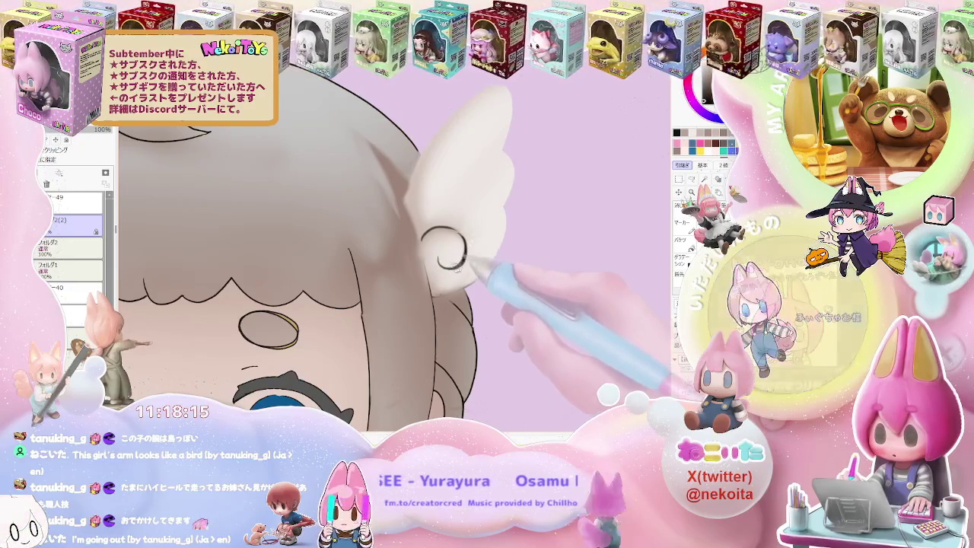
{"action": "left_click_drag", "start_coordinate": [456, 236], "coordinate": [441, 255]}
{"action": "key", "text": "ctrl+minus"}
{"action": "key", "text": "ctrl+minus"}
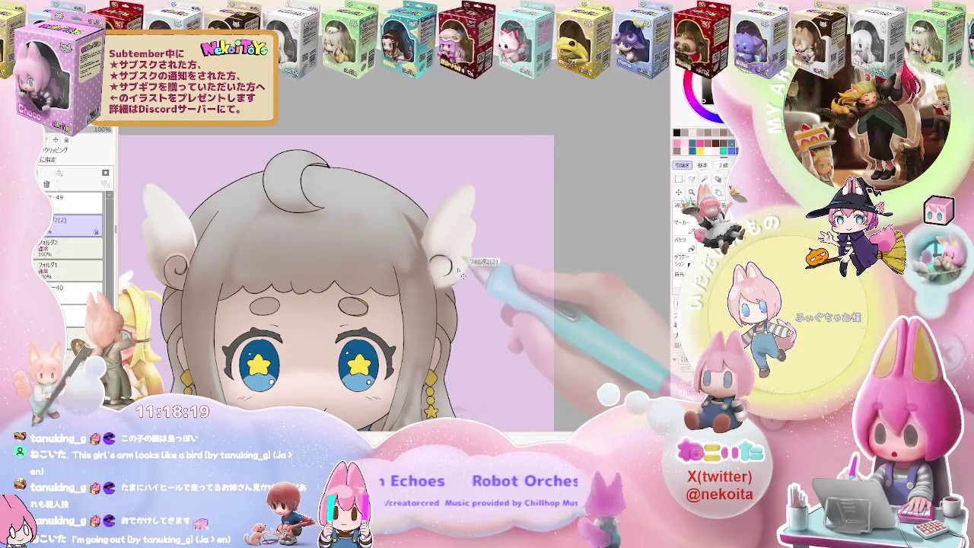
Step: Draw a looping spiral curl at the base of the right ear tuft
{"action": "left_click_drag", "start_coordinate": [435, 262], "coordinate": [440, 286]}
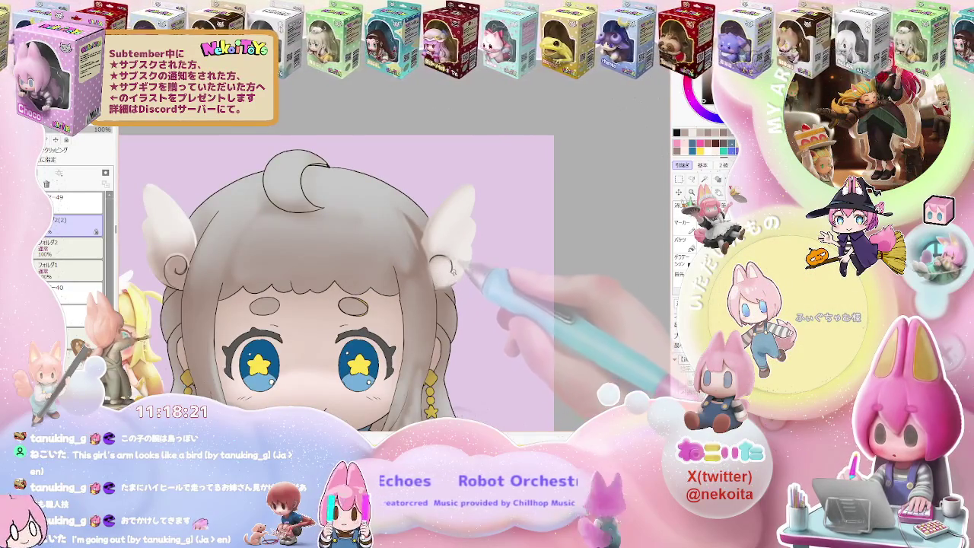
{"action": "scroll", "coordinate": [453, 271], "scroll_direction": "up", "scroll_amount": 3}
{"action": "scroll", "coordinate": [446, 295], "scroll_direction": "down", "scroll_amount": 3}
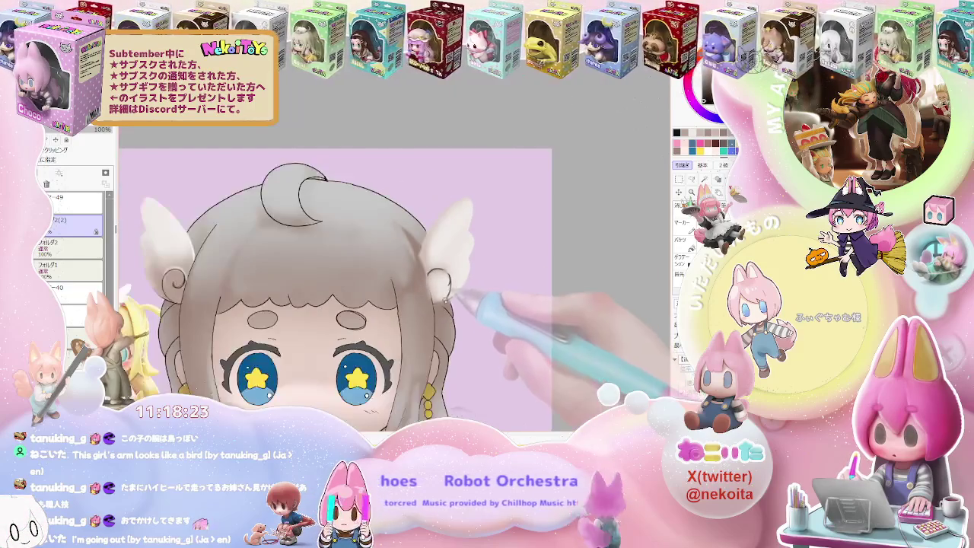
{"action": "scroll", "coordinate": [442, 312], "scroll_direction": "up", "scroll_amount": 3}
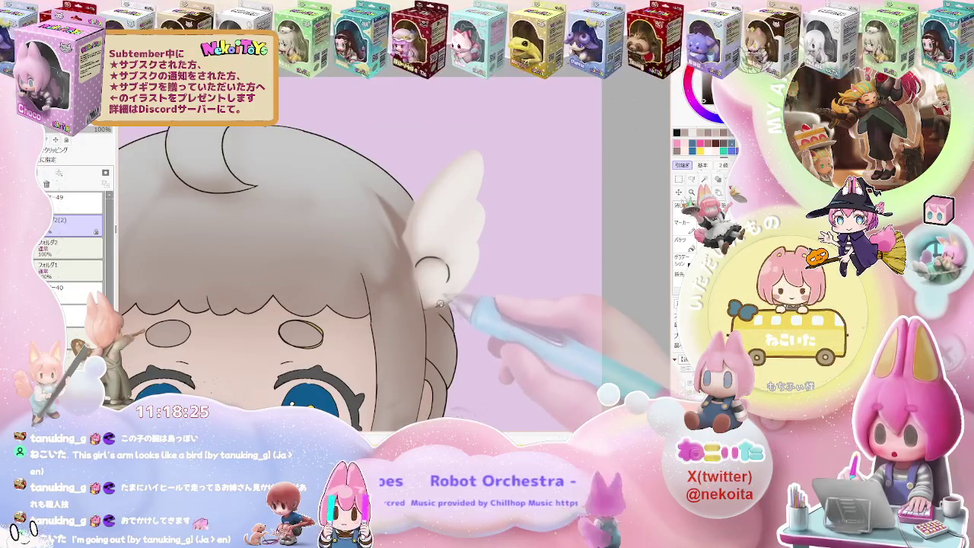
{"action": "left_click_drag", "start_coordinate": [448, 275], "coordinate": [446, 299]}
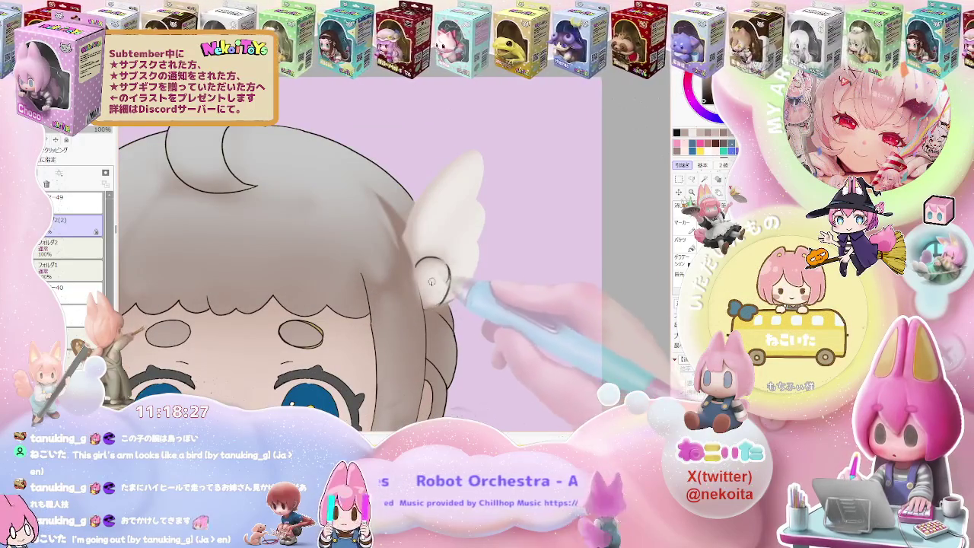
{"action": "scroll", "coordinate": [422, 265], "scroll_direction": "down", "scroll_amount": 3}
{"action": "scroll", "coordinate": [426, 281], "scroll_direction": "up", "scroll_amount": 3}
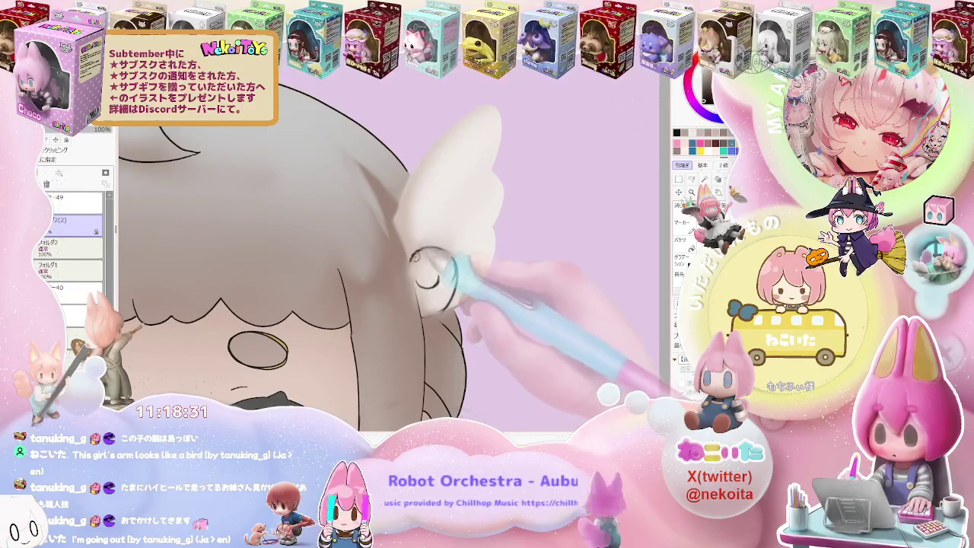
{"action": "left_click_drag", "start_coordinate": [417, 255], "coordinate": [441, 242]}
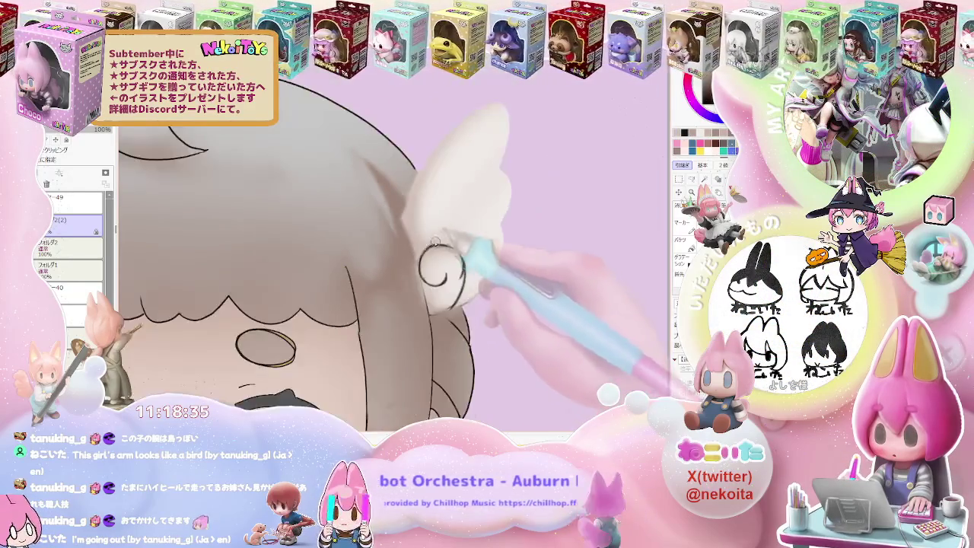
Step: Tint the ear-tuft curl pale blue, zooming in and out to check it
{"action": "scroll", "coordinate": [435, 241], "scroll_direction": "down", "scroll_amount": 2}
{"action": "scroll", "coordinate": [441, 244], "scroll_direction": "down", "scroll_amount": 1}
{"action": "scroll", "coordinate": [449, 247], "scroll_direction": "up", "scroll_amount": 1}
{"action": "scroll", "coordinate": [455, 250], "scroll_direction": "up", "scroll_amount": 2}
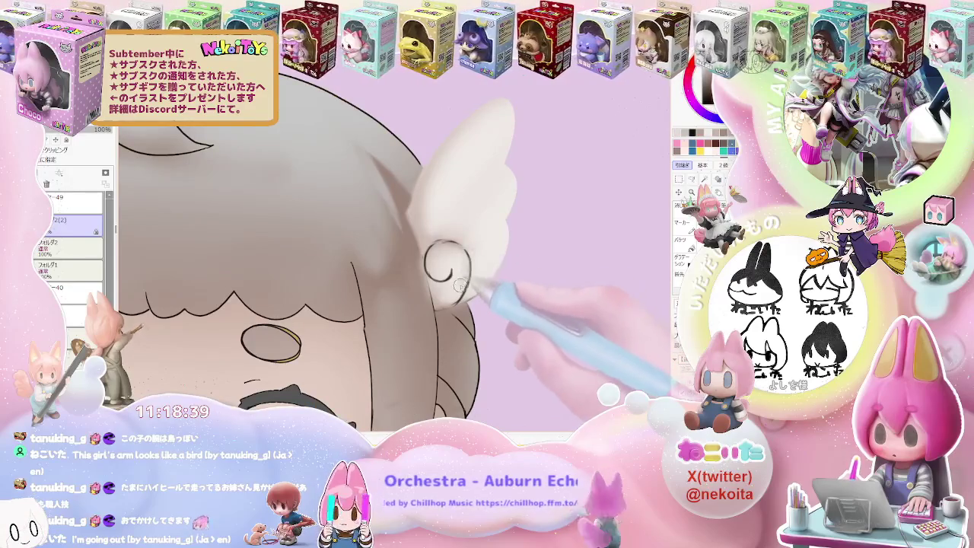
{"action": "scroll", "coordinate": [459, 284], "scroll_direction": "down", "scroll_amount": 3}
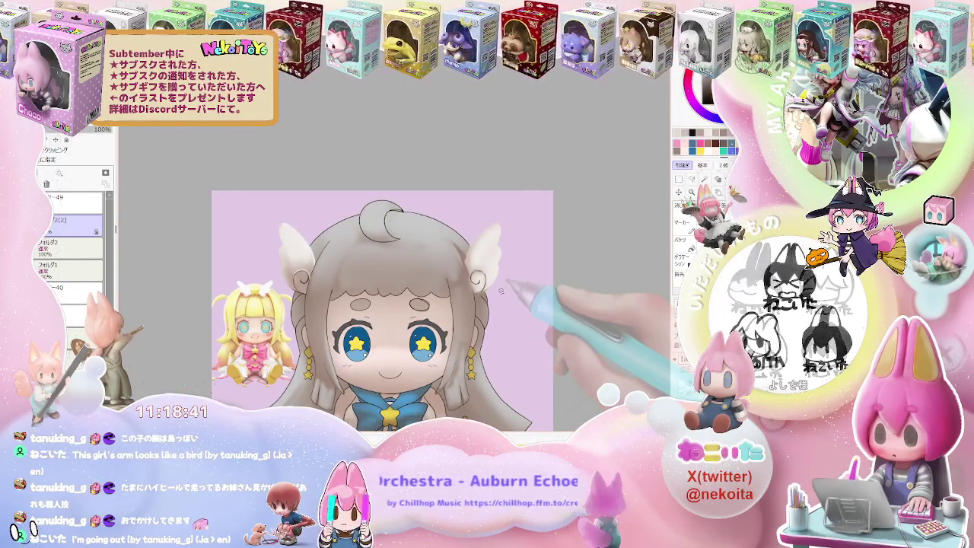
{"action": "scroll", "coordinate": [495, 286], "scroll_direction": "up", "scroll_amount": 2}
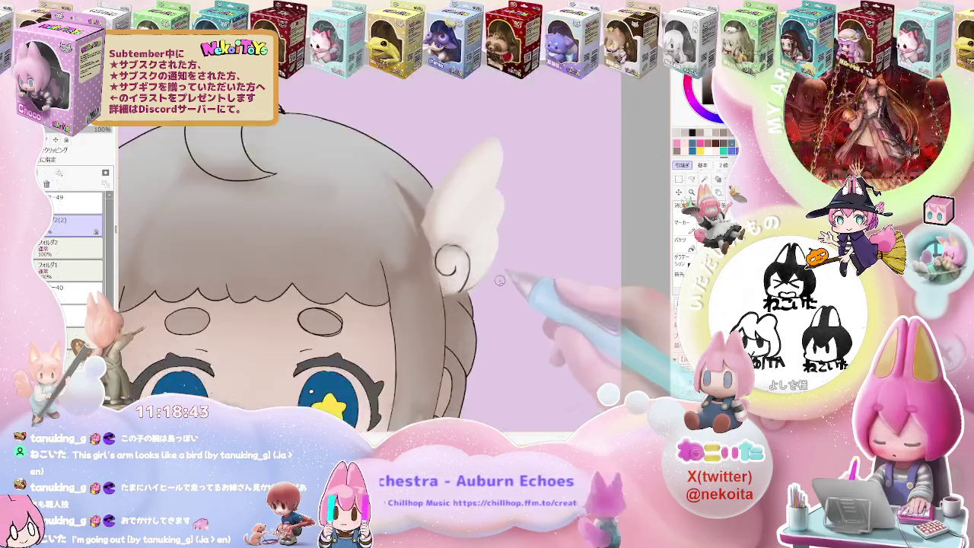
{"action": "scroll", "coordinate": [438, 259], "scroll_direction": "up", "scroll_amount": 1}
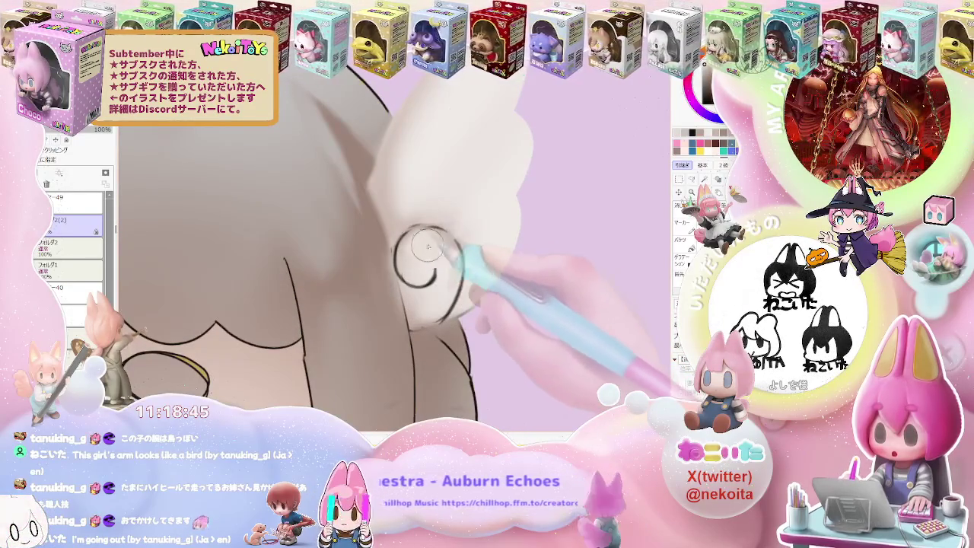
{"action": "scroll", "coordinate": [439, 298], "scroll_direction": "down", "scroll_amount": 1}
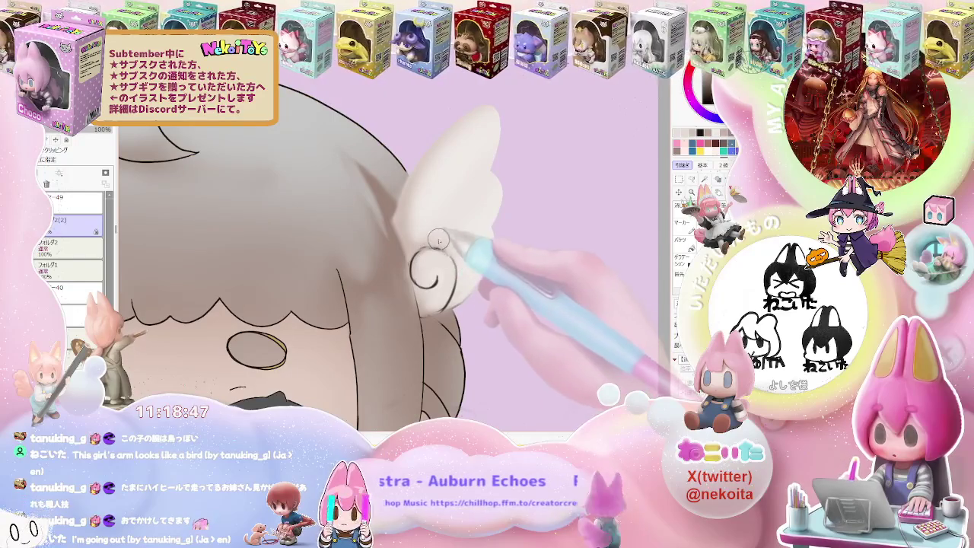
{"action": "scroll", "coordinate": [466, 256], "scroll_direction": "down", "scroll_amount": 1}
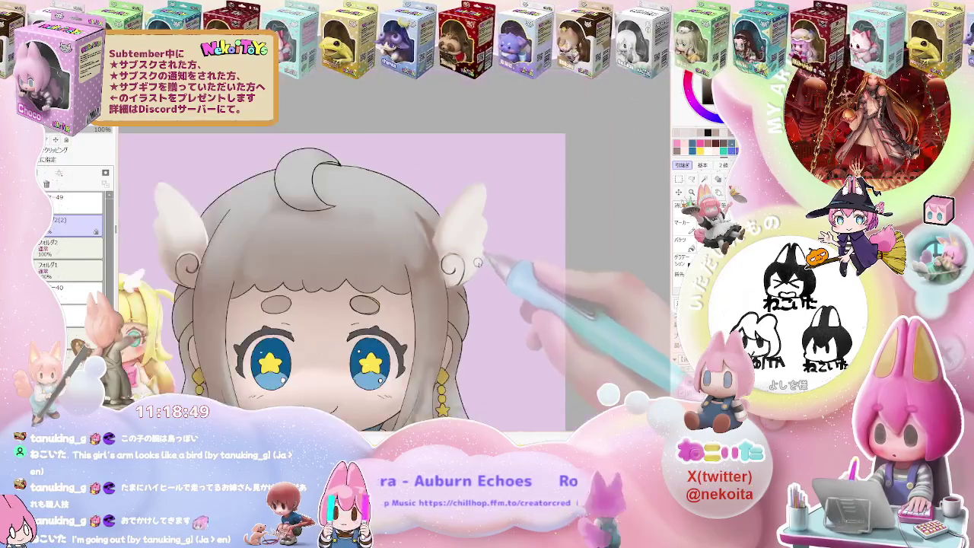
{"action": "scroll", "coordinate": [426, 266], "scroll_direction": "up", "scroll_amount": 1}
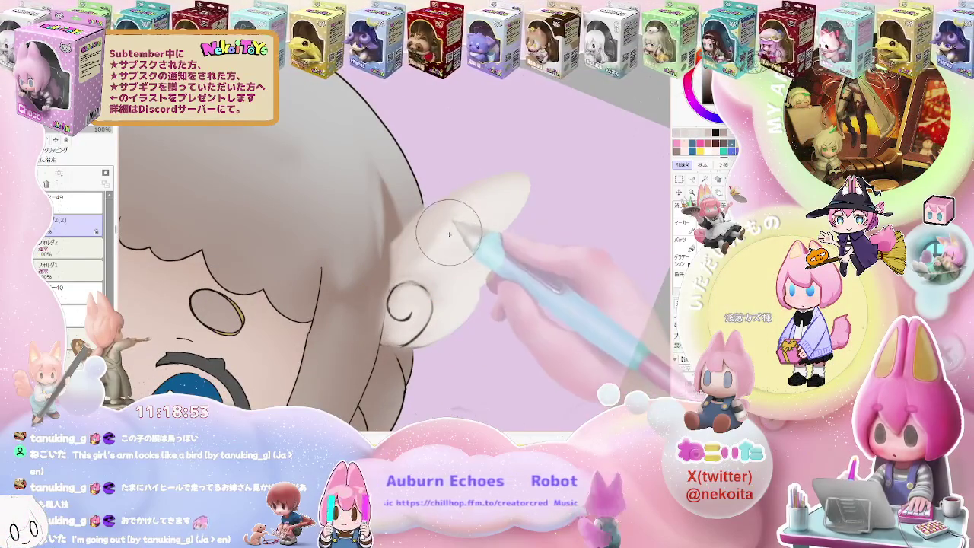
{"action": "scroll", "coordinate": [519, 202], "scroll_direction": "down", "scroll_amount": 1}
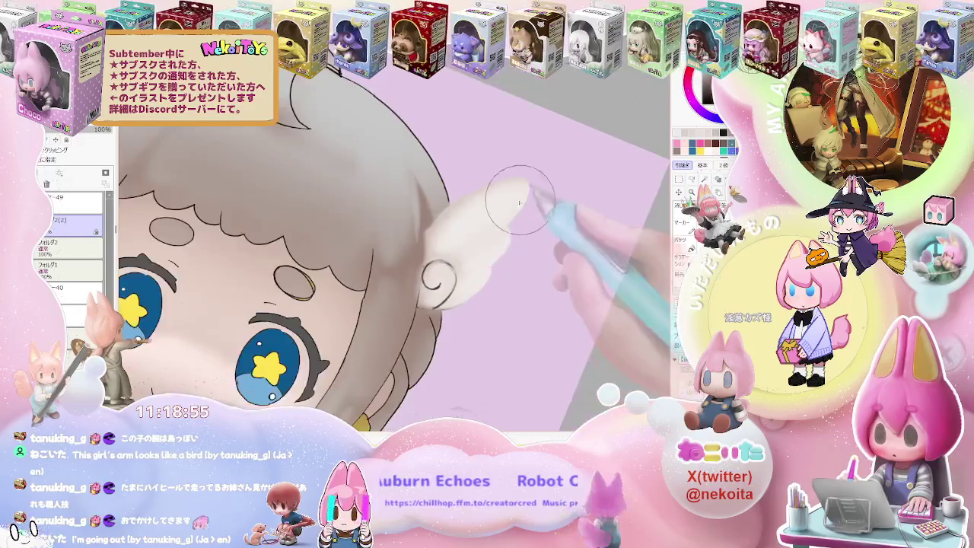
{"action": "scroll", "coordinate": [455, 251], "scroll_direction": "up", "scroll_amount": 1}
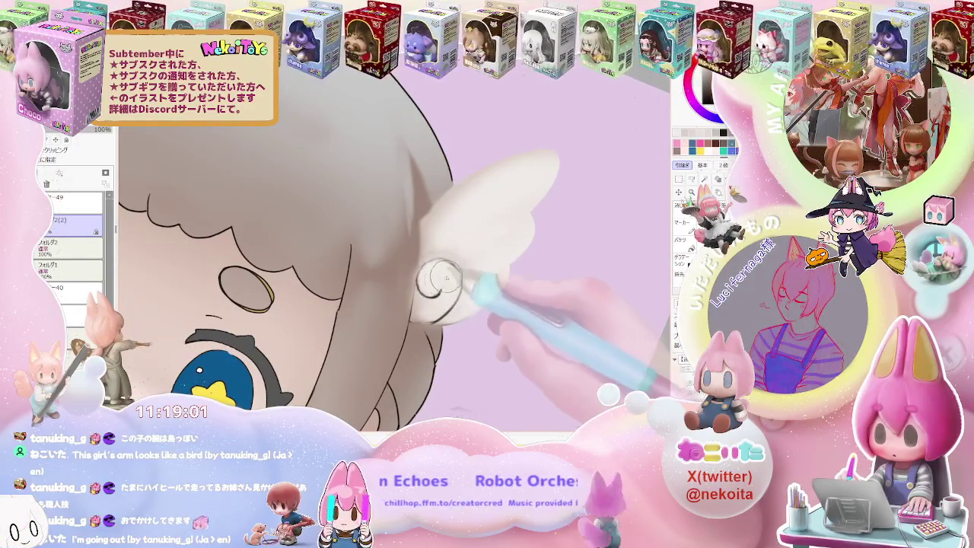
{"action": "scroll", "coordinate": [441, 280], "scroll_direction": "down", "scroll_amount": 3}
{"action": "scroll", "coordinate": [442, 277], "scroll_direction": "up", "scroll_amount": 2}
{"action": "scroll", "coordinate": [443, 270], "scroll_direction": "up", "scroll_amount": 2}
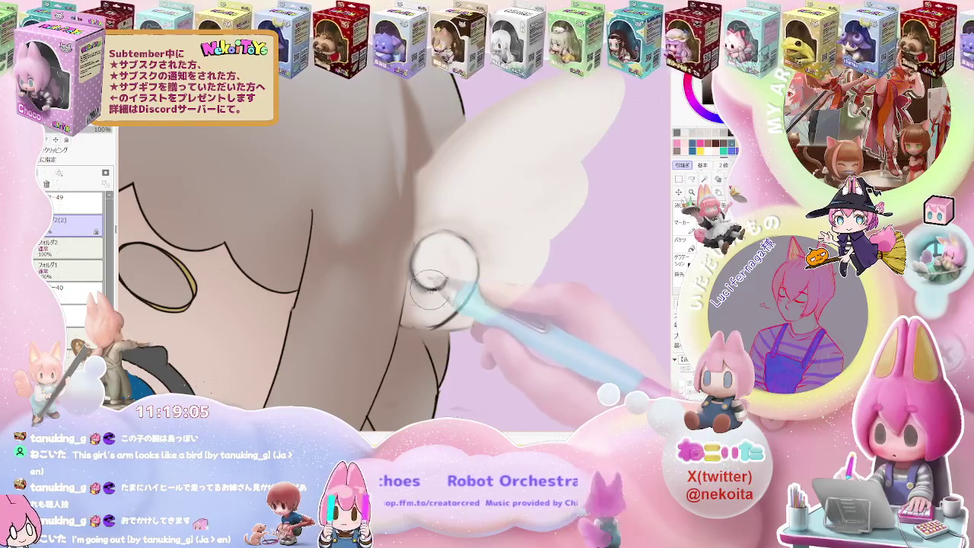
{"action": "scroll", "coordinate": [419, 244], "scroll_direction": "down", "scroll_amount": 2}
{"action": "scroll", "coordinate": [419, 245], "scroll_direction": "down", "scroll_amount": 2}
{"action": "scroll", "coordinate": [466, 265], "scroll_direction": "up", "scroll_amount": 2}
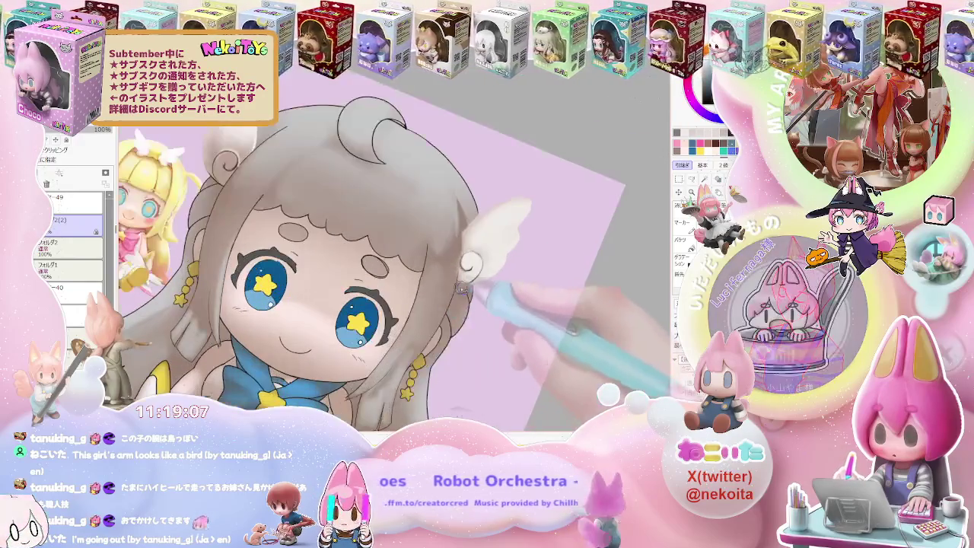
{"action": "scroll", "coordinate": [502, 236], "scroll_direction": "up", "scroll_amount": 3}
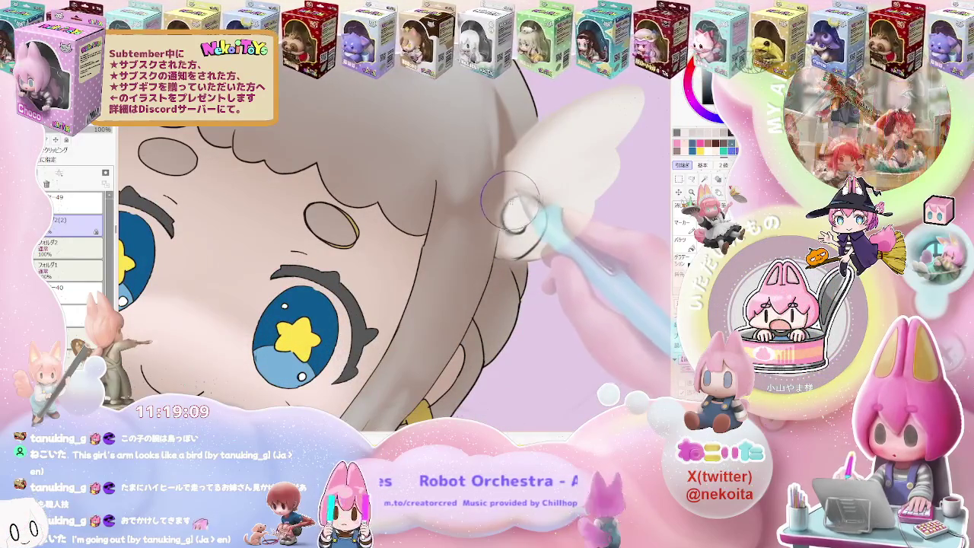
{"action": "scroll", "coordinate": [525, 217], "scroll_direction": "up", "scroll_amount": 2}
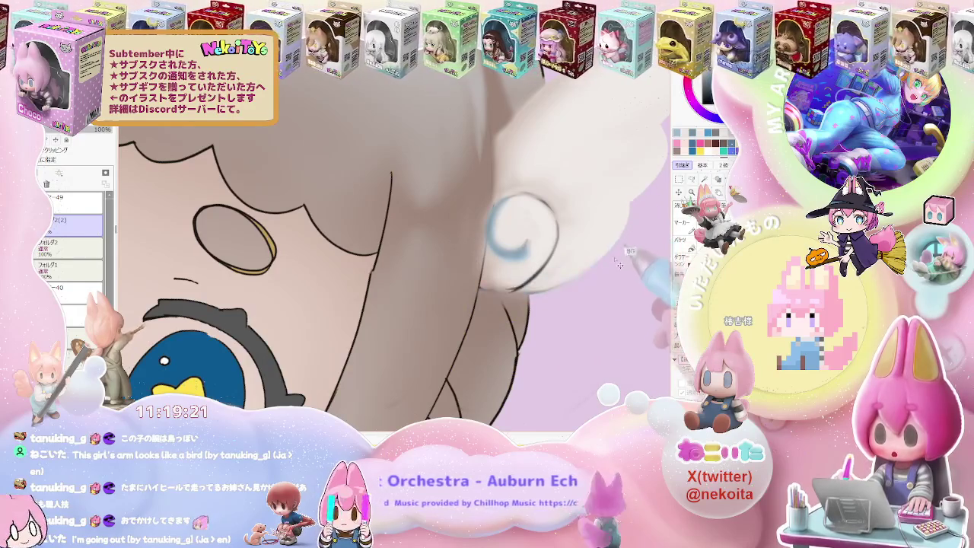
{"action": "scroll", "coordinate": [589, 263], "scroll_direction": "down", "scroll_amount": 3}
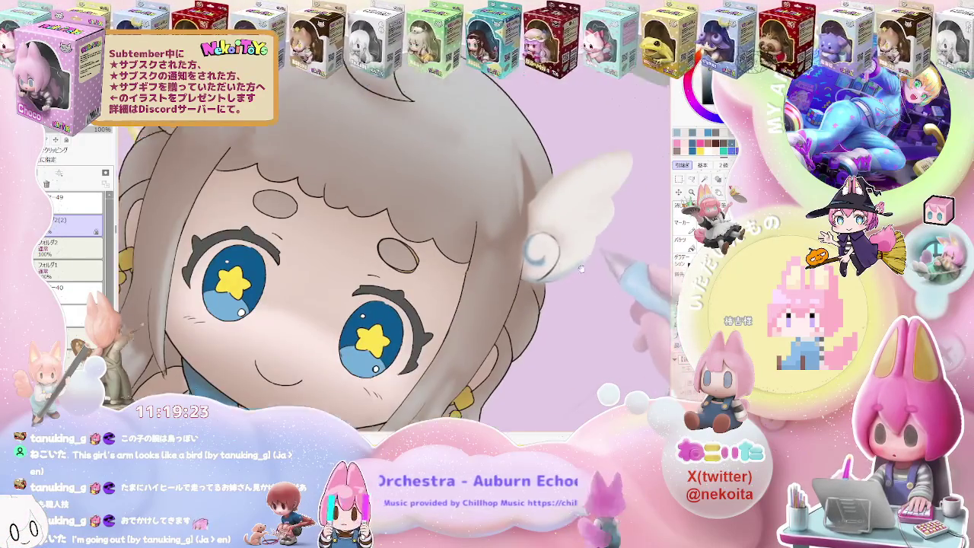
{"action": "scroll", "coordinate": [403, 350], "scroll_direction": "up", "scroll_amount": 3}
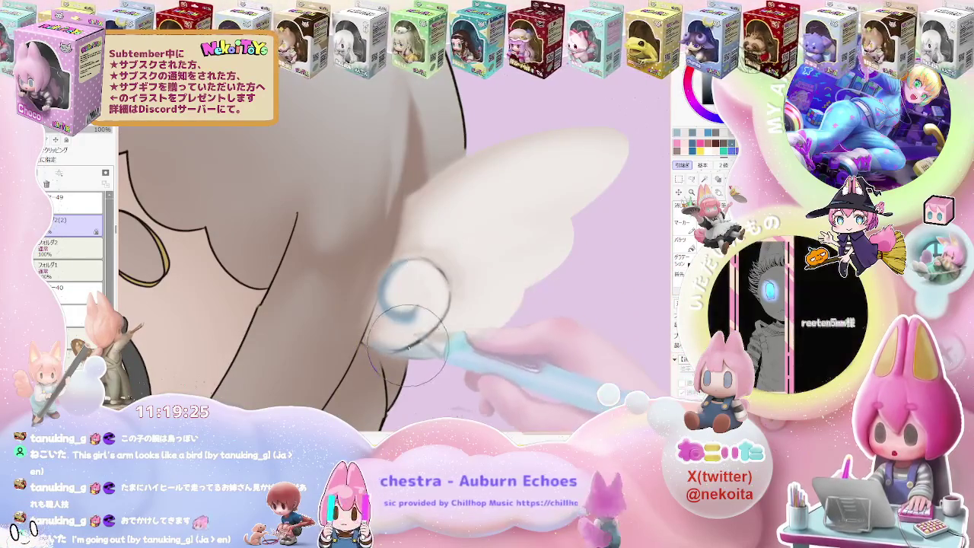
{"action": "scroll", "coordinate": [433, 304], "scroll_direction": "down", "scroll_amount": 1}
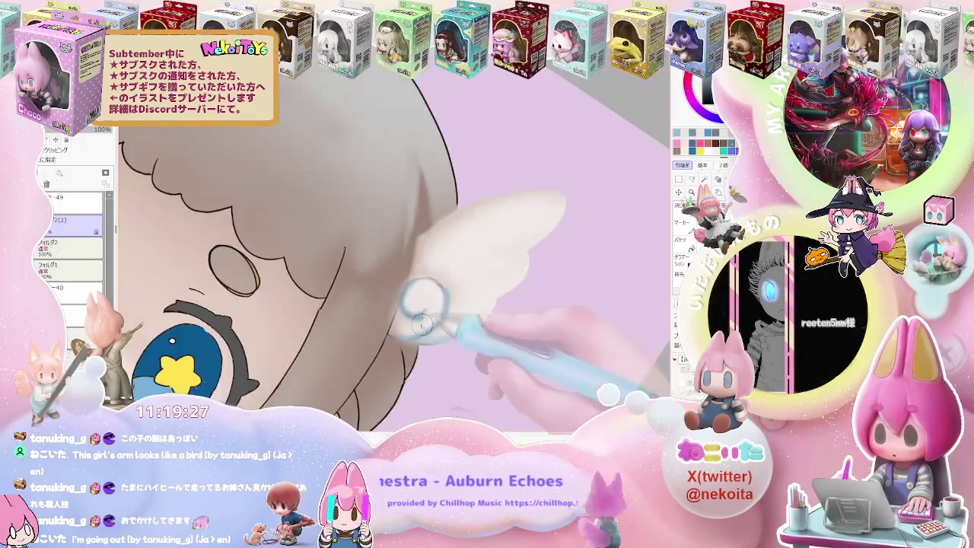
{"action": "scroll", "coordinate": [407, 319], "scroll_direction": "up", "scroll_amount": 1}
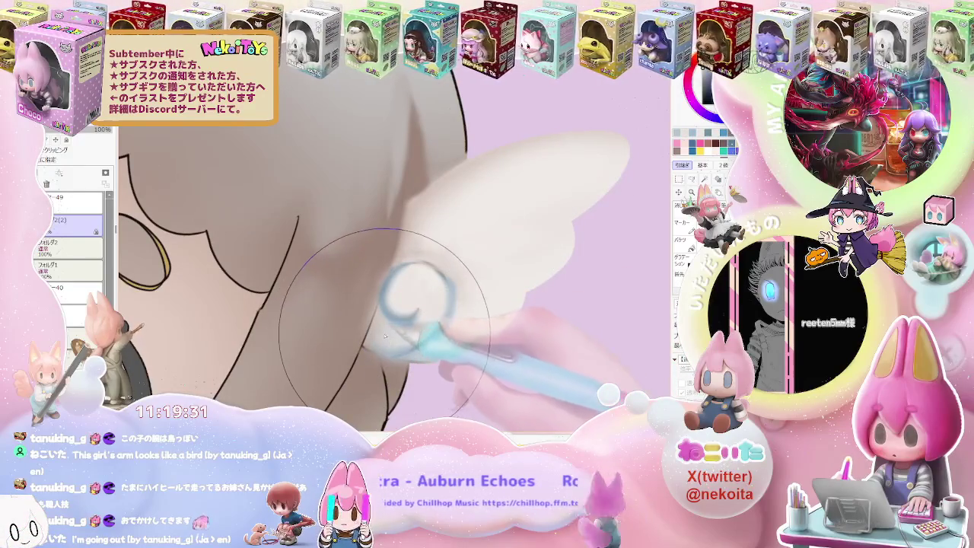
{"action": "scroll", "coordinate": [435, 307], "scroll_direction": "down", "scroll_amount": 2}
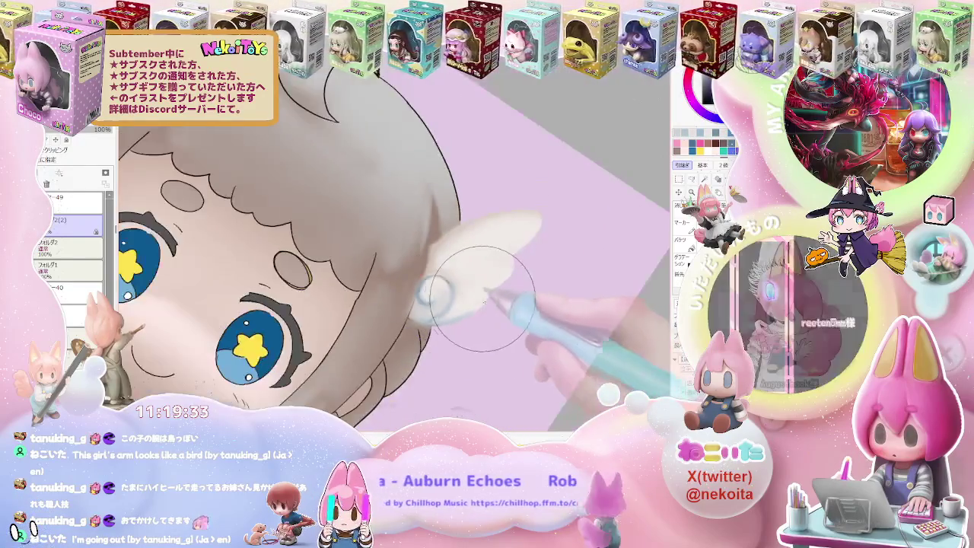
{"action": "scroll", "coordinate": [495, 296], "scroll_direction": "down", "scroll_amount": 2}
{"action": "scroll", "coordinate": [525, 289], "scroll_direction": "down", "scroll_amount": 2}
{"action": "scroll", "coordinate": [540, 286], "scroll_direction": "down", "scroll_amount": 1}
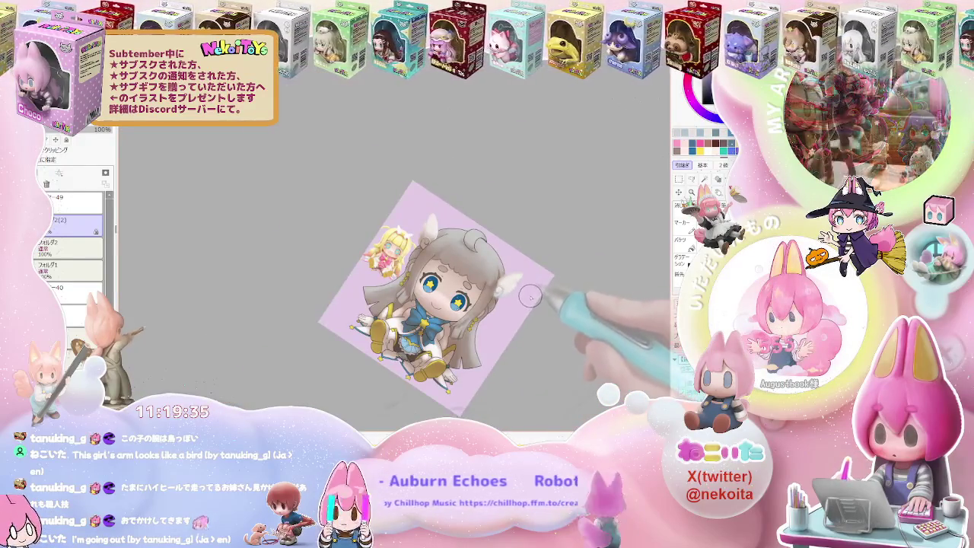
Step: Add darker shading below the chin line, then rotate back toward upright and zoom in
{"action": "scroll", "coordinate": [532, 289], "scroll_direction": "up", "scroll_amount": 2}
{"action": "scroll", "coordinate": [366, 329], "scroll_direction": "up", "scroll_amount": 3}
{"action": "scroll", "coordinate": [358, 323], "scroll_direction": "up", "scroll_amount": 2}
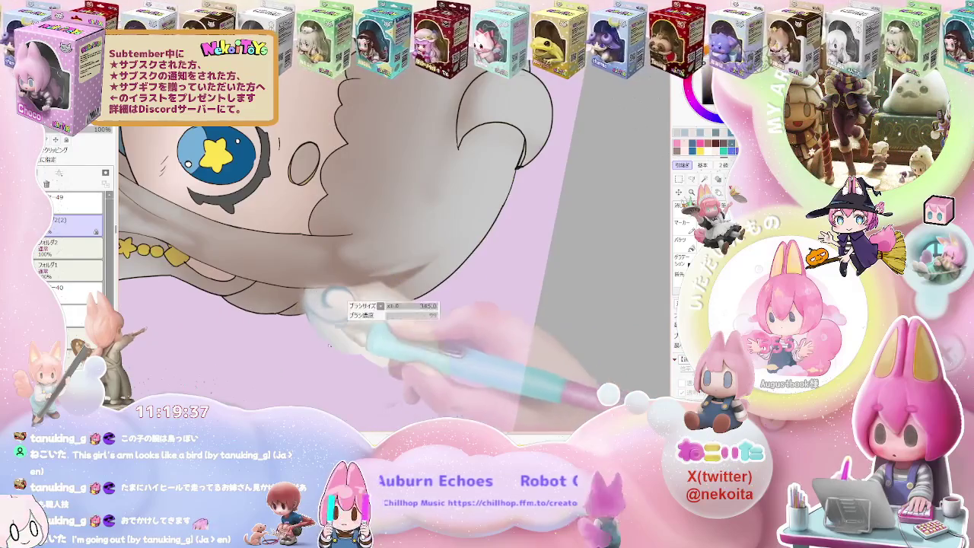
{"action": "scroll", "coordinate": [357, 335], "scroll_direction": "up", "scroll_amount": 2}
{"action": "scroll", "coordinate": [399, 339], "scroll_direction": "down", "scroll_amount": 3}
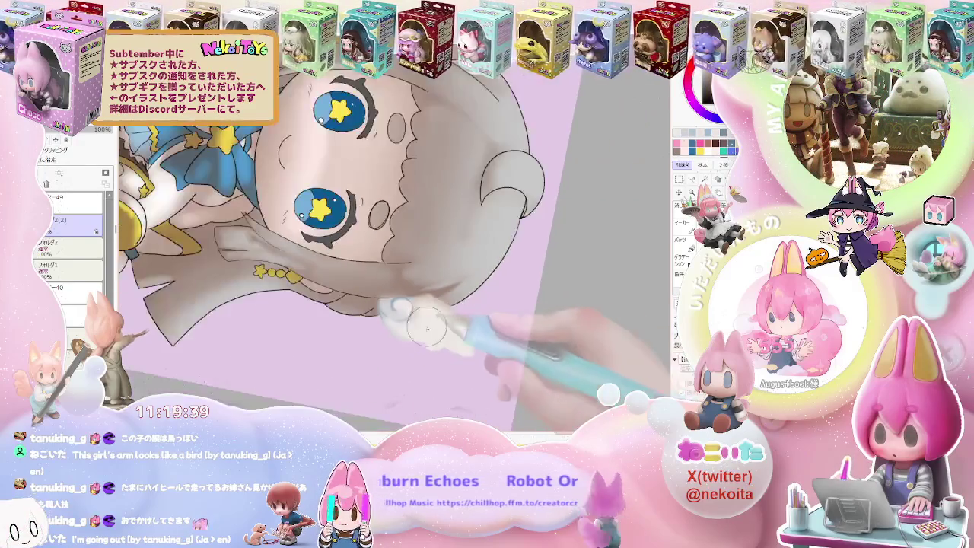
{"action": "scroll", "coordinate": [384, 316], "scroll_direction": "up", "scroll_amount": 3}
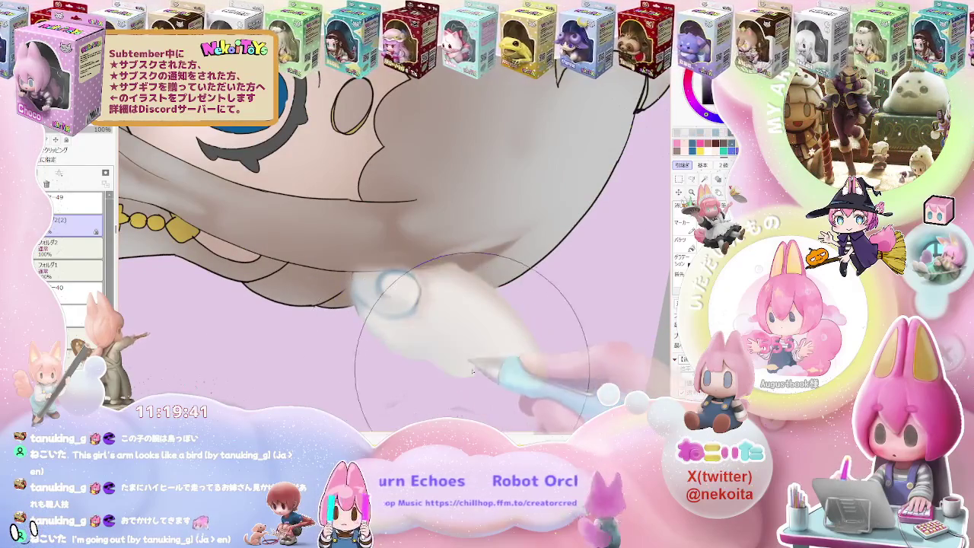
{"action": "left_click_drag", "start_coordinate": [472, 372], "coordinate": [477, 300]}
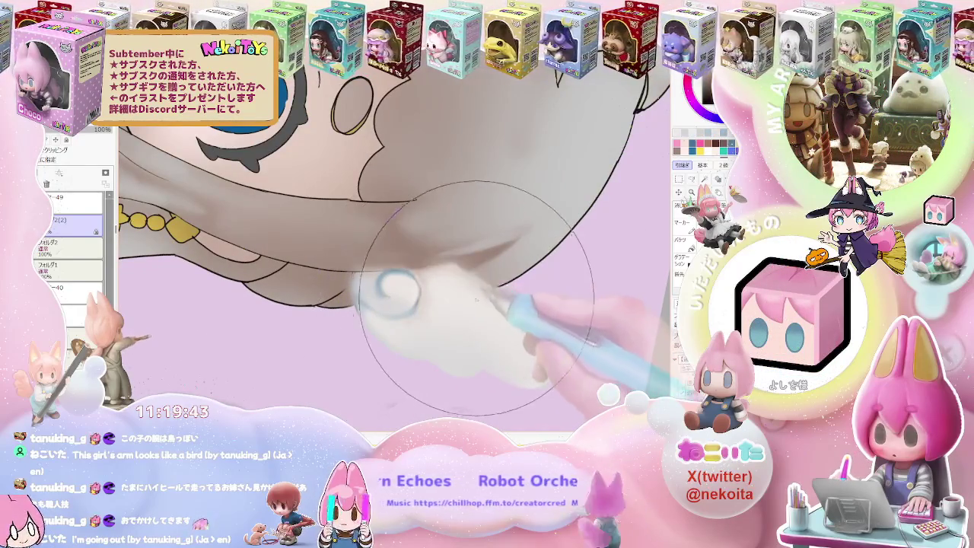
{"action": "key", "text": "ctrl+minus"}
{"action": "key", "text": "ctrl+minus"}
{"action": "key", "text": "ctrl+minus"}
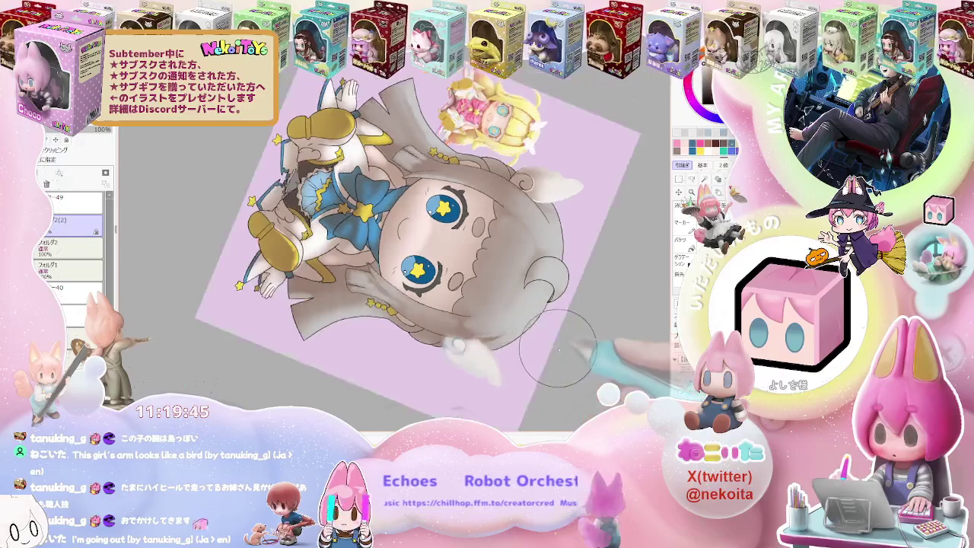
{"action": "left_click_drag", "start_coordinate": [558, 348], "coordinate": [456, 319]}
{"action": "key", "text": "ctrl+plus"}
{"action": "key", "text": "ctrl+plus"}
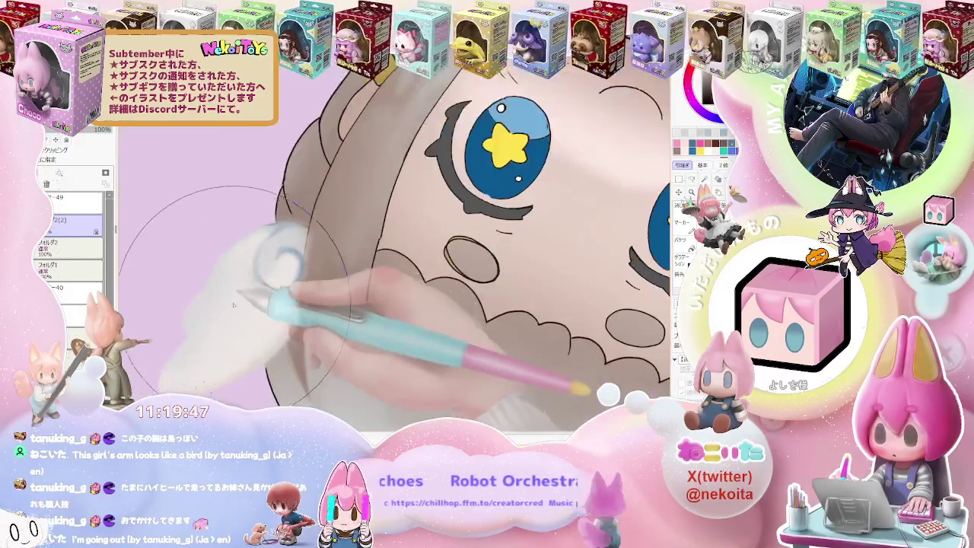
Step: Enlarge the brush and paint soft white strokes over the left ear tuft
{"action": "left_click_drag", "start_coordinate": [234, 305], "coordinate": [191, 314]}
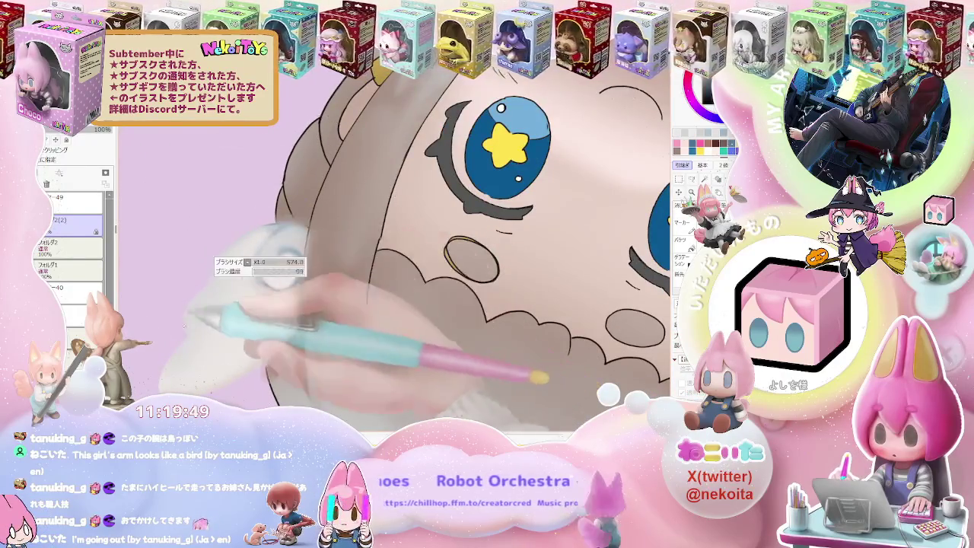
{"action": "scroll", "coordinate": [191, 314], "scroll_direction": "up", "scroll_amount": 2}
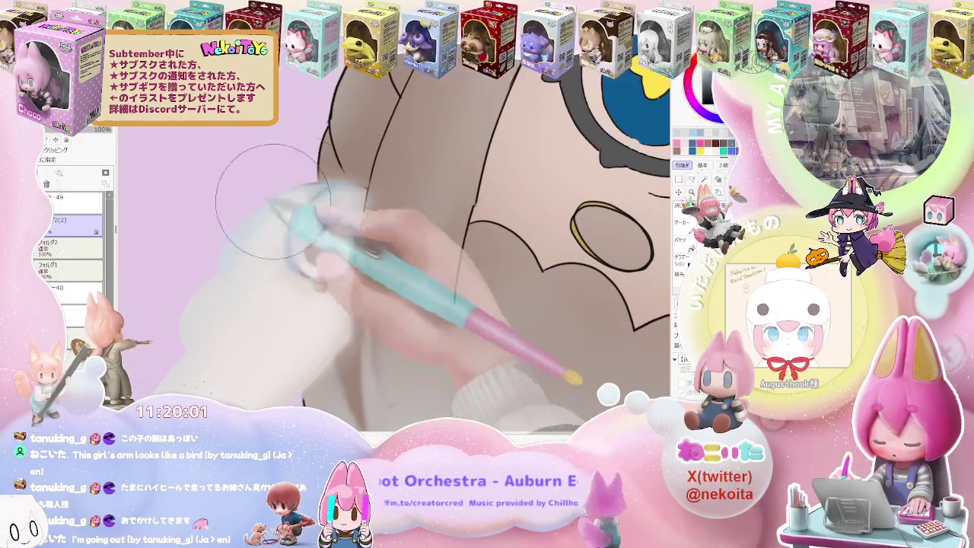
{"action": "scroll", "coordinate": [293, 205], "scroll_direction": "down", "scroll_amount": 1}
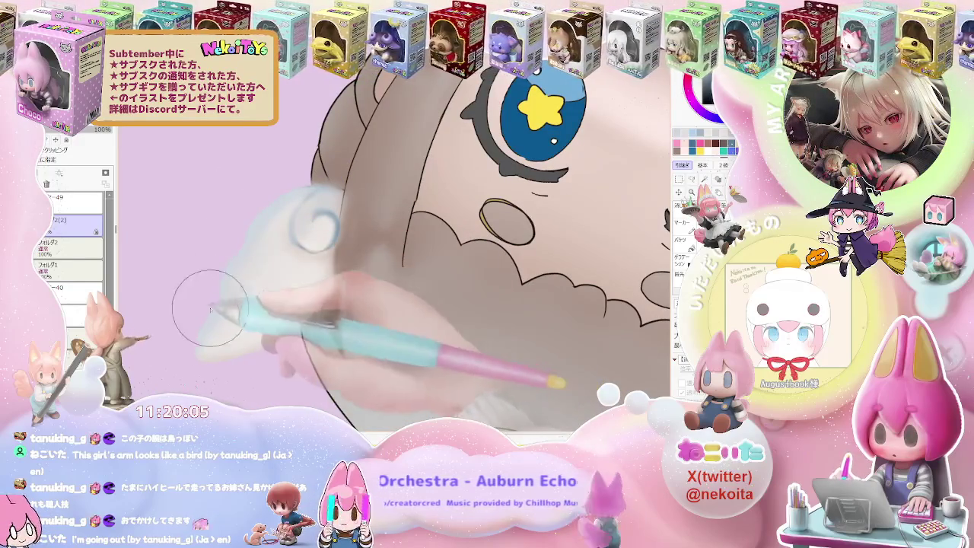
{"action": "scroll", "coordinate": [281, 230], "scroll_direction": "down", "scroll_amount": 2}
{"action": "left_click_drag", "start_coordinate": [285, 232], "coordinate": [377, 261]}
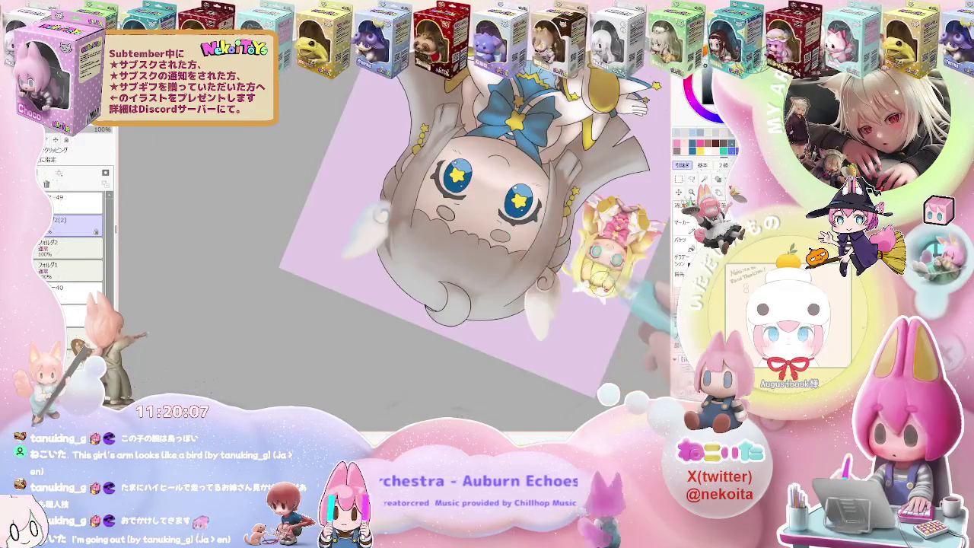
{"action": "scroll", "coordinate": [376, 261], "scroll_direction": "up", "scroll_amount": 3}
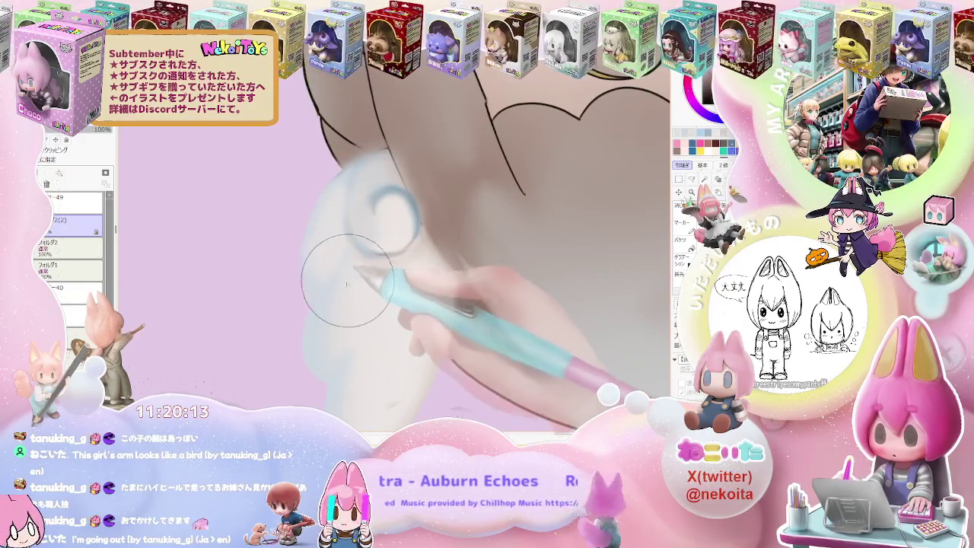
{"action": "scroll", "coordinate": [336, 337], "scroll_direction": "down", "scroll_amount": 3}
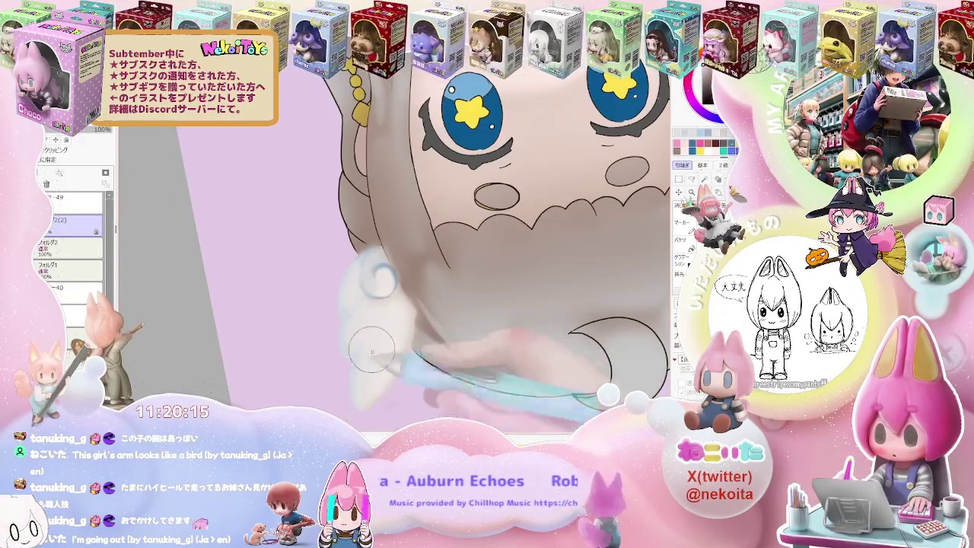
{"action": "scroll", "coordinate": [372, 350], "scroll_direction": "down", "scroll_amount": 2}
{"action": "scroll", "coordinate": [372, 335], "scroll_direction": "up", "scroll_amount": 3}
{"action": "scroll", "coordinate": [377, 304], "scroll_direction": "up", "scroll_amount": 2}
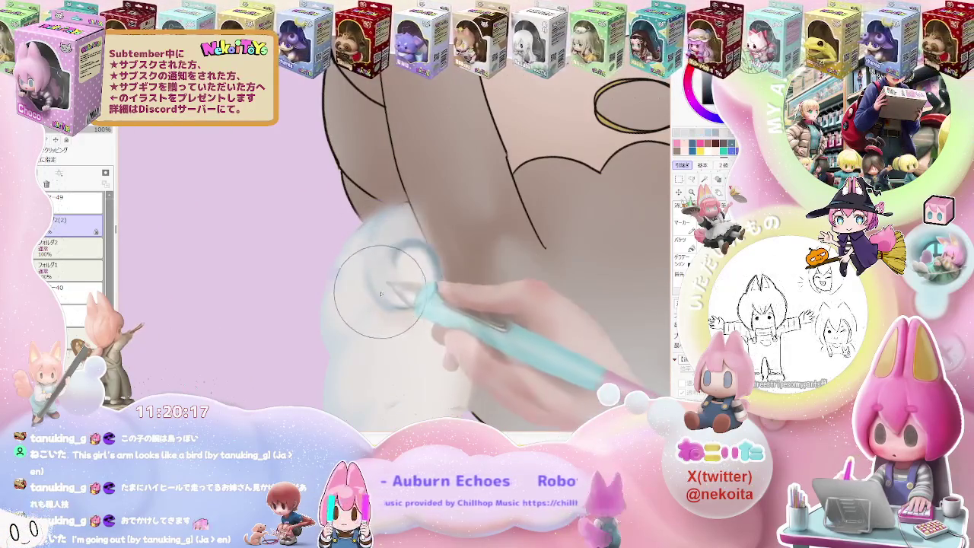
{"action": "scroll", "coordinate": [385, 251], "scroll_direction": "down", "scroll_amount": 1}
{"action": "scroll", "coordinate": [384, 274], "scroll_direction": "down", "scroll_amount": 1}
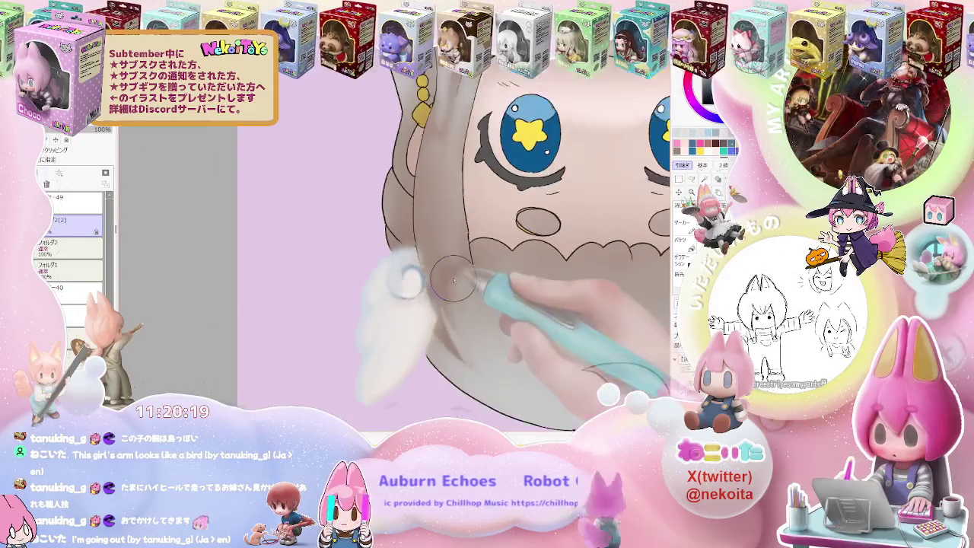
{"action": "scroll", "coordinate": [386, 289], "scroll_direction": "down", "scroll_amount": 1}
{"action": "scroll", "coordinate": [386, 288], "scroll_direction": "up", "scroll_amount": 1}
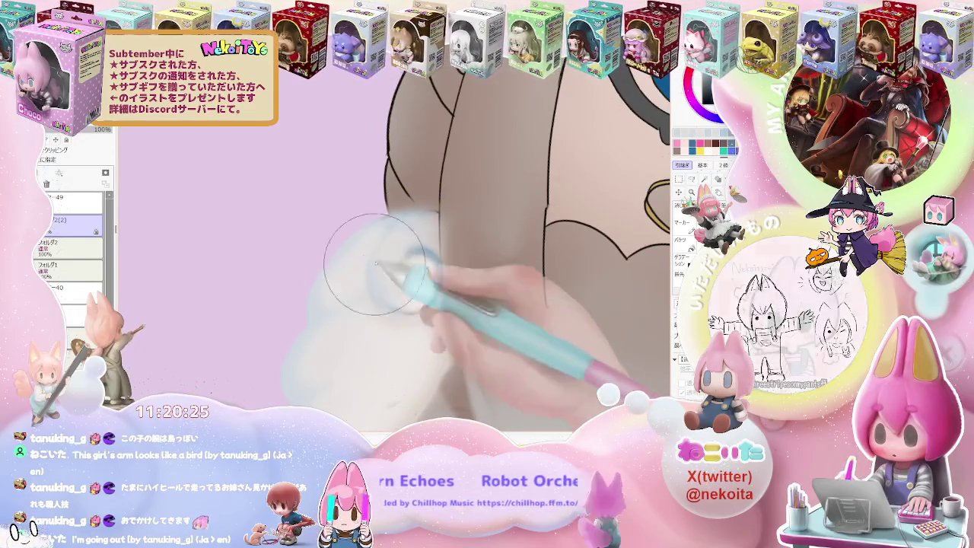
{"action": "scroll", "coordinate": [477, 228], "scroll_direction": "down", "scroll_amount": 2}
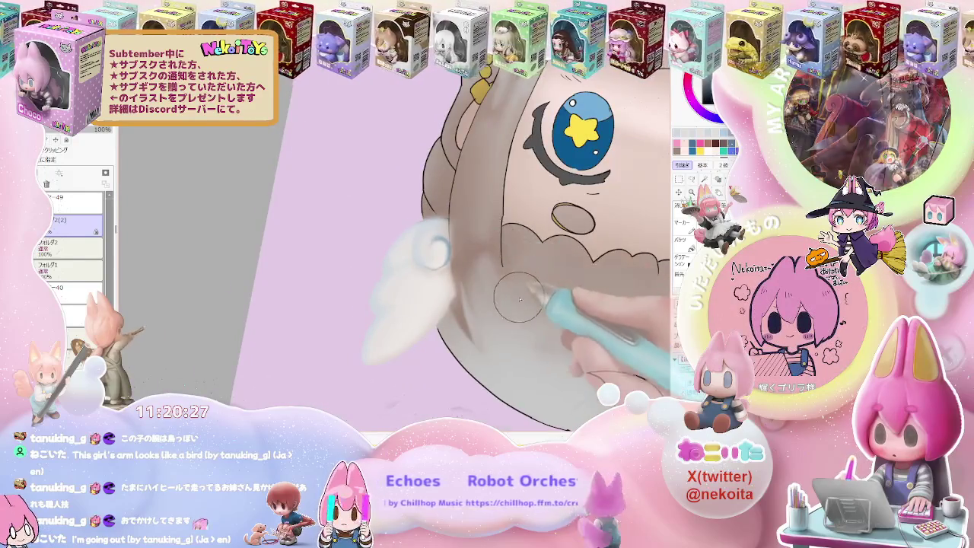
Step: Turn the canvas upside down to finish the left tuft, then reset it upright
{"action": "left_click_drag", "start_coordinate": [477, 228], "coordinate": [337, 248]}
{"action": "scroll", "coordinate": [337, 248], "scroll_direction": "up", "scroll_amount": 1}
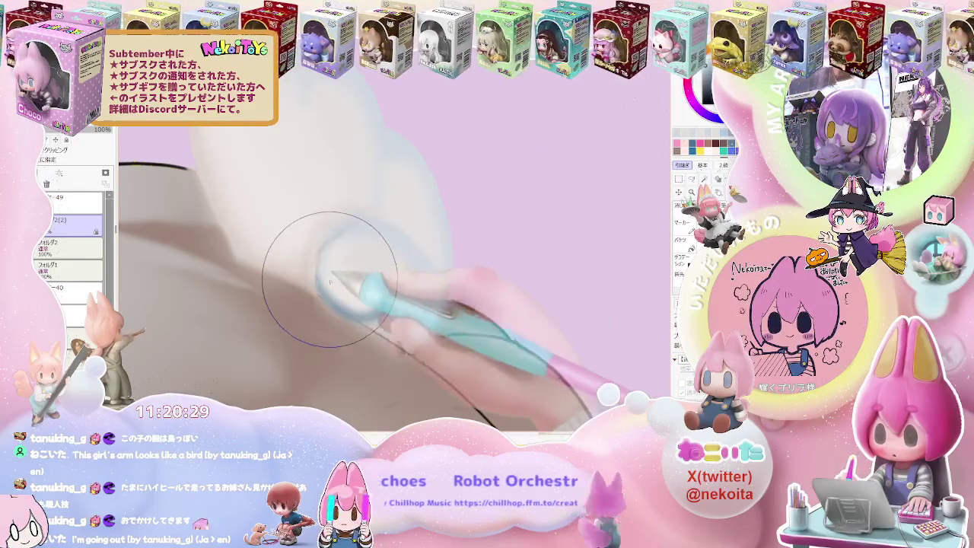
{"action": "scroll", "coordinate": [320, 272], "scroll_direction": "down", "scroll_amount": 1}
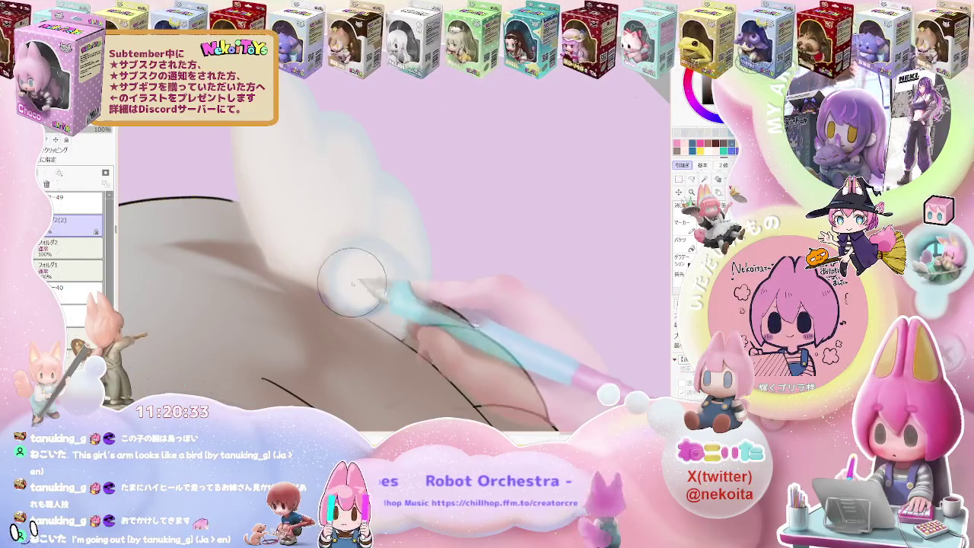
{"action": "scroll", "coordinate": [384, 273], "scroll_direction": "down", "scroll_amount": 1}
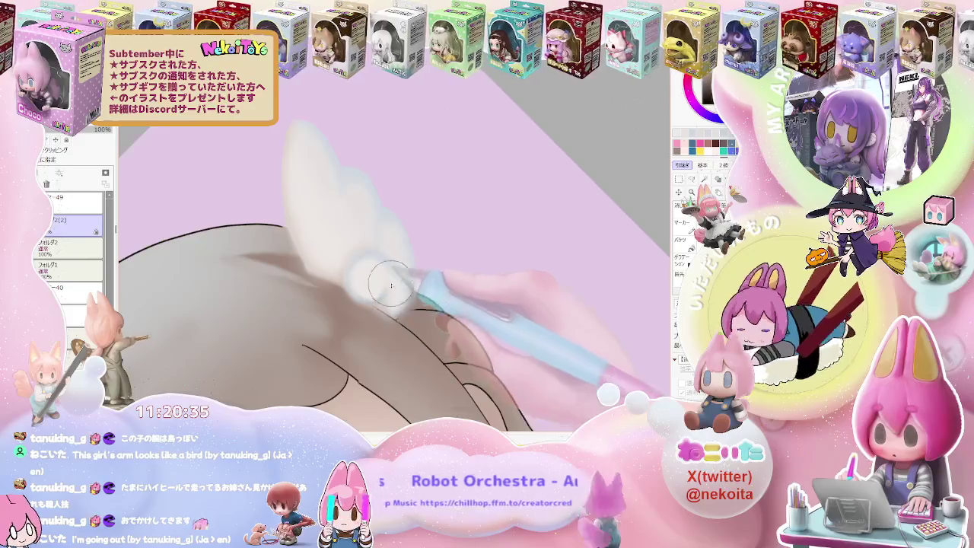
{"action": "scroll", "coordinate": [391, 284], "scroll_direction": "down", "scroll_amount": 1}
{"action": "scroll", "coordinate": [391, 285], "scroll_direction": "down", "scroll_amount": 2}
{"action": "scroll", "coordinate": [411, 305], "scroll_direction": "down", "scroll_amount": 1}
{"action": "key", "text": "Home"}
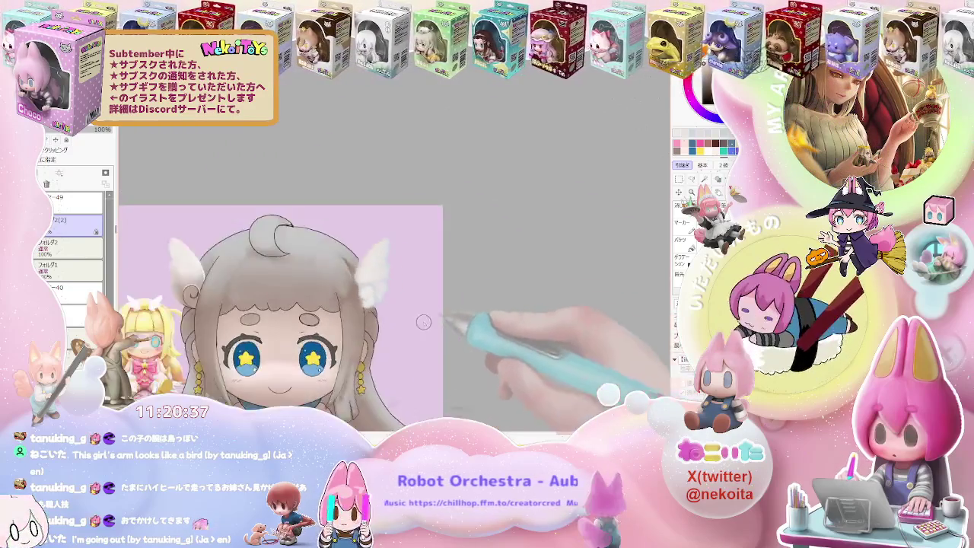
Step: Blend soft white over the right ear tuft, then zoom out to check the face
{"action": "scroll", "coordinate": [424, 323], "scroll_direction": "up", "scroll_amount": 3}
{"action": "scroll", "coordinate": [350, 283], "scroll_direction": "up", "scroll_amount": 2}
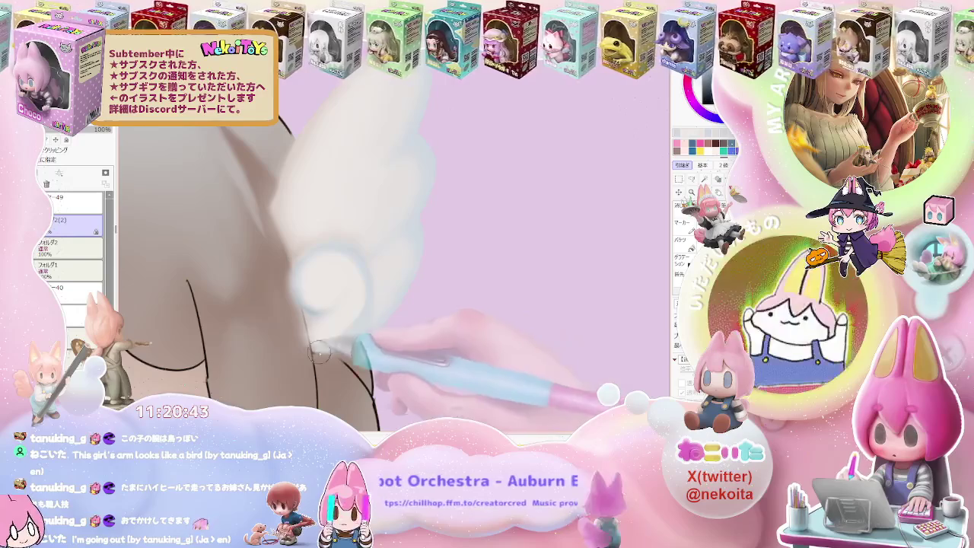
{"action": "key", "text": "ctrl+minus"}
{"action": "key", "text": "ctrl+minus"}
{"action": "key", "text": "ctrl+minus"}
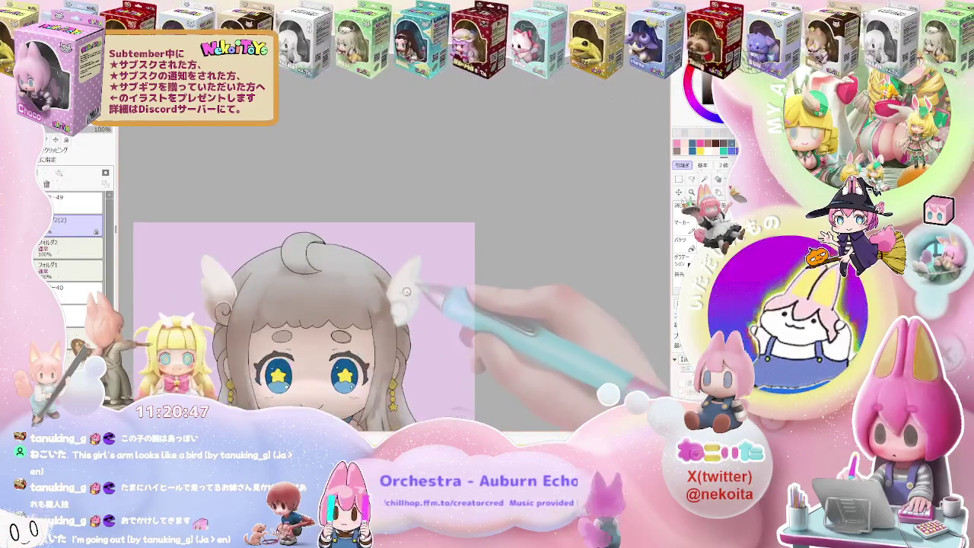
{"action": "key", "text": "ctrl+plus"}
{"action": "key", "text": "ctrl+plus"}
{"action": "key", "text": "ctrl+plus"}
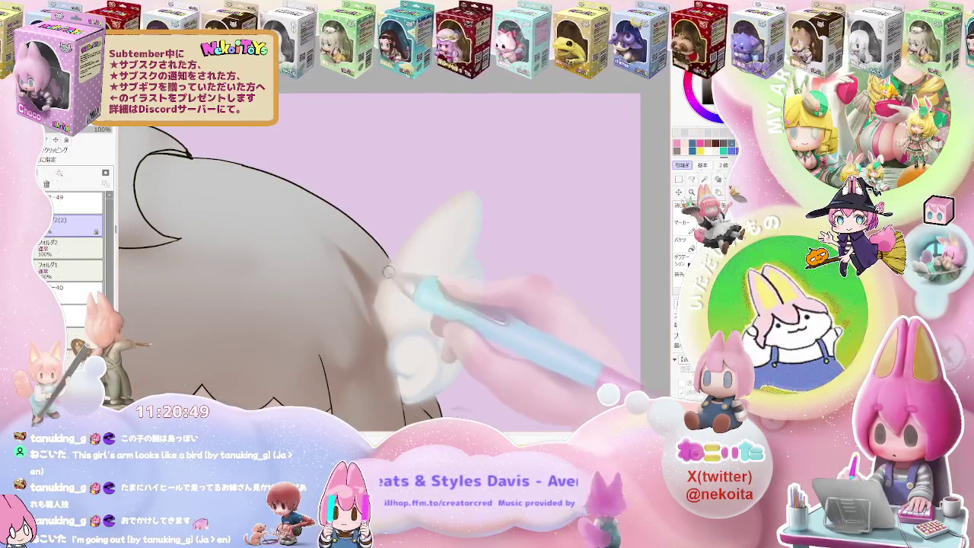
{"action": "key", "text": "ctrl+minus"}
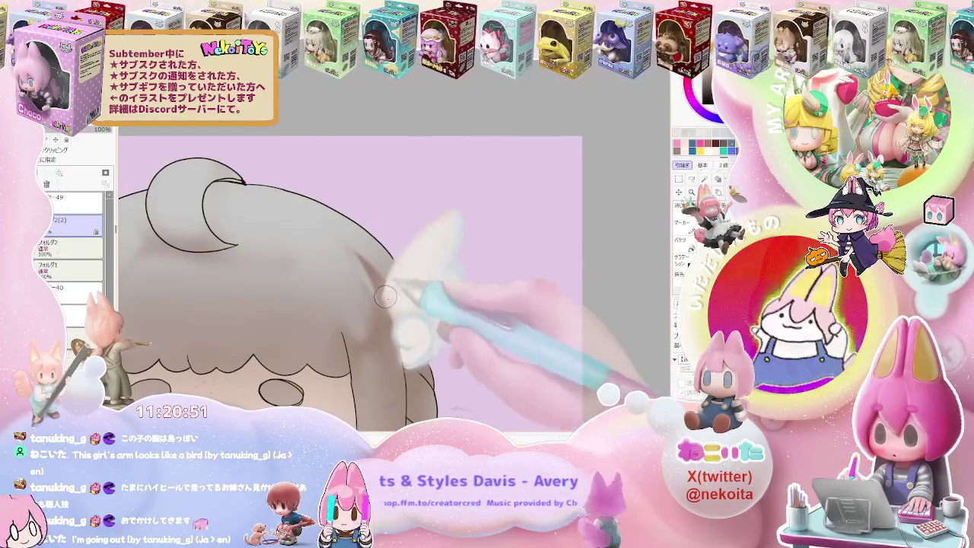
{"action": "key", "text": "ctrl+minus"}
{"action": "key", "text": "ctrl+minus"}
{"action": "key", "text": "ctrl+minus"}
{"action": "key", "text": "ctrl+minus"}
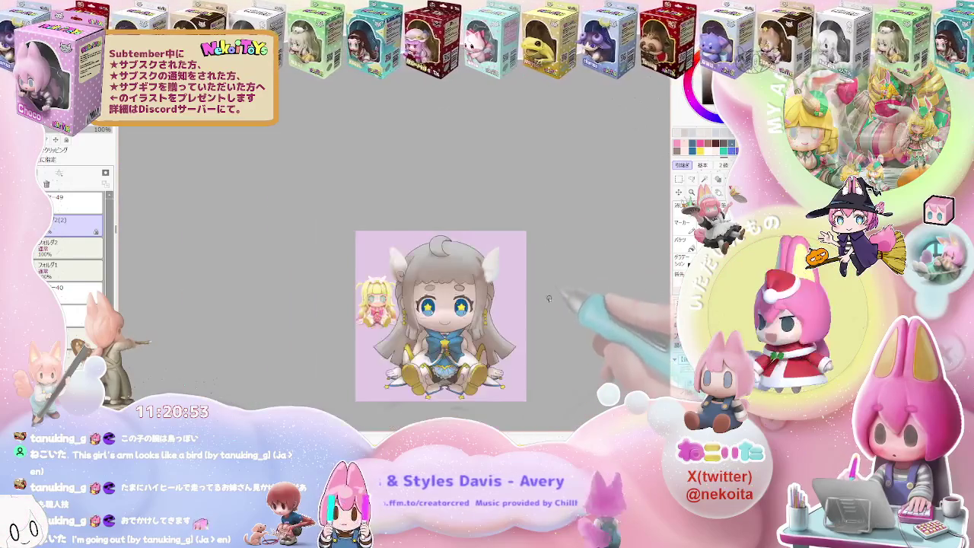
Step: Rotate the canvas so the head points right and touch up the ear tufts
{"action": "mouse_move", "coordinate": [576, 304]}
{"action": "left_mouse_down"}
{"action": "mouse_move", "coordinate": [470, 333]}
{"action": "mouse_move", "coordinate": [369, 322]}
{"action": "mouse_move", "coordinate": [321, 290]}
{"action": "left_mouse_up"}
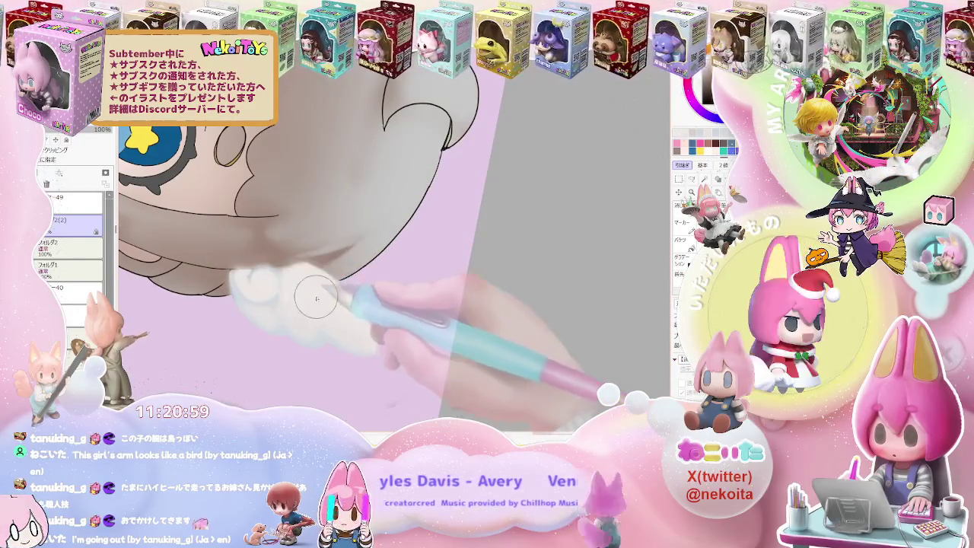
{"action": "mouse_move", "coordinate": [316, 299]}
{"action": "left_mouse_down"}
{"action": "mouse_move", "coordinate": [500, 322]}
{"action": "mouse_move", "coordinate": [435, 334]}
{"action": "mouse_move", "coordinate": [356, 252]}
{"action": "mouse_move", "coordinate": [391, 204]}
{"action": "mouse_move", "coordinate": [505, 256]}
{"action": "mouse_move", "coordinate": [519, 298]}
{"action": "left_mouse_up"}
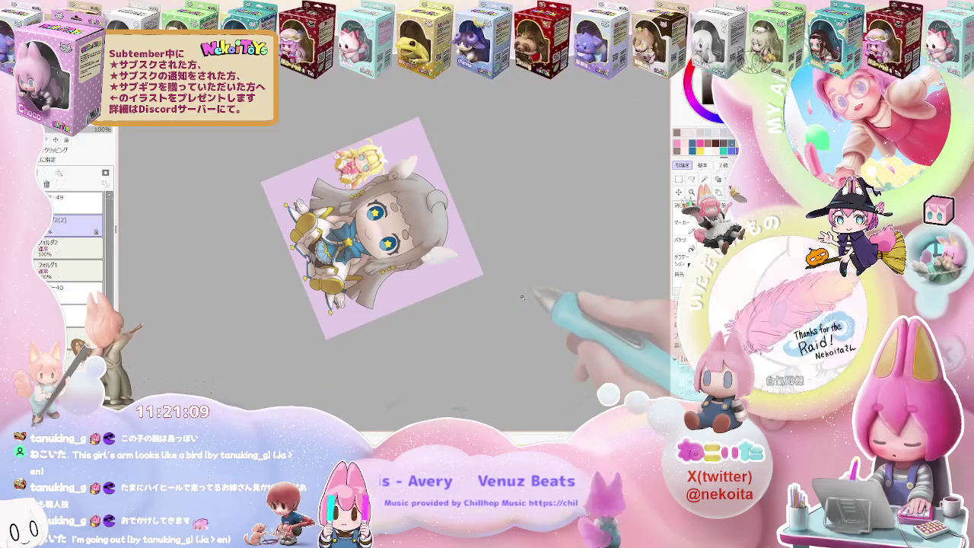
{"action": "scroll", "coordinate": [498, 285], "scroll_direction": "up", "scroll_amount": 5}
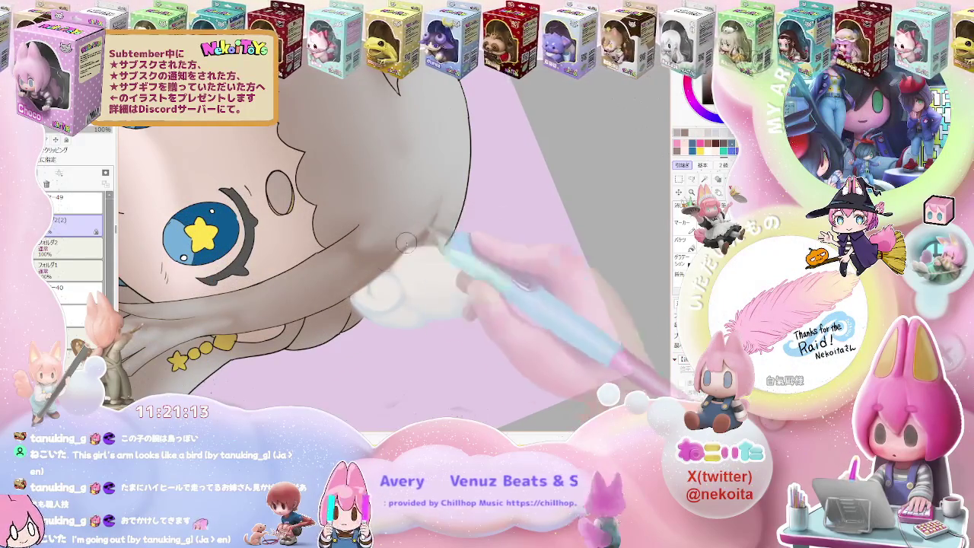
{"action": "scroll", "coordinate": [405, 242], "scroll_direction": "down", "scroll_amount": 2}
{"action": "scroll", "coordinate": [411, 242], "scroll_direction": "down", "scroll_amount": 2}
{"action": "scroll", "coordinate": [418, 243], "scroll_direction": "down", "scroll_amount": 1}
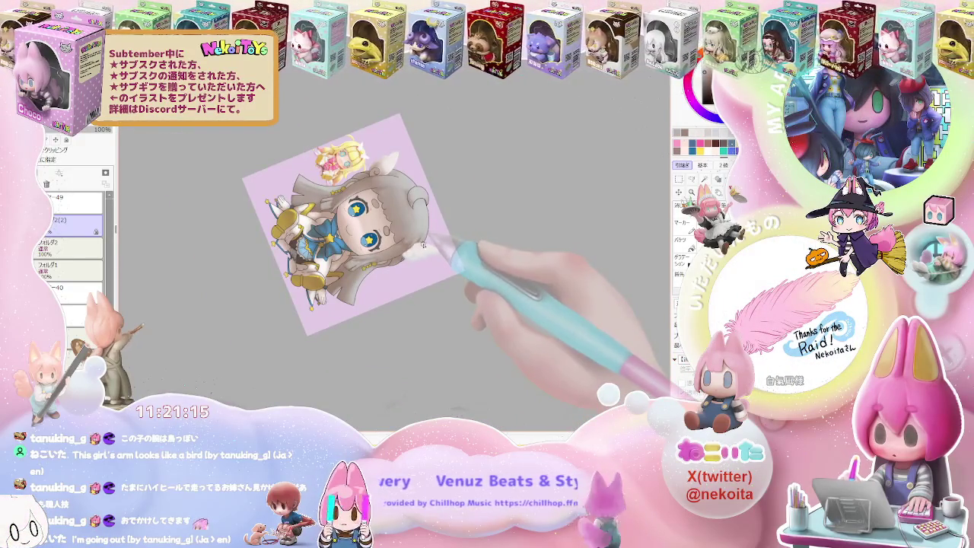
Step: Reset the canvas upright and adjust the brush size
{"action": "key", "text": "Home"}
{"action": "scroll", "coordinate": [411, 221], "scroll_direction": "up", "scroll_amount": 2}
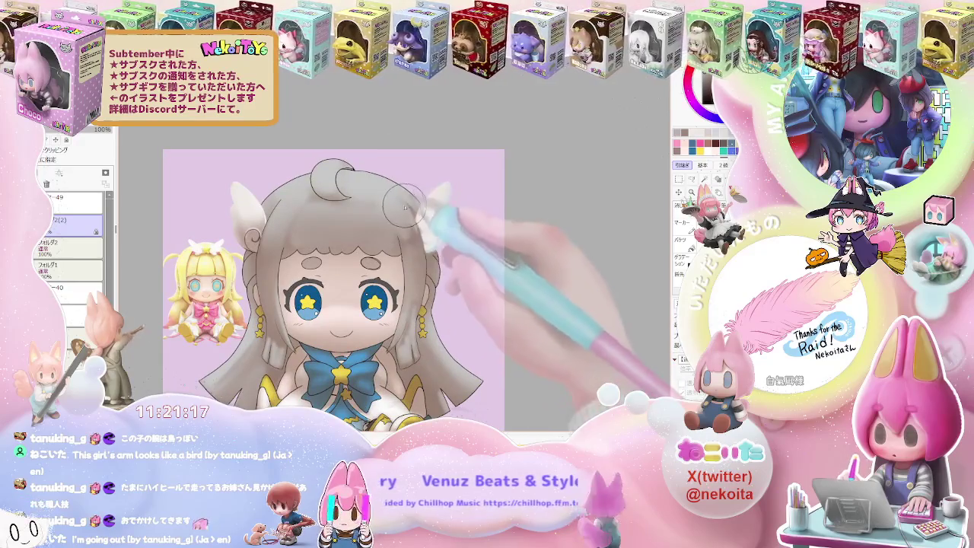
{"action": "left_click_drag", "start_coordinate": [405, 207], "coordinate": [393, 275]}
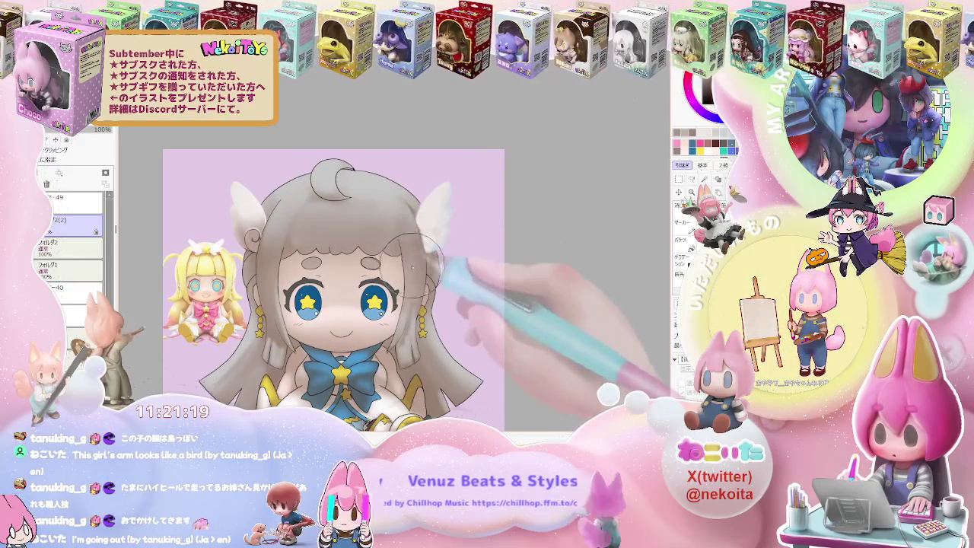
{"action": "scroll", "coordinate": [415, 293], "scroll_direction": "down", "scroll_amount": 1}
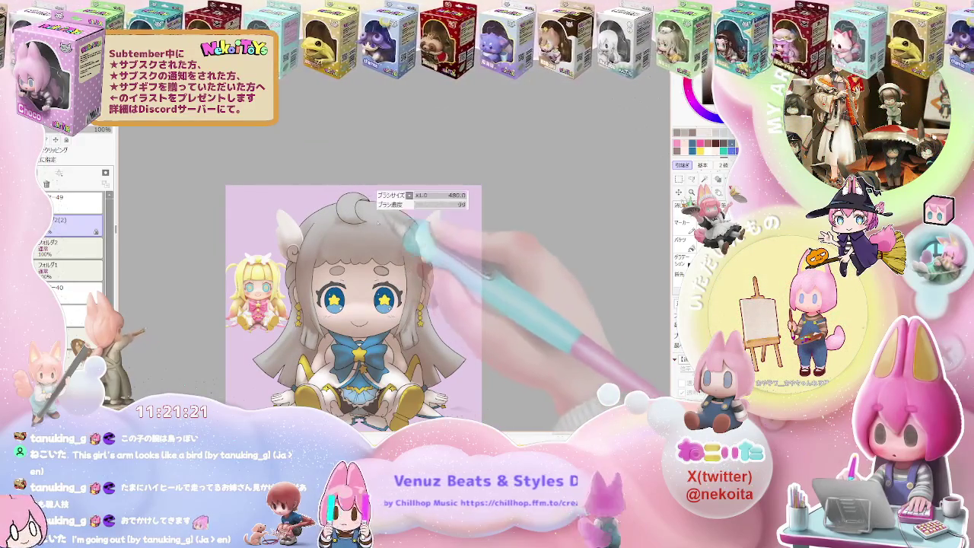
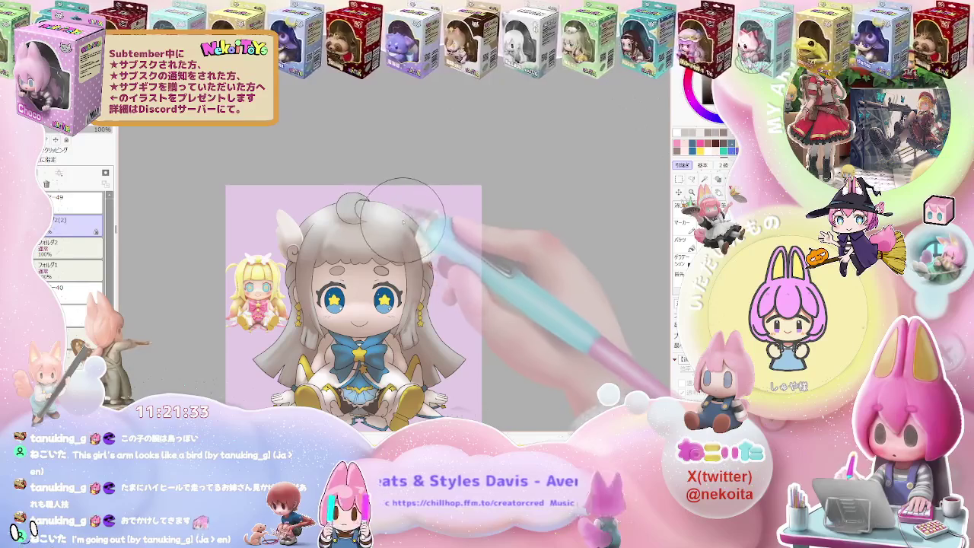
Step: Rotate the canvas clockwise until the character lies sideways, zooming to frame her
{"action": "key", "text": "g"}
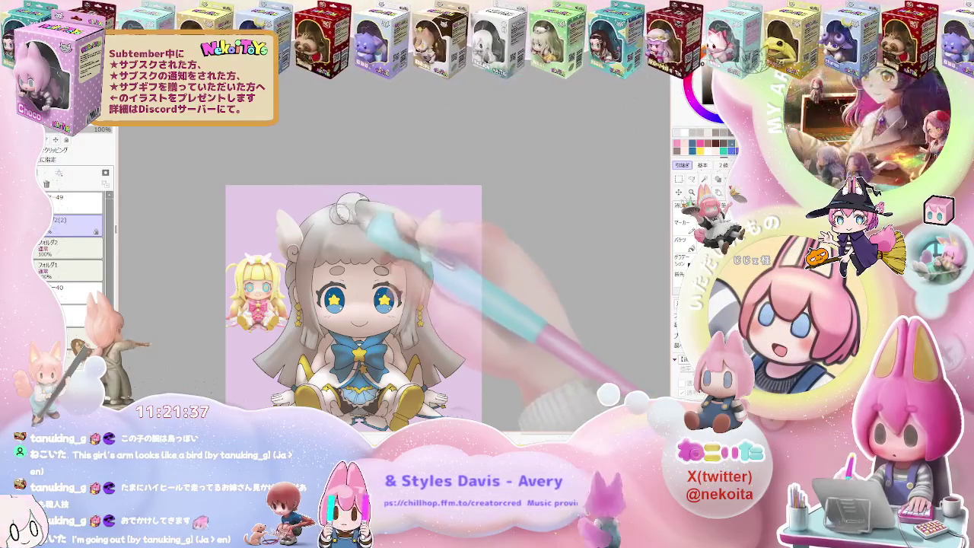
{"action": "scroll", "coordinate": [373, 221], "scroll_direction": "down", "scroll_amount": 2}
{"action": "key", "text": "End"}
{"action": "key", "text": "End"}
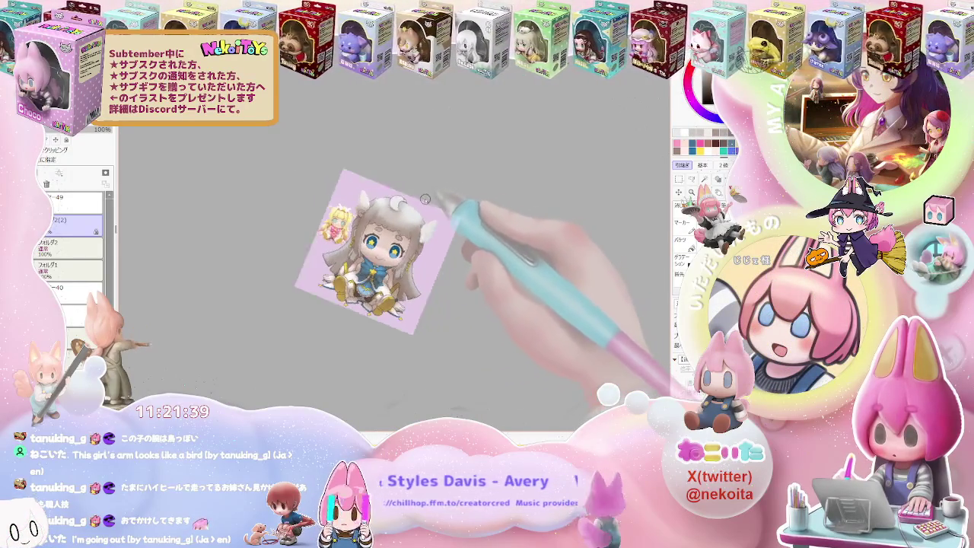
{"action": "scroll", "coordinate": [372, 243], "scroll_direction": "up", "scroll_amount": 3}
{"action": "scroll", "coordinate": [345, 205], "scroll_direction": "up", "scroll_amount": 1}
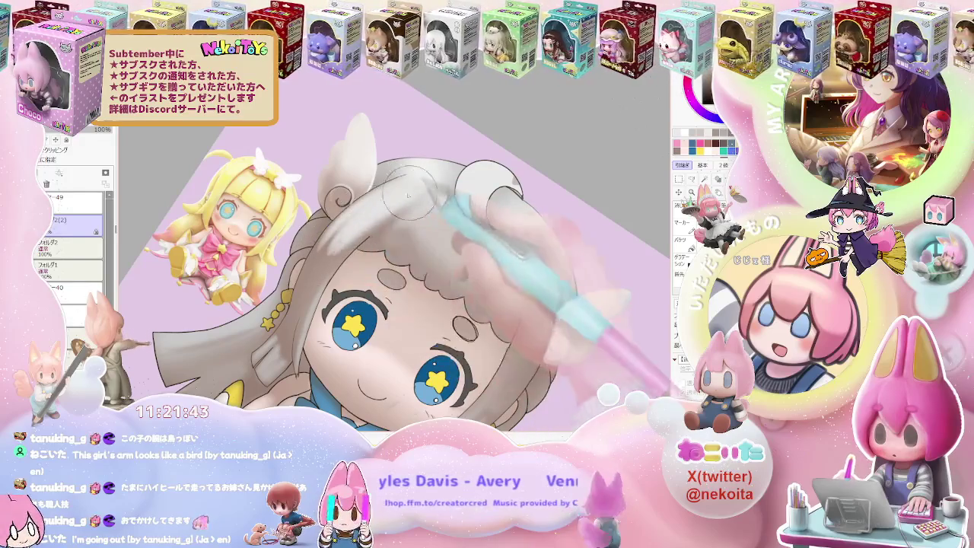
{"action": "scroll", "coordinate": [414, 186], "scroll_direction": "down", "scroll_amount": 1}
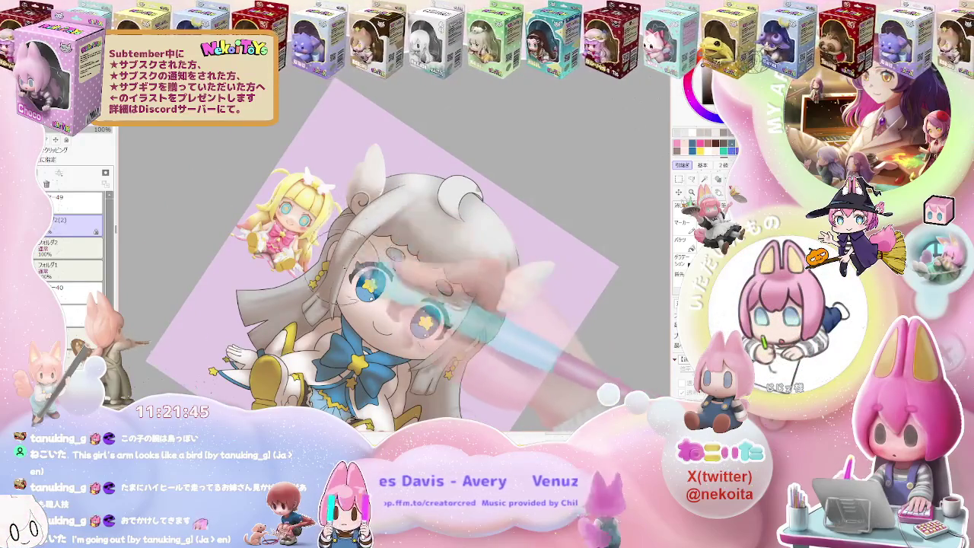
{"action": "scroll", "coordinate": [344, 195], "scroll_direction": "down", "scroll_amount": 1}
{"action": "scroll", "coordinate": [457, 244], "scroll_direction": "down", "scroll_amount": 1}
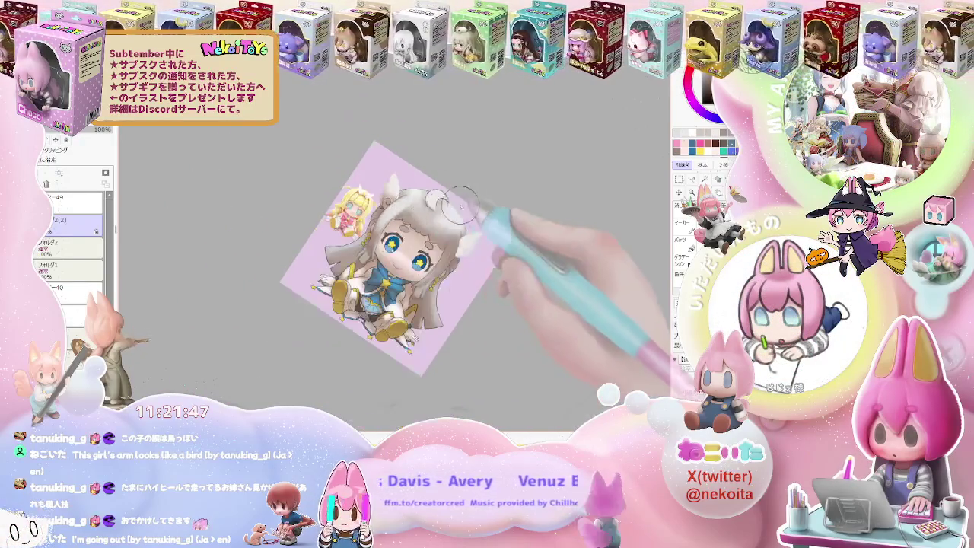
{"action": "key", "text": "End"}
{"action": "scroll", "coordinate": [513, 235], "scroll_direction": "down", "scroll_amount": 1}
{"action": "key", "text": "End"}
{"action": "key", "text": "End"}
{"action": "key", "text": "End"}
{"action": "scroll", "coordinate": [442, 242], "scroll_direction": "up", "scroll_amount": 1}
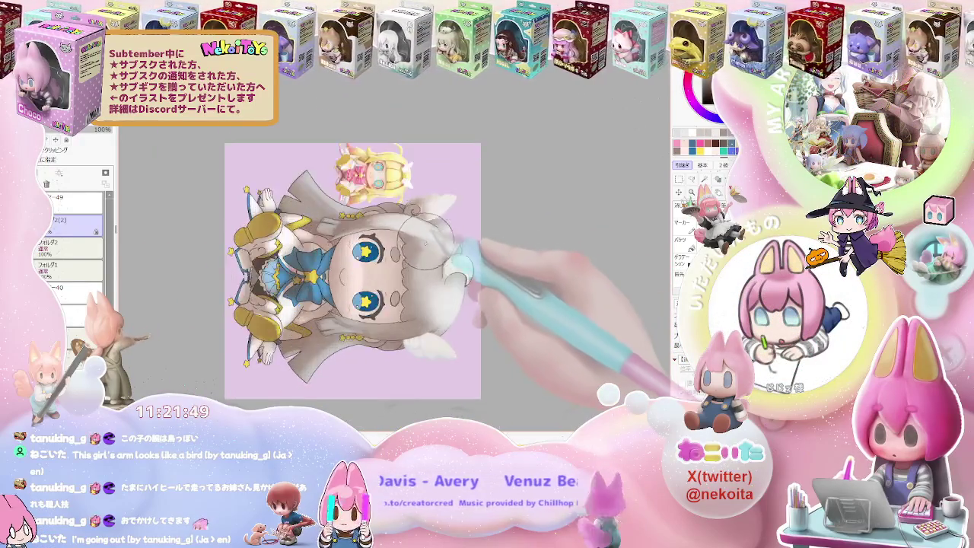
{"action": "scroll", "coordinate": [426, 235], "scroll_direction": "up", "scroll_amount": 1}
{"action": "scroll", "coordinate": [411, 232], "scroll_direction": "up", "scroll_amount": 1}
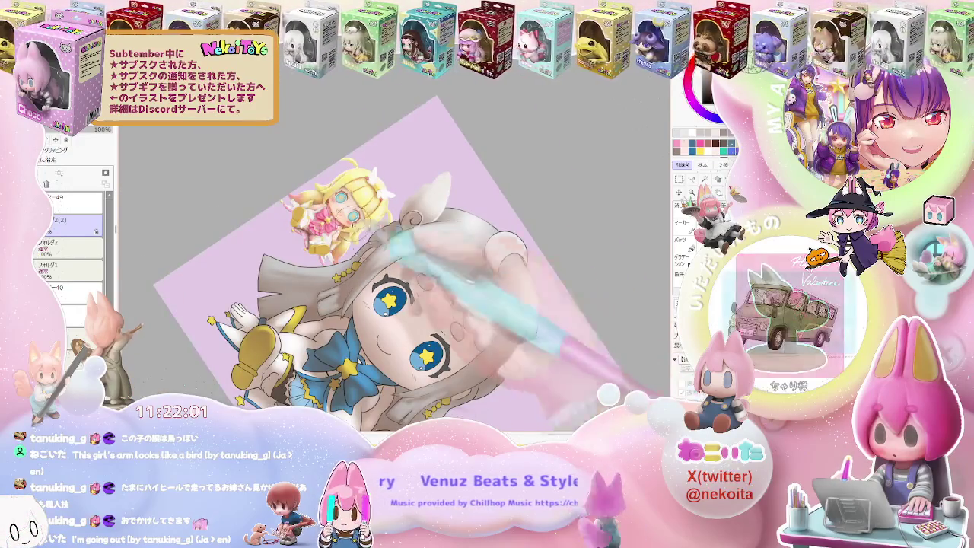
{"action": "scroll", "coordinate": [490, 341], "scroll_direction": "up", "scroll_amount": 3}
{"action": "scroll", "coordinate": [354, 190], "scroll_direction": "down", "scroll_amount": 3}
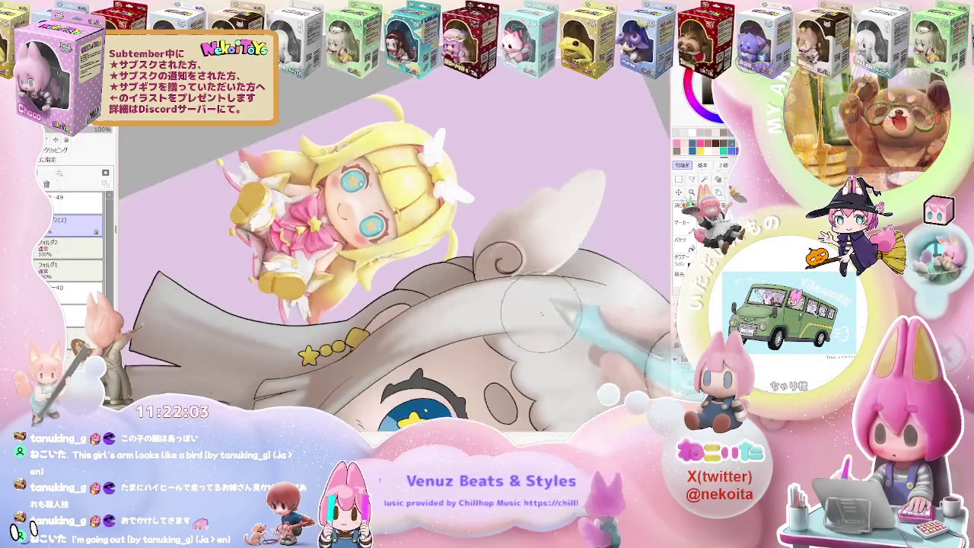
{"action": "scroll", "coordinate": [401, 171], "scroll_direction": "up", "scroll_amount": 2}
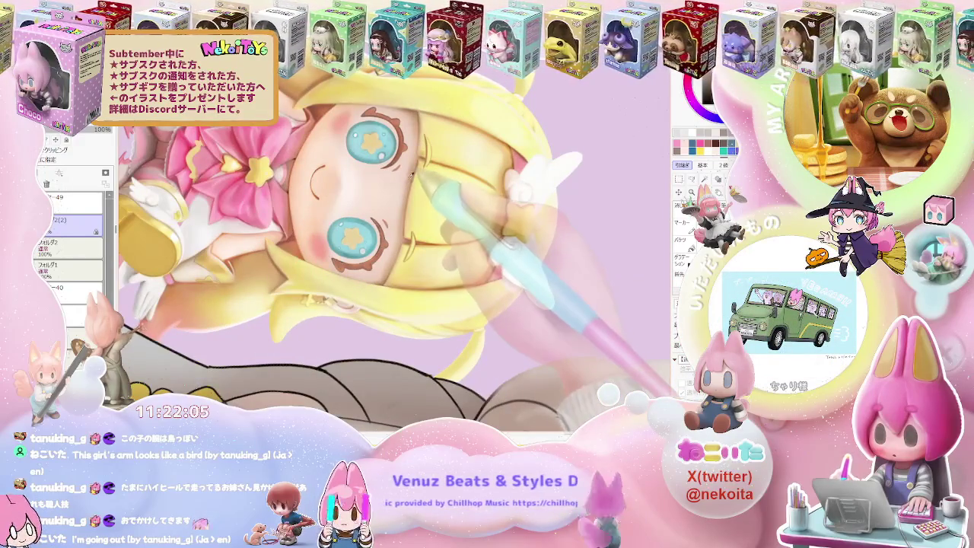
{"action": "scroll", "coordinate": [414, 199], "scroll_direction": "up", "scroll_amount": 3}
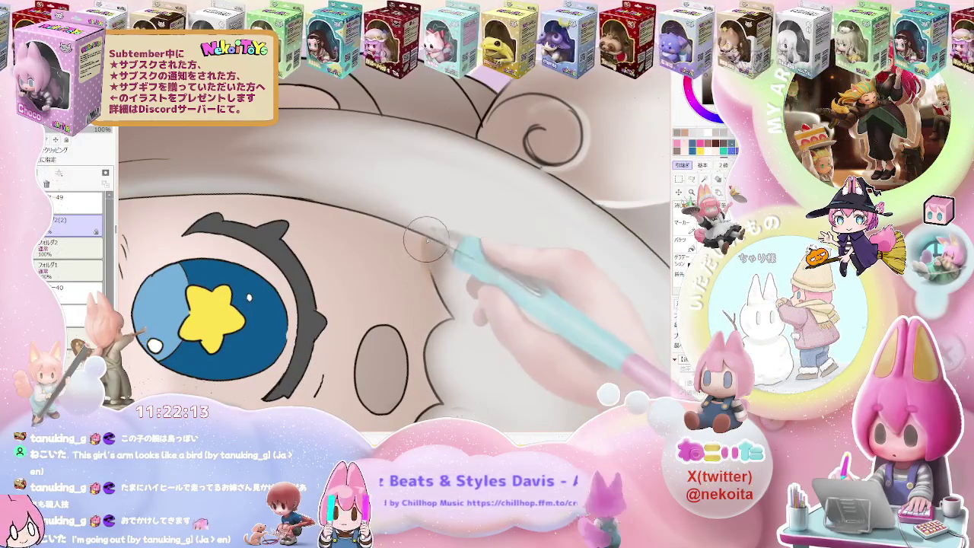
{"action": "scroll", "coordinate": [427, 251], "scroll_direction": "down", "scroll_amount": 2}
{"action": "scroll", "coordinate": [487, 289], "scroll_direction": "down", "scroll_amount": 3}
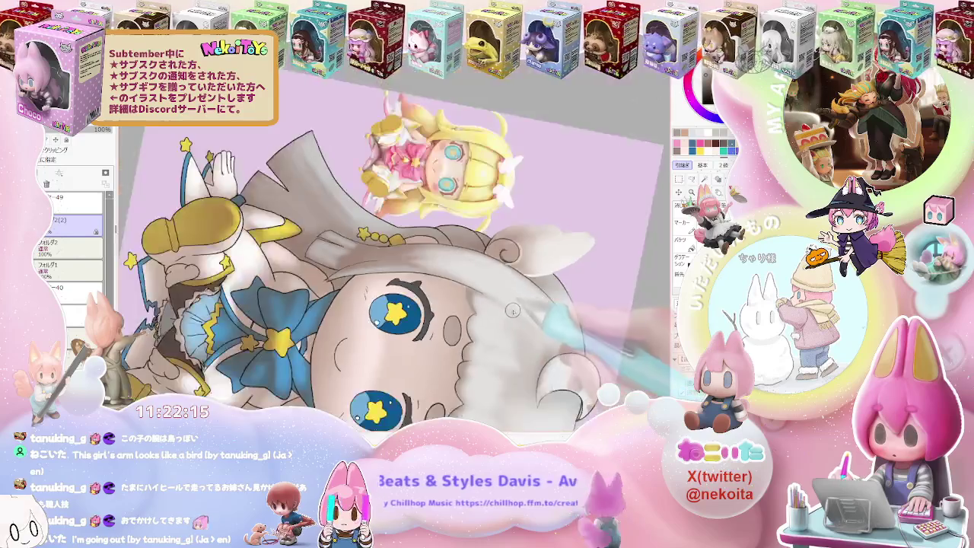
Step: Turn the canvas upside down, enlarge the brush and paint a red shadow along the cheek
{"action": "left_click_drag", "start_coordinate": [512, 310], "coordinate": [654, 140]}
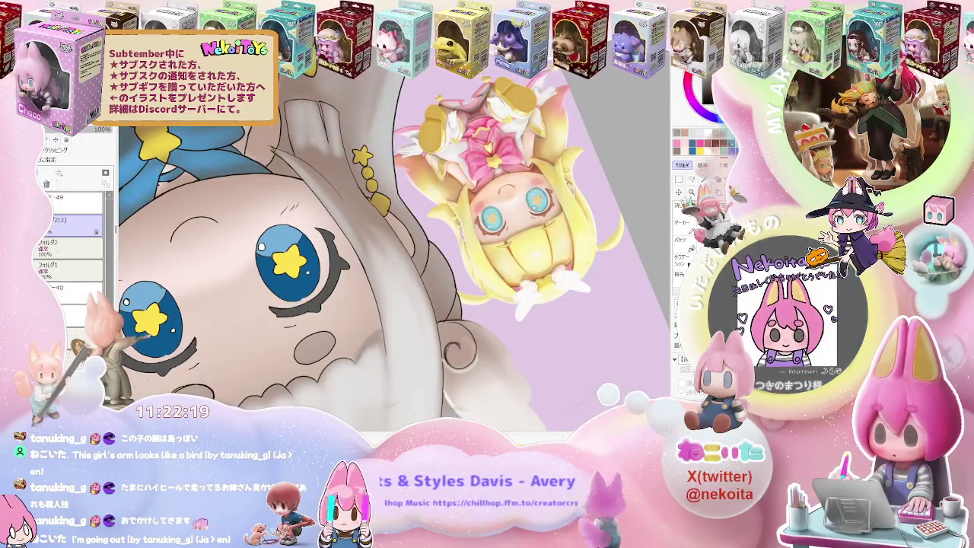
{"action": "left_click_drag", "start_coordinate": [456, 304], "coordinate": [354, 363]}
{"action": "scroll", "coordinate": [354, 363], "scroll_direction": "up", "scroll_amount": 2}
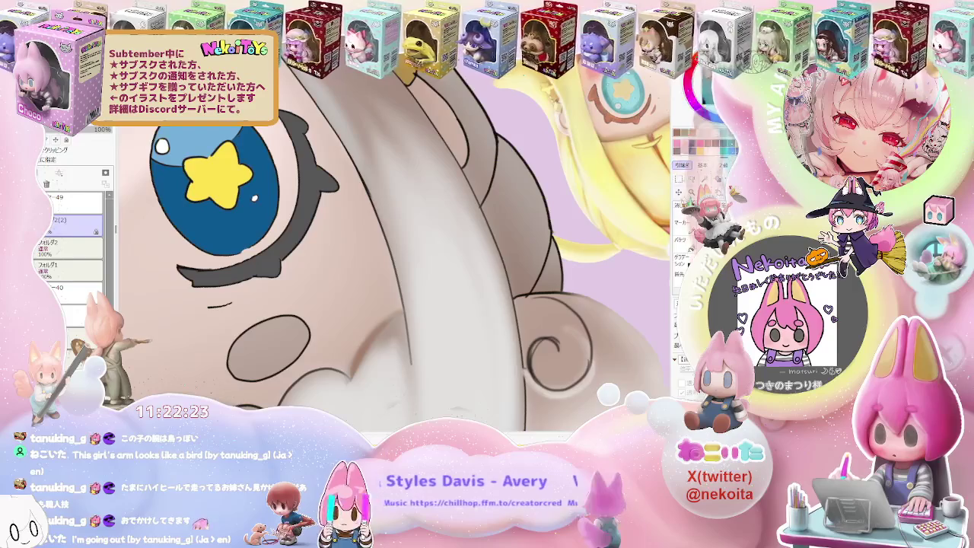
{"action": "key", "text": "bracketright"}
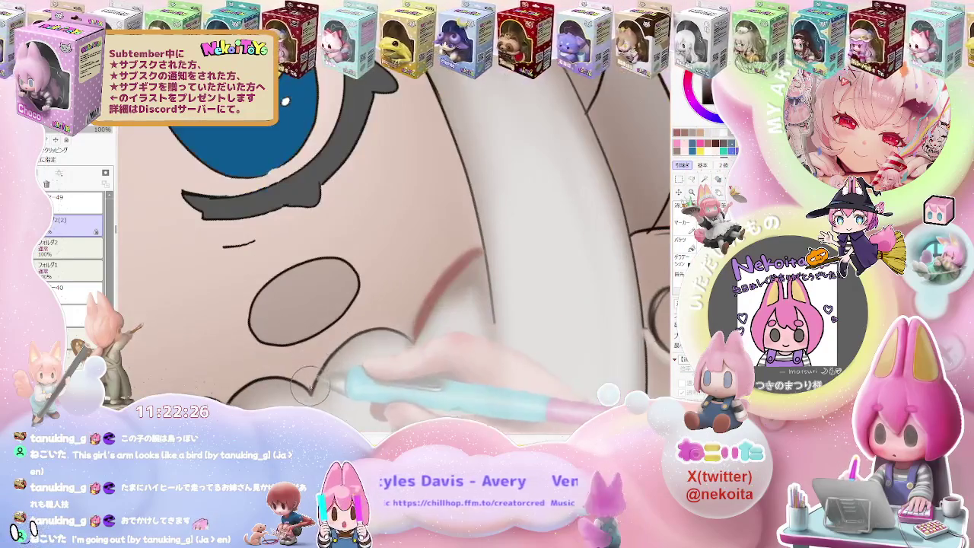
{"action": "left_click_drag", "start_coordinate": [320, 358], "coordinate": [411, 335]}
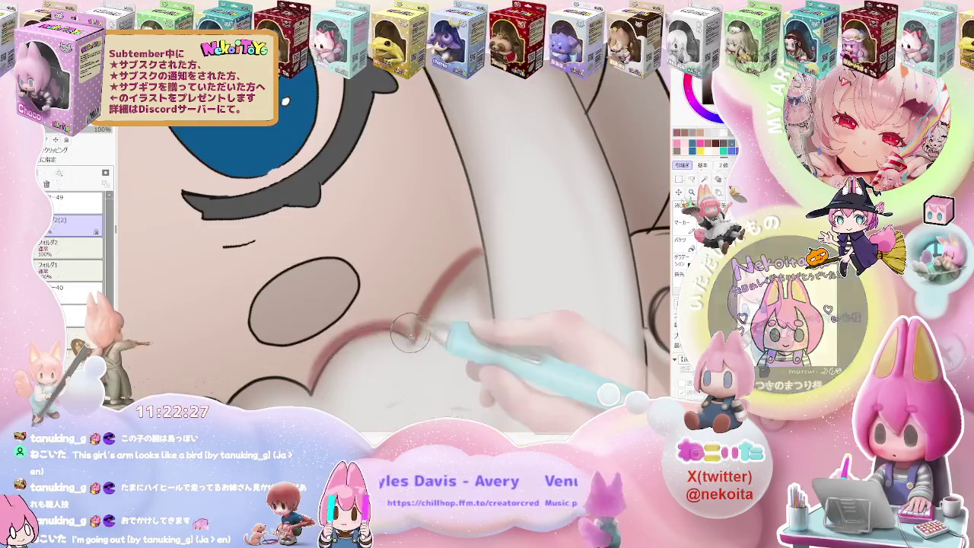
Step: Shrink the brush and rotate and zoom the view around the cheek to inspect the shadow
{"action": "scroll", "coordinate": [410, 333], "scroll_direction": "down", "scroll_amount": 2}
{"action": "key", "text": "bracketleft"}
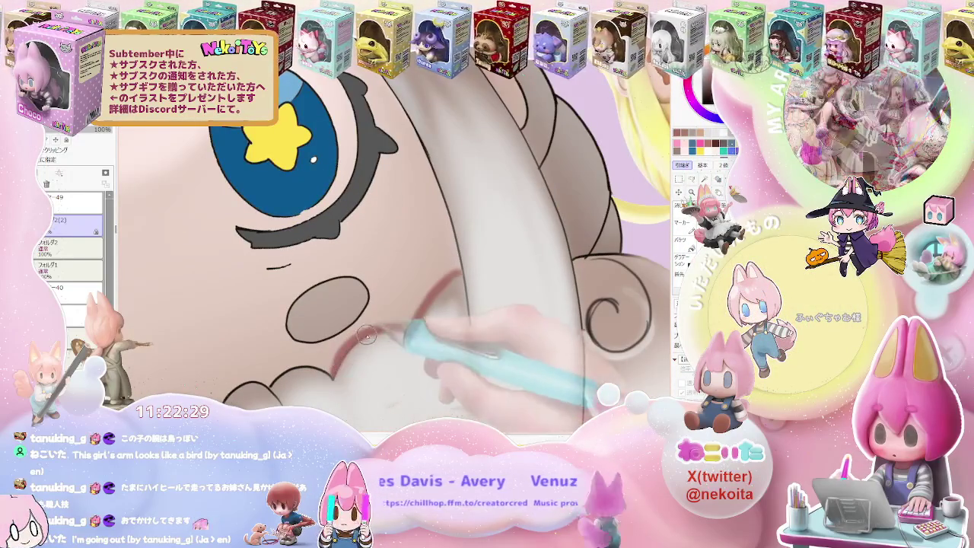
{"action": "scroll", "coordinate": [333, 371], "scroll_direction": "down", "scroll_amount": 1}
{"action": "scroll", "coordinate": [418, 320], "scroll_direction": "down", "scroll_amount": 1}
{"action": "scroll", "coordinate": [506, 268], "scroll_direction": "down", "scroll_amount": 1}
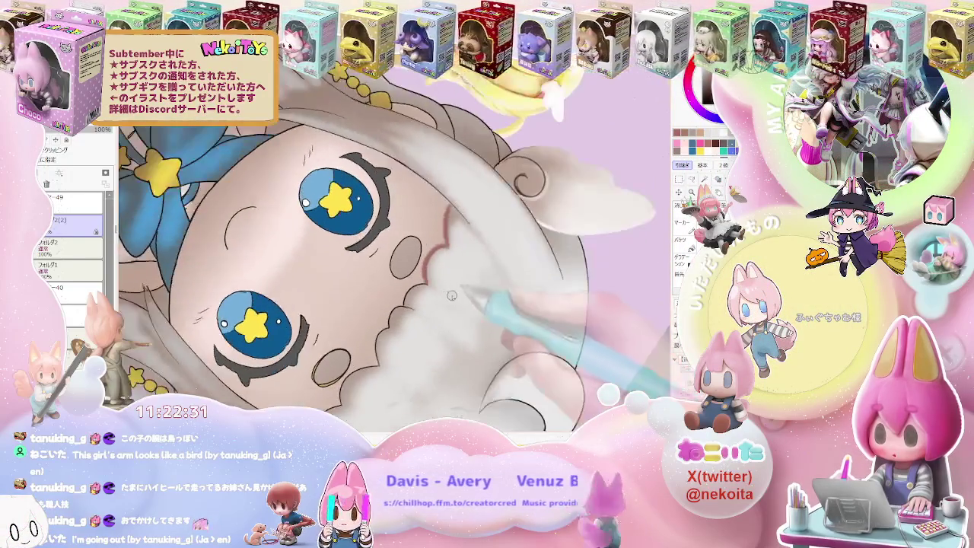
{"action": "scroll", "coordinate": [467, 304], "scroll_direction": "up", "scroll_amount": 2}
{"action": "scroll", "coordinate": [348, 282], "scroll_direction": "up", "scroll_amount": 2}
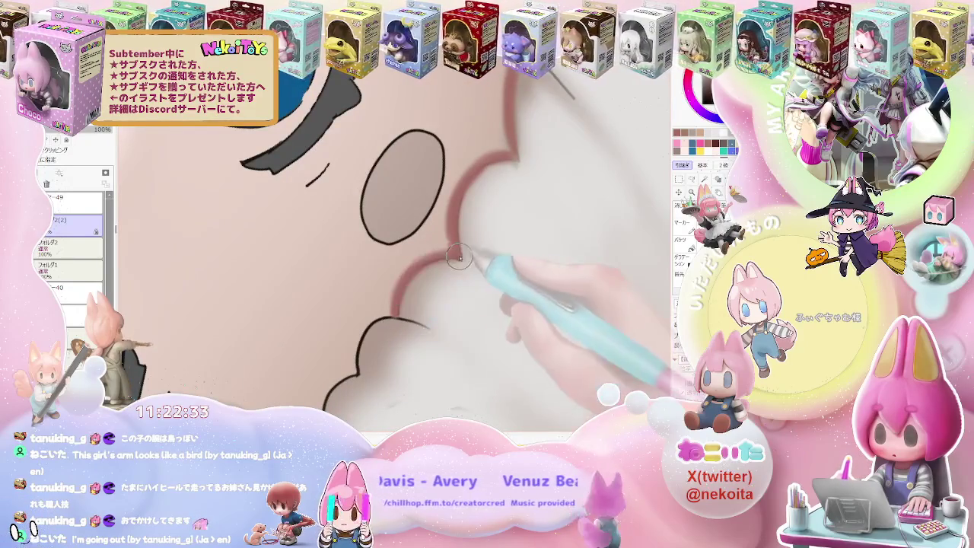
{"action": "left_click_drag", "start_coordinate": [398, 295], "coordinate": [375, 344]}
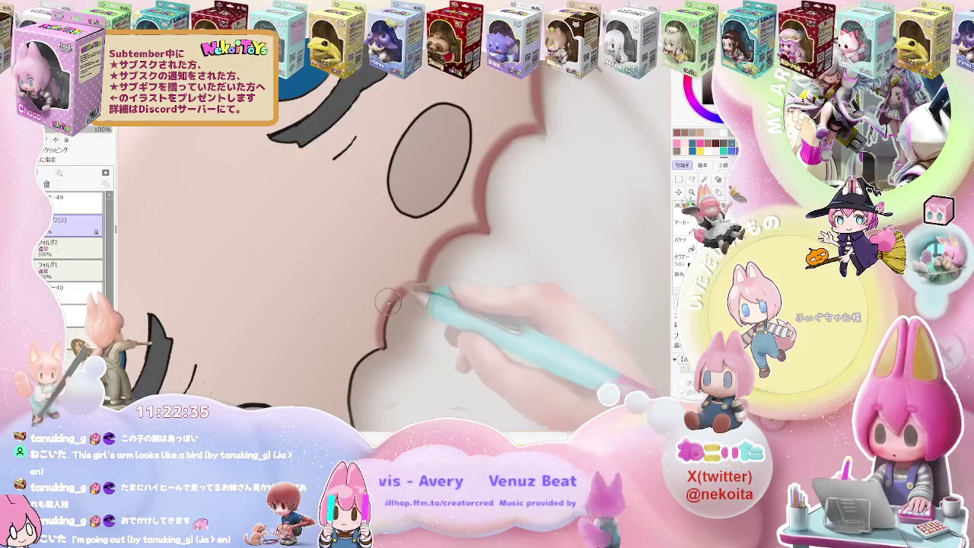
{"action": "scroll", "coordinate": [387, 302], "scroll_direction": "down", "scroll_amount": 2}
{"action": "scroll", "coordinate": [393, 369], "scroll_direction": "up", "scroll_amount": 2}
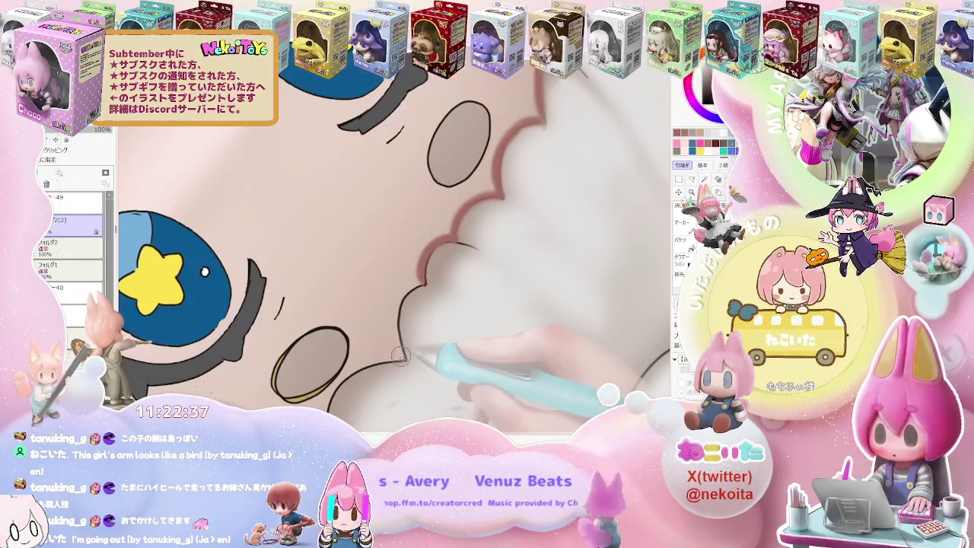
{"action": "scroll", "coordinate": [400, 354], "scroll_direction": "down", "scroll_amount": 2}
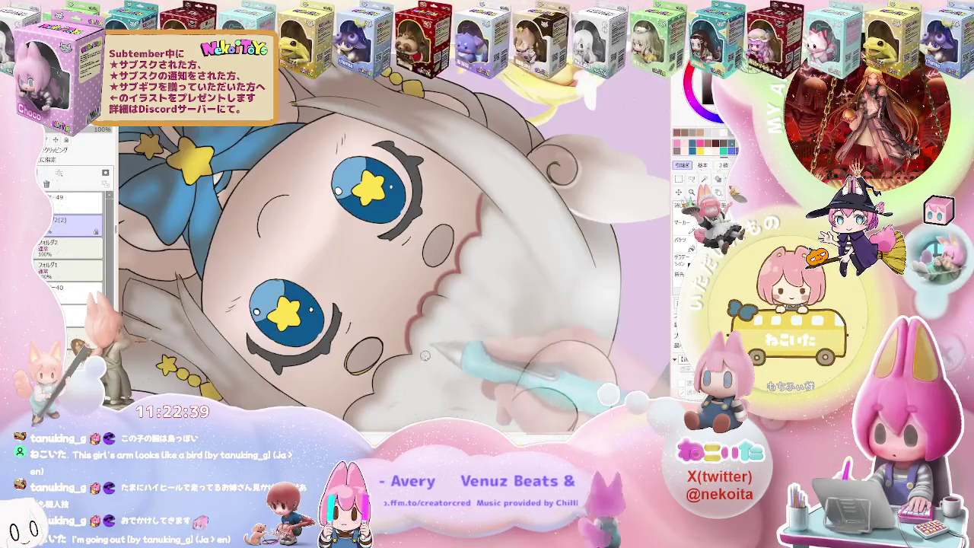
{"action": "scroll", "coordinate": [389, 325], "scroll_direction": "up", "scroll_amount": 2}
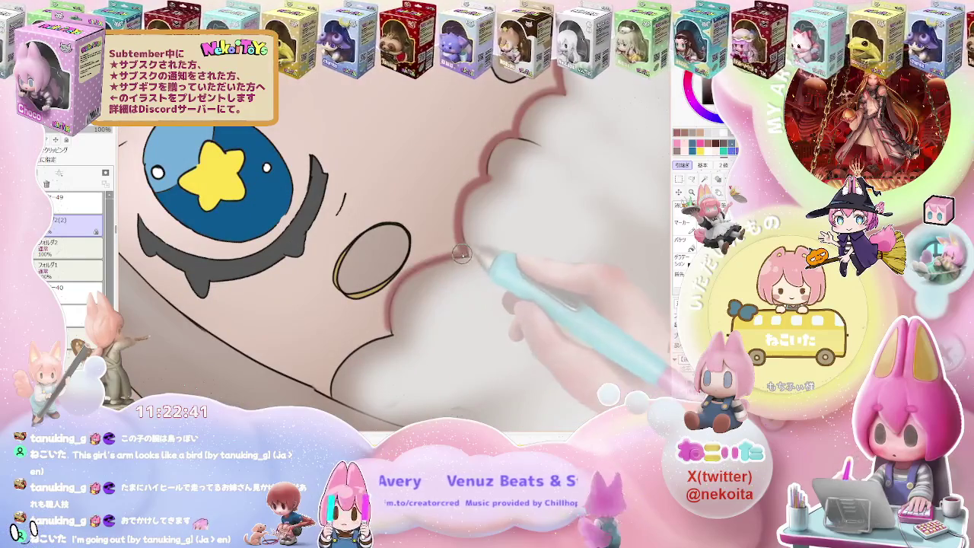
{"action": "scroll", "coordinate": [335, 384], "scroll_direction": "down", "scroll_amount": 2}
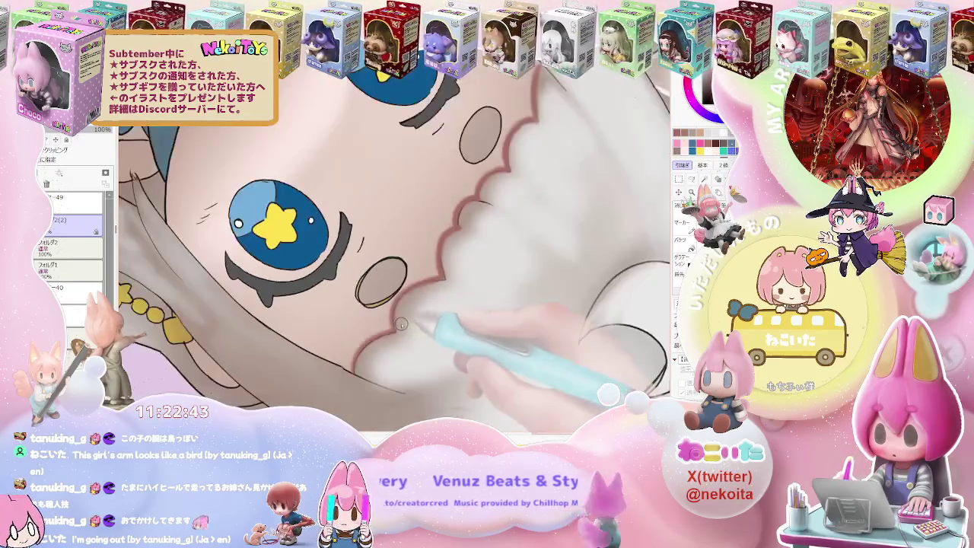
{"action": "scroll", "coordinate": [427, 305], "scroll_direction": "up", "scroll_amount": 2}
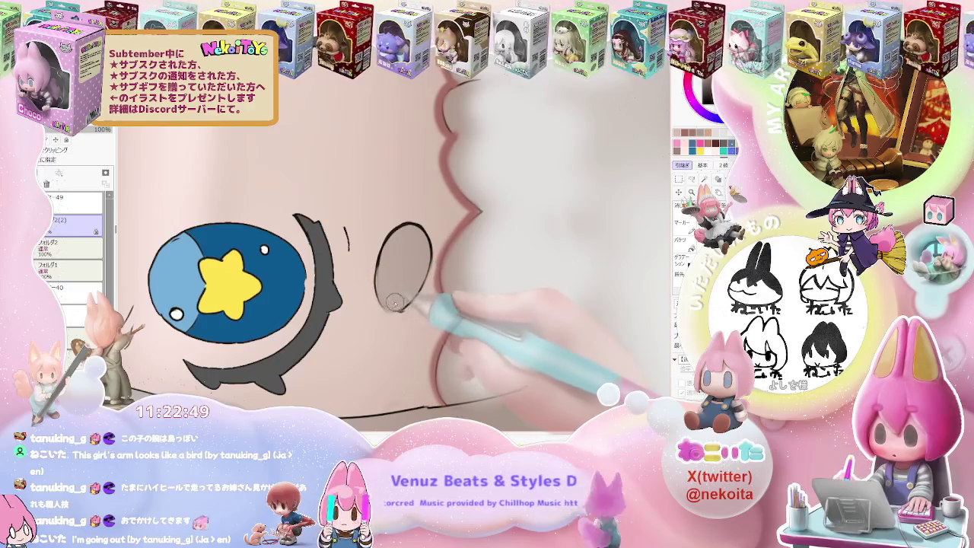
{"action": "scroll", "coordinate": [409, 235], "scroll_direction": "down", "scroll_amount": 2}
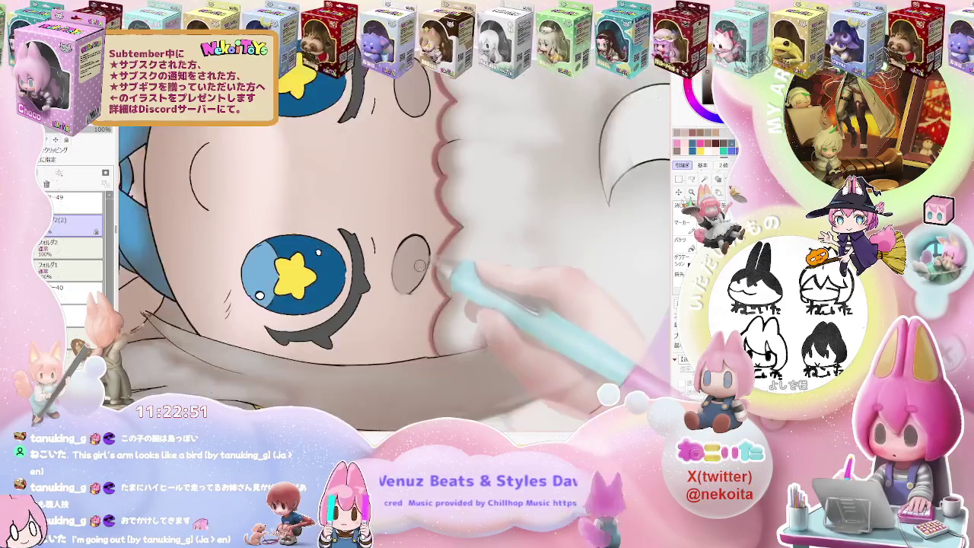
{"action": "scroll", "coordinate": [426, 259], "scroll_direction": "down", "scroll_amount": 2}
{"action": "scroll", "coordinate": [456, 289], "scroll_direction": "down", "scroll_amount": 1}
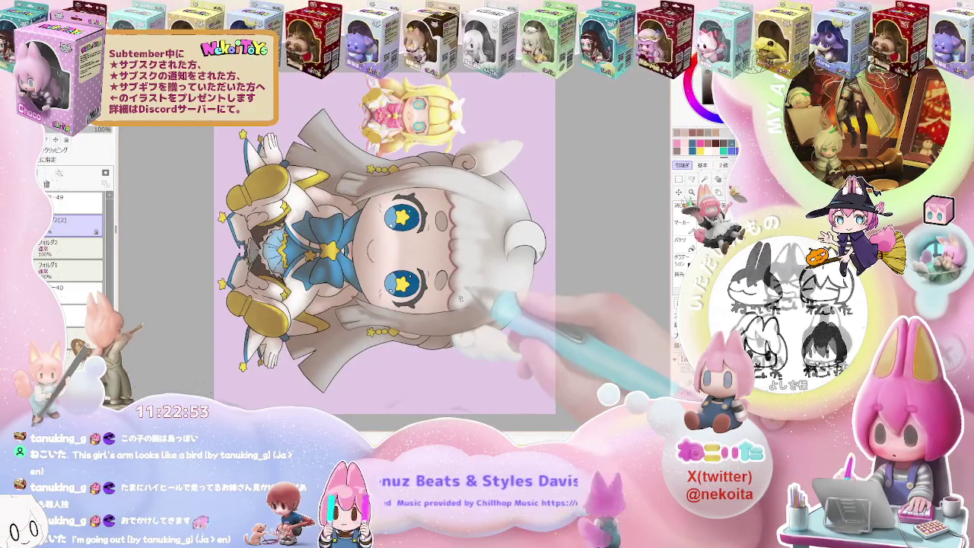
Step: Make the brush much smaller and tilt the canvas slightly clockwise to shade under the bangs
{"action": "scroll", "coordinate": [457, 296], "scroll_direction": "up", "scroll_amount": 2}
{"action": "scroll", "coordinate": [428, 295], "scroll_direction": "up", "scroll_amount": 2}
{"action": "key", "text": "bracketleft"}
{"action": "key", "text": "bracketleft"}
{"action": "key", "text": "bracketleft"}
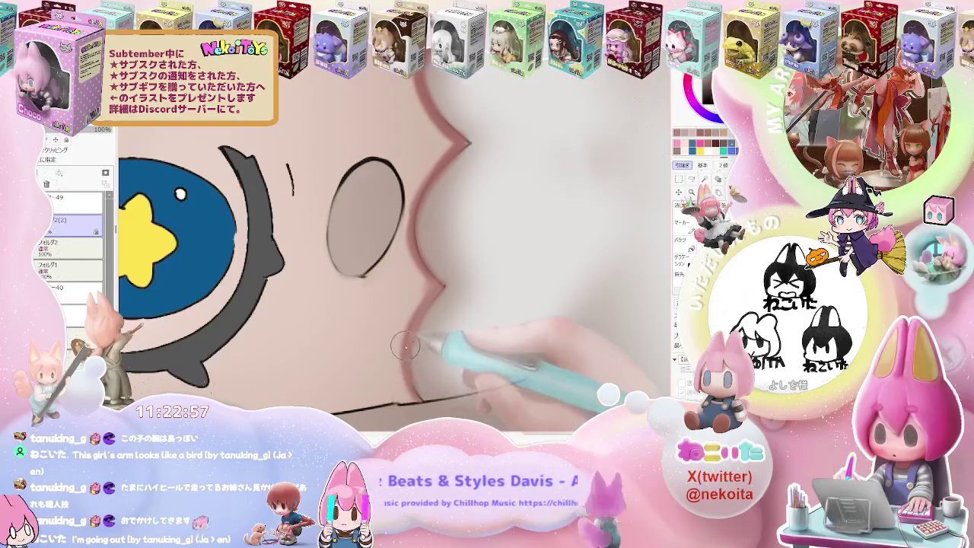
{"action": "scroll", "coordinate": [409, 390], "scroll_direction": "down", "scroll_amount": 2}
{"action": "scroll", "coordinate": [457, 357], "scroll_direction": "down", "scroll_amount": 1}
{"action": "scroll", "coordinate": [473, 302], "scroll_direction": "down", "scroll_amount": 2}
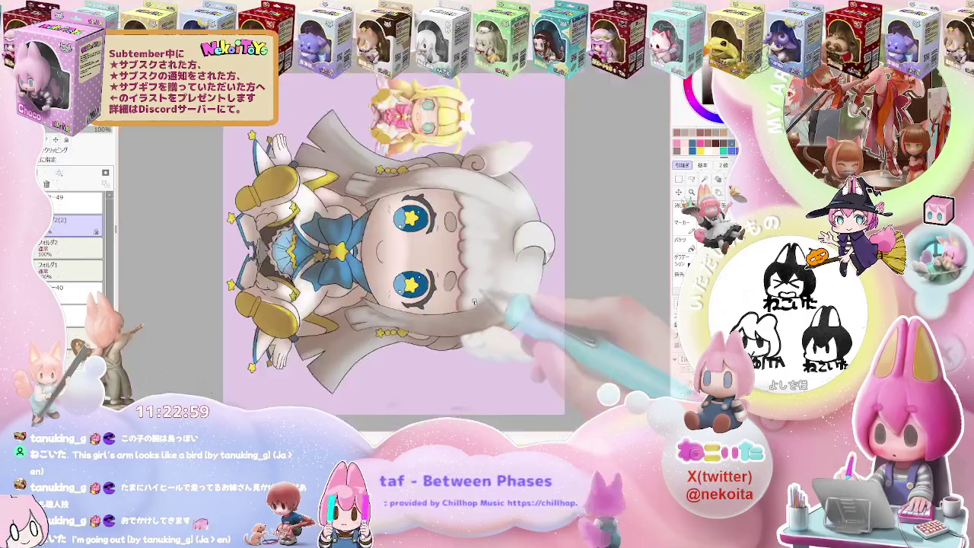
{"action": "key", "text": "End"}
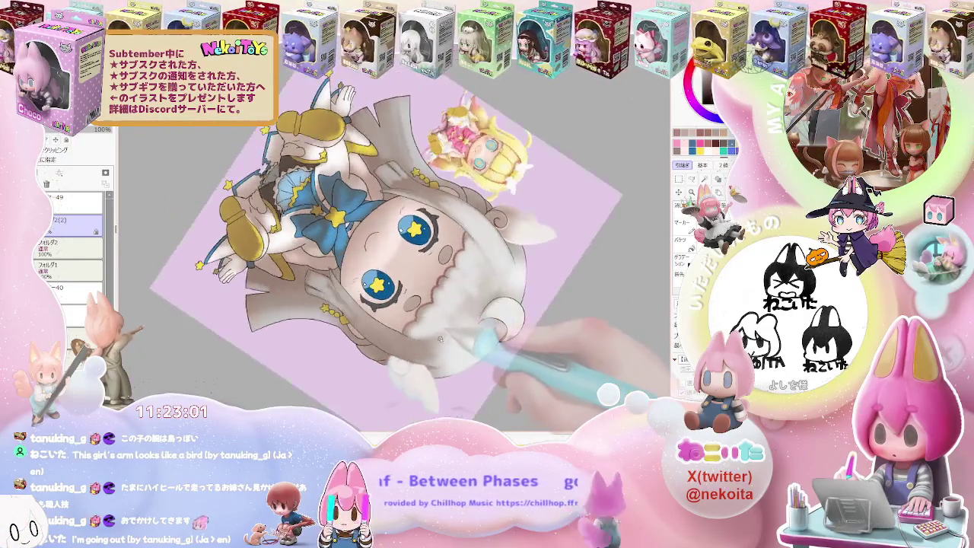
{"action": "scroll", "coordinate": [427, 346], "scroll_direction": "up", "scroll_amount": 5}
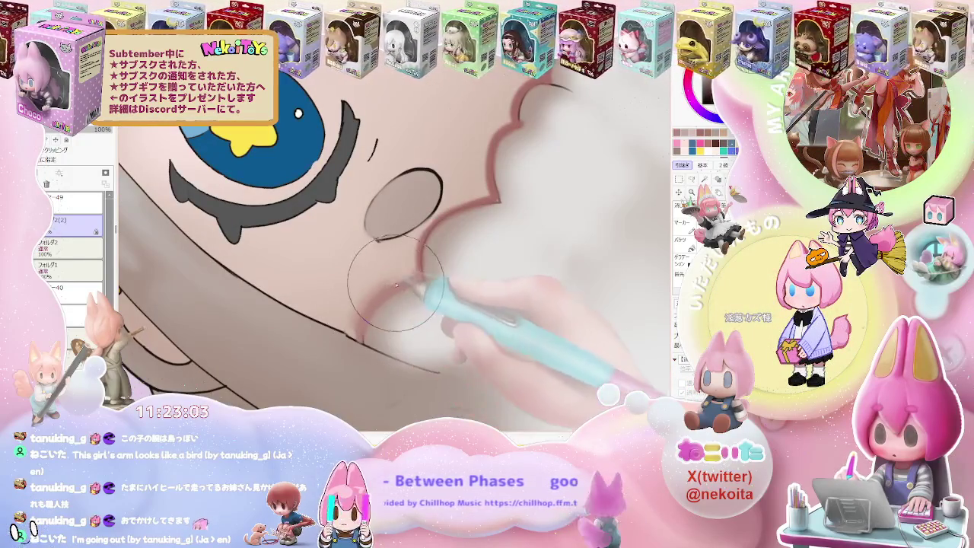
{"action": "scroll", "coordinate": [442, 225], "scroll_direction": "down", "scroll_amount": 2}
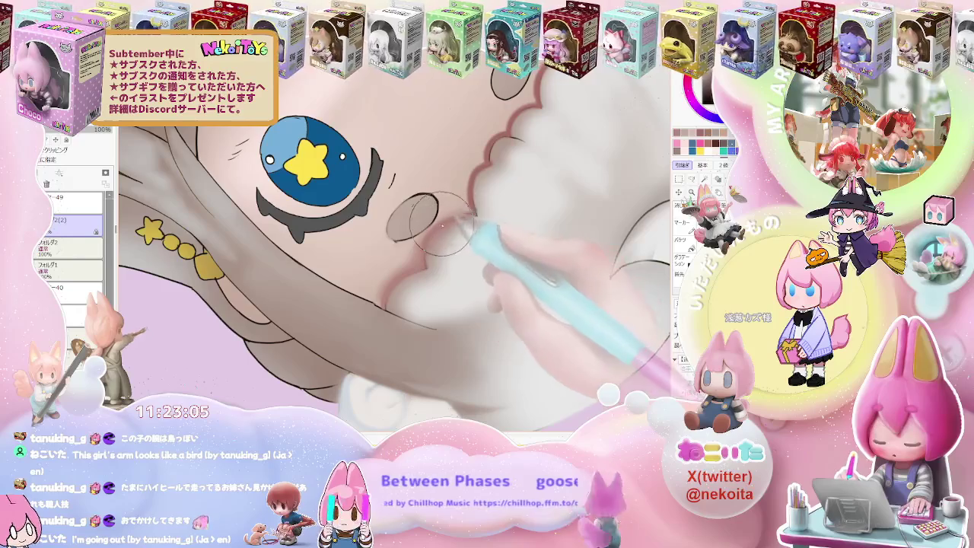
{"action": "scroll", "coordinate": [445, 225], "scroll_direction": "down", "scroll_amount": 3}
{"action": "scroll", "coordinate": [323, 324], "scroll_direction": "up", "scroll_amount": 4}
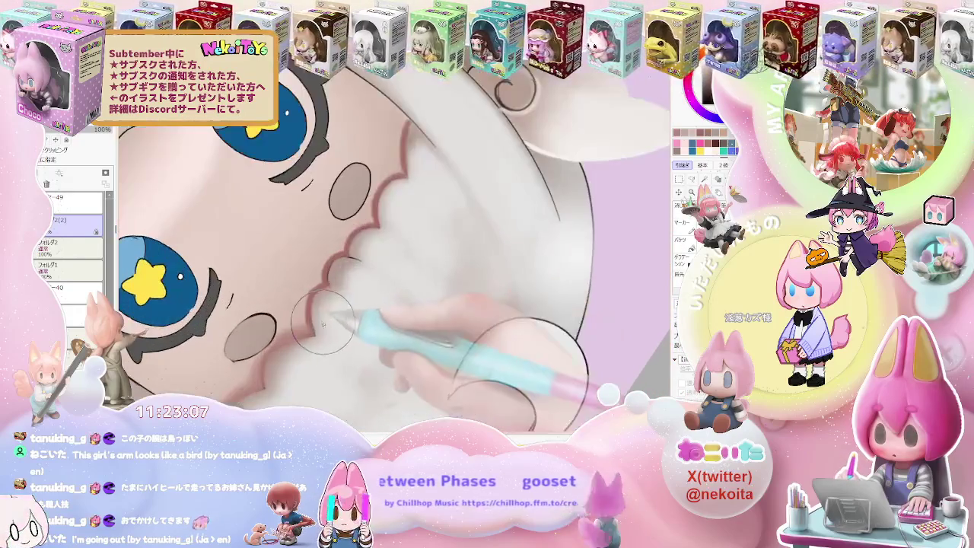
{"action": "scroll", "coordinate": [323, 324], "scroll_direction": "up", "scroll_amount": 2}
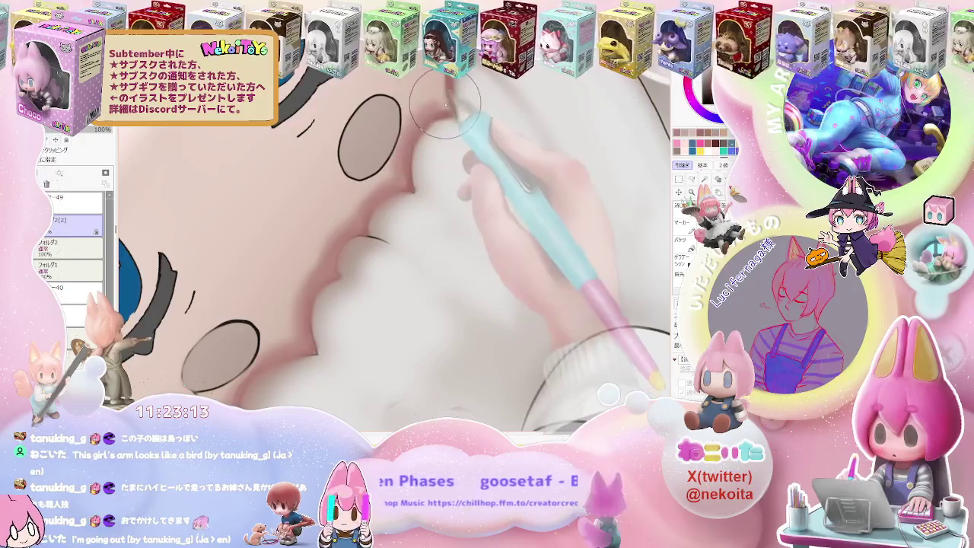
{"action": "scroll", "coordinate": [449, 125], "scroll_direction": "down", "scroll_amount": 3}
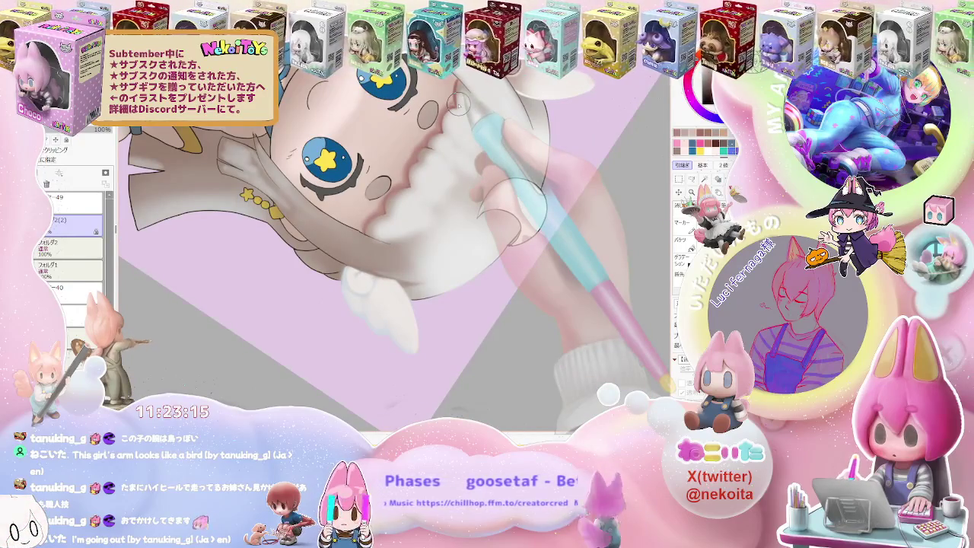
{"action": "scroll", "coordinate": [460, 101], "scroll_direction": "down", "scroll_amount": 1}
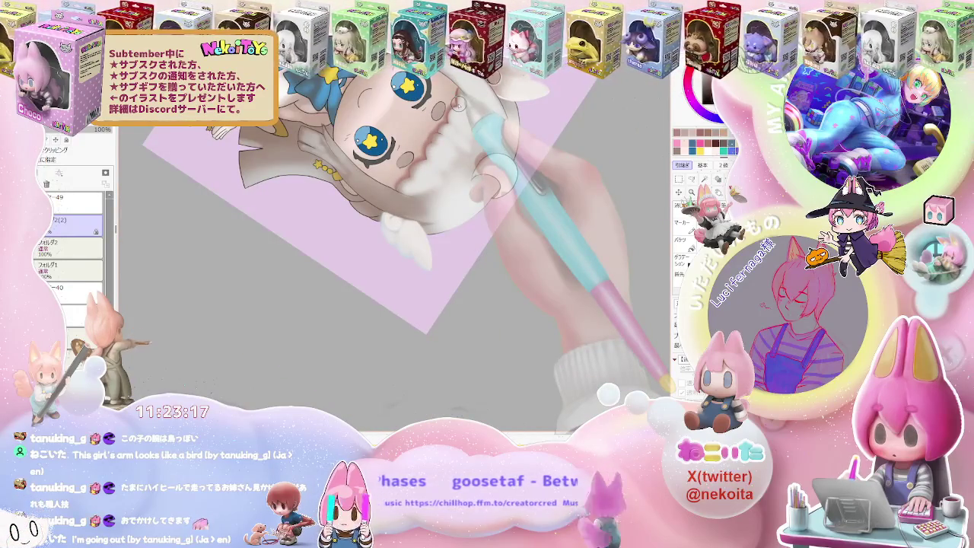
{"action": "scroll", "coordinate": [458, 103], "scroll_direction": "up", "scroll_amount": 2}
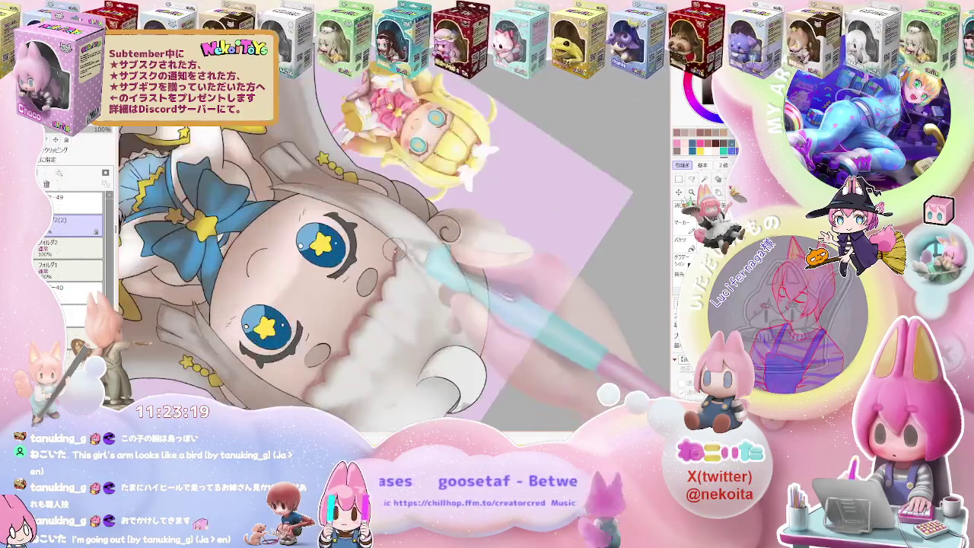
{"action": "scroll", "coordinate": [389, 283], "scroll_direction": "up", "scroll_amount": 3}
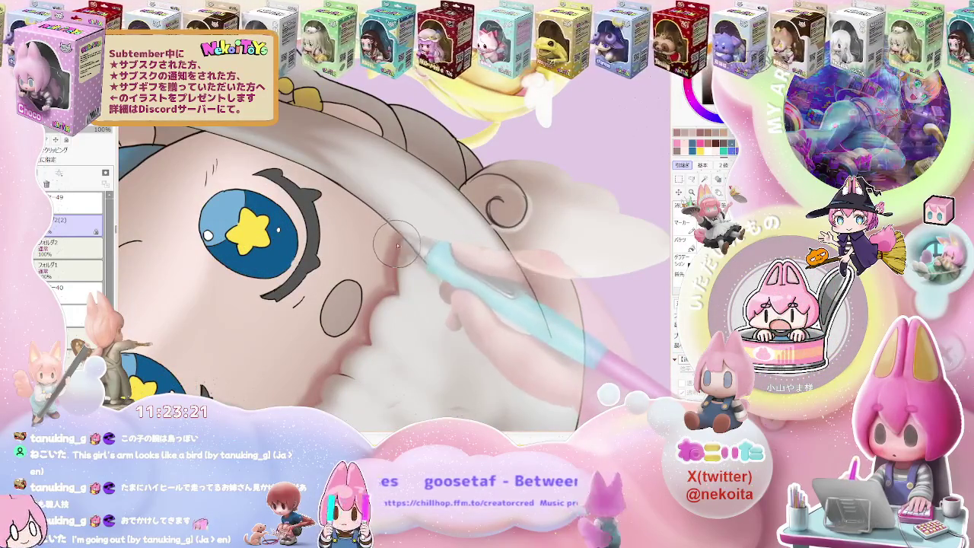
{"action": "scroll", "coordinate": [394, 240], "scroll_direction": "down", "scroll_amount": 2}
{"action": "scroll", "coordinate": [426, 266], "scroll_direction": "down", "scroll_amount": 2}
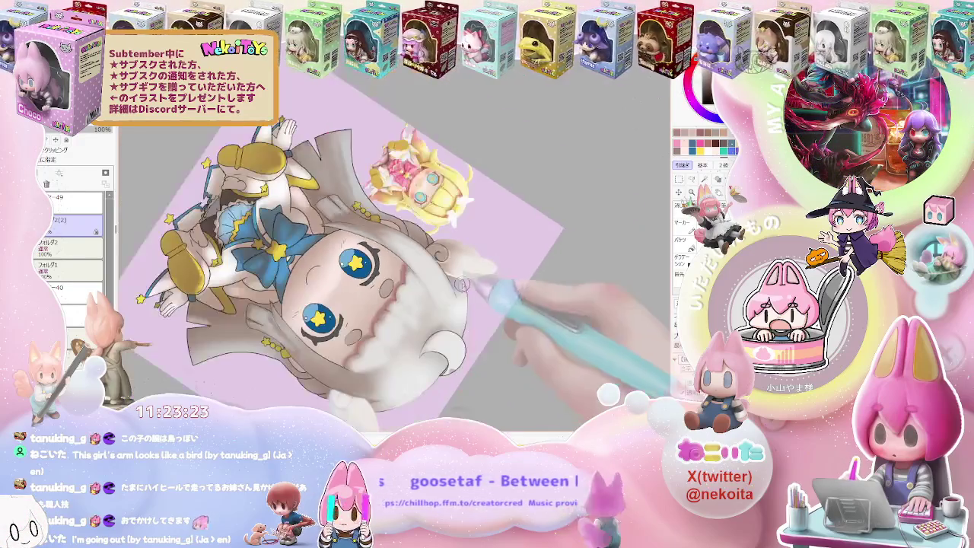
{"action": "scroll", "coordinate": [479, 298], "scroll_direction": "down", "scroll_amount": 1}
Step: Return the canvas view to upright and zoom in and out on the face
{"action": "key", "text": "Delete"}
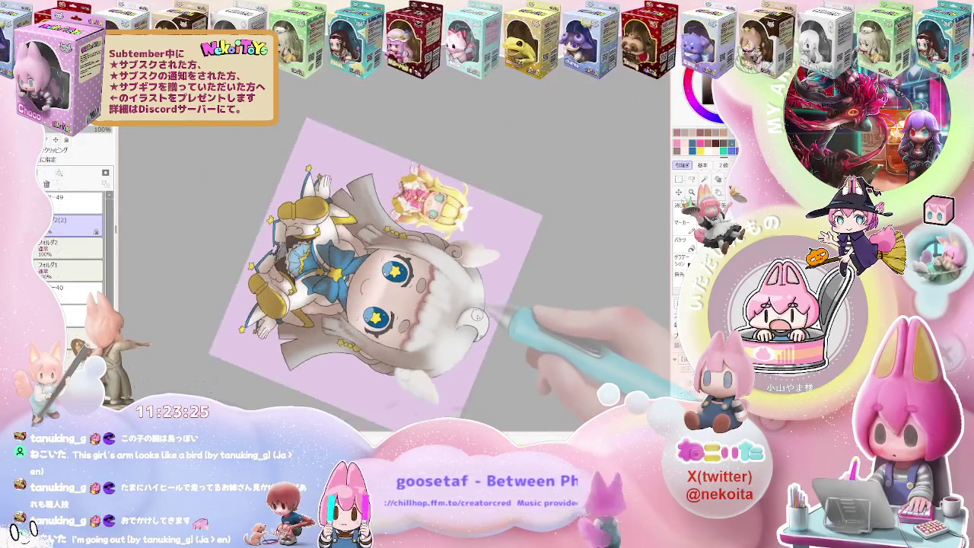
{"action": "key", "text": "Delete"}
{"action": "scroll", "coordinate": [525, 307], "scroll_direction": "up", "scroll_amount": 2}
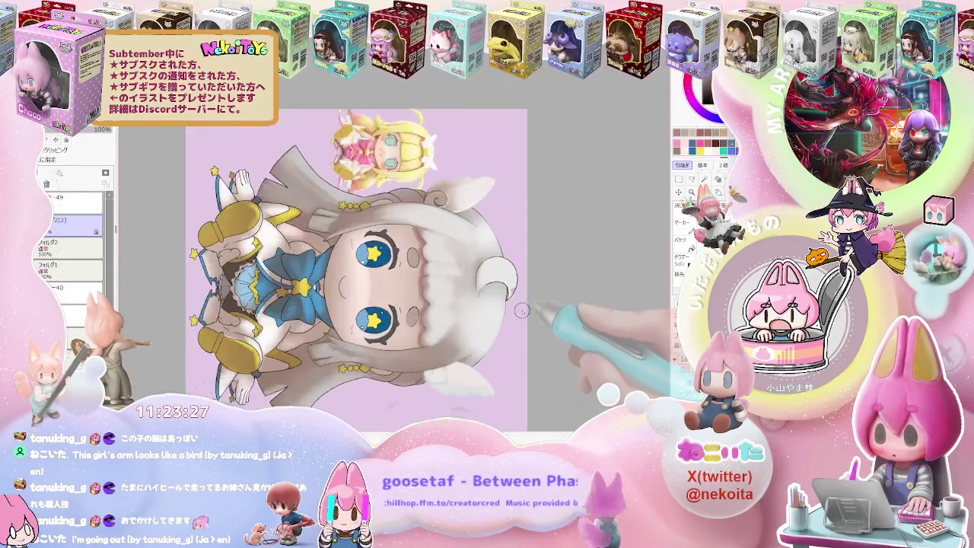
{"action": "scroll", "coordinate": [456, 281], "scroll_direction": "up", "scroll_amount": 2}
{"action": "scroll", "coordinate": [365, 228], "scroll_direction": "up", "scroll_amount": 2}
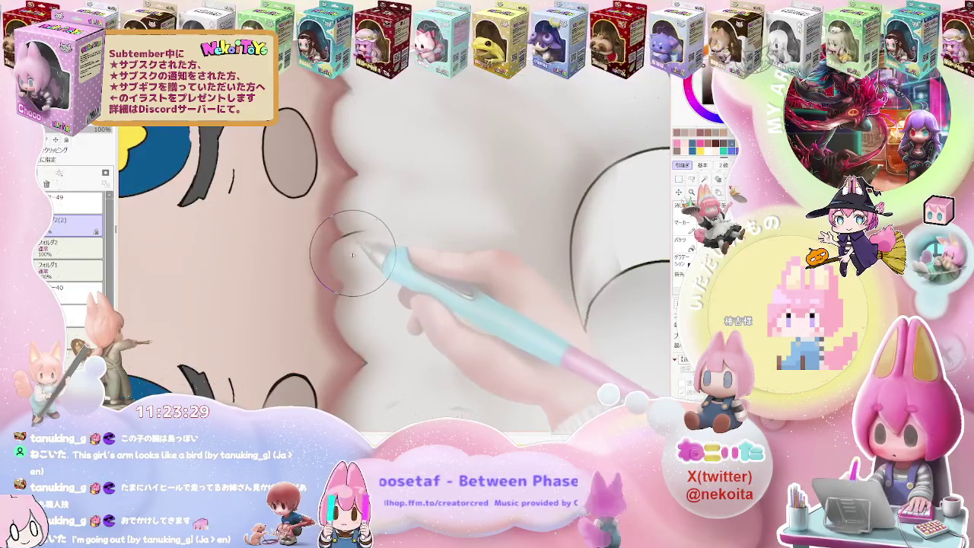
{"action": "scroll", "coordinate": [358, 251], "scroll_direction": "down", "scroll_amount": 2}
{"action": "scroll", "coordinate": [396, 247], "scroll_direction": "down", "scroll_amount": 1}
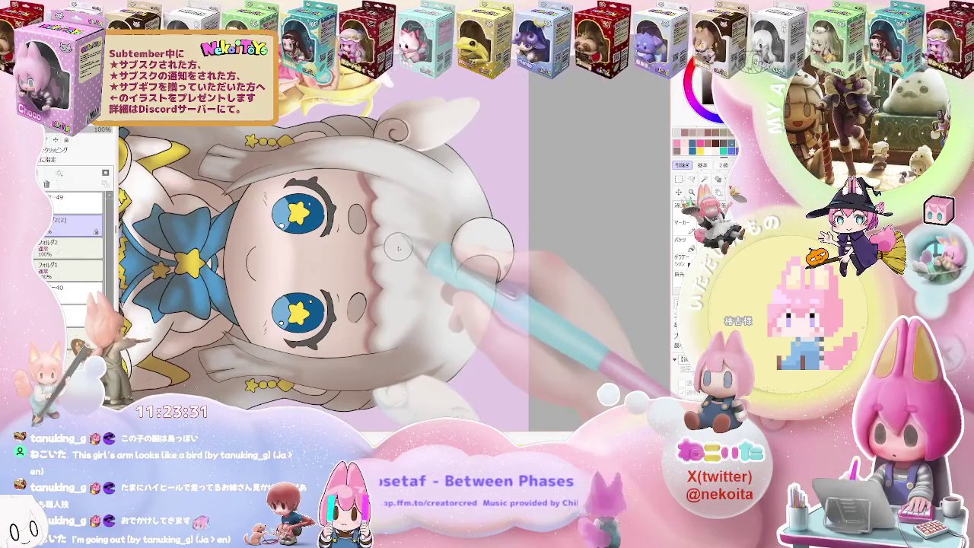
{"action": "scroll", "coordinate": [398, 248], "scroll_direction": "up", "scroll_amount": 2}
{"action": "scroll", "coordinate": [366, 240], "scroll_direction": "up", "scroll_amount": 2}
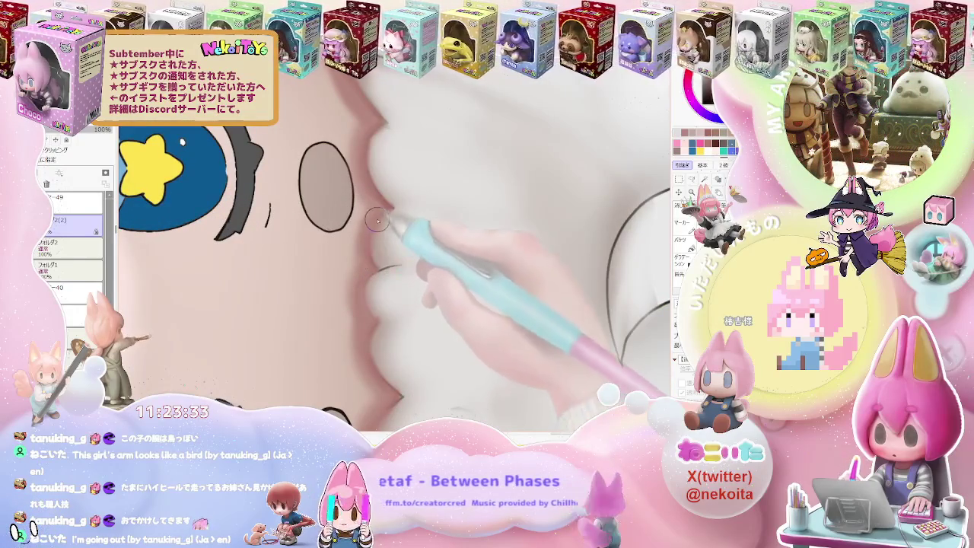
Step: Set the brush to size 26 and shade the cheeks with the view nearly upright
{"action": "key", "text": "bracketleft"}
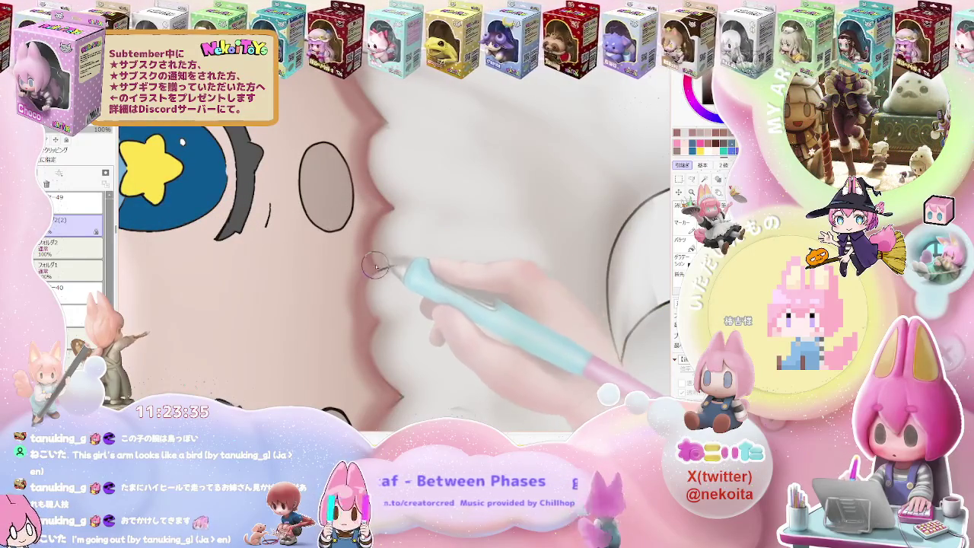
{"action": "key", "text": "bracketright"}
{"action": "key", "text": "bracketright"}
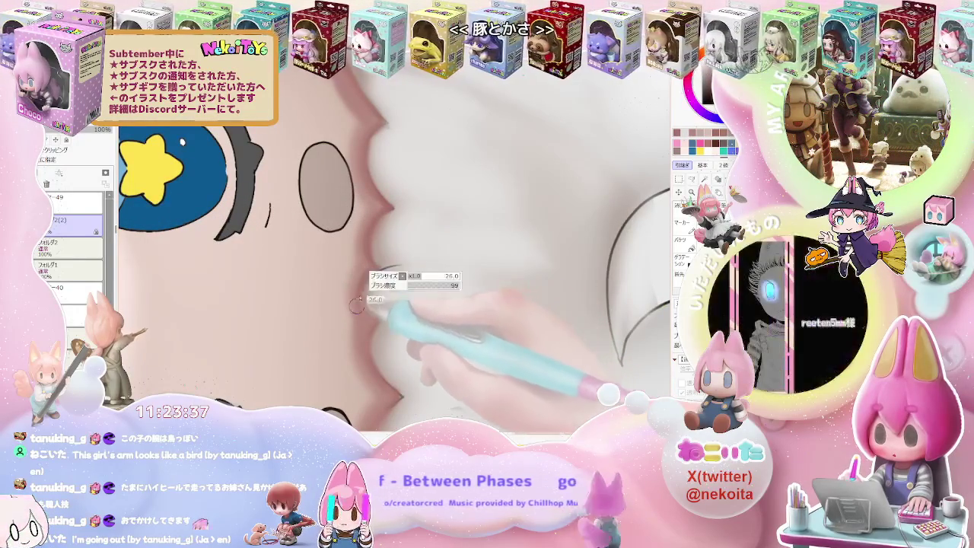
{"action": "scroll", "coordinate": [370, 323], "scroll_direction": "down", "scroll_amount": 1}
{"action": "scroll", "coordinate": [387, 322], "scroll_direction": "down", "scroll_amount": 2}
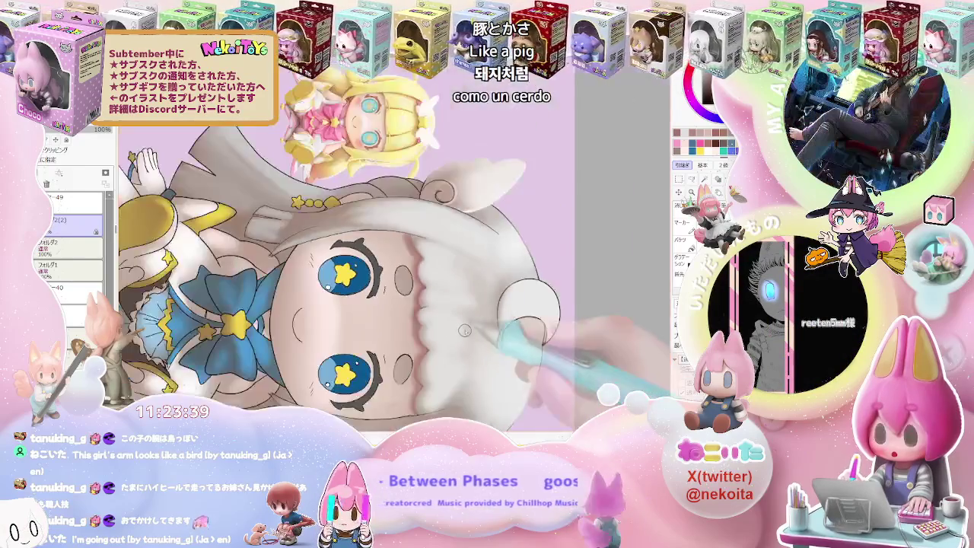
{"action": "scroll", "coordinate": [467, 324], "scroll_direction": "down", "scroll_amount": 1}
{"action": "scroll", "coordinate": [477, 323], "scroll_direction": "down", "scroll_amount": 1}
{"action": "key", "text": "Delete"}
{"action": "key", "text": "Delete"}
{"action": "key", "text": "Delete"}
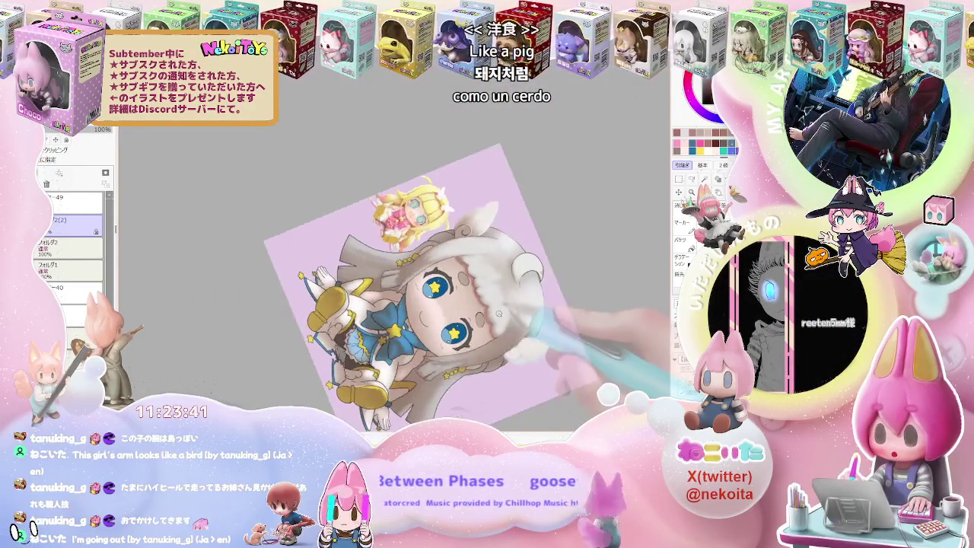
{"action": "scroll", "coordinate": [457, 304], "scroll_direction": "up", "scroll_amount": 1}
{"action": "scroll", "coordinate": [445, 300], "scroll_direction": "up", "scroll_amount": 2}
{"action": "scroll", "coordinate": [434, 293], "scroll_direction": "up", "scroll_amount": 1}
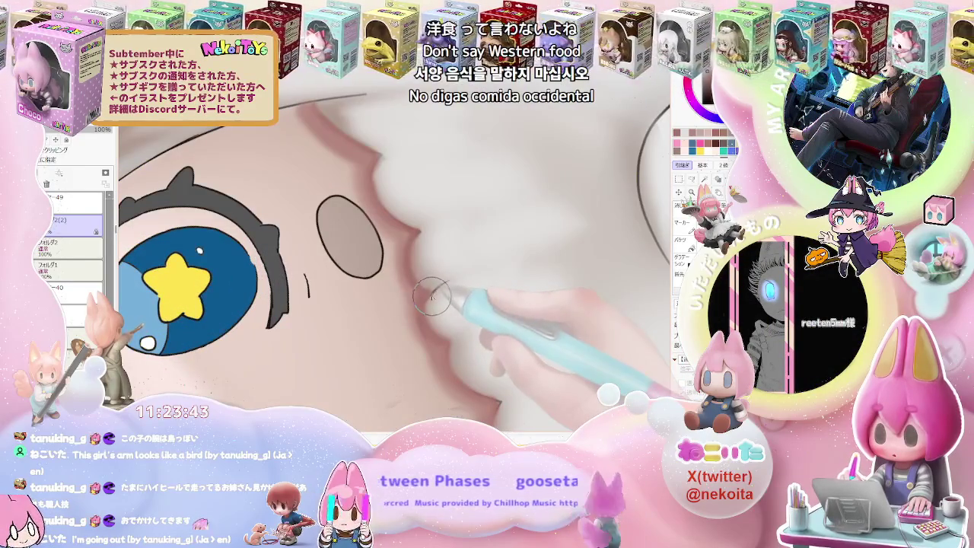
Step: Enlarge the brush to size 60 and blend the shading into a soft gradient
{"action": "key", "text": "bracketright"}
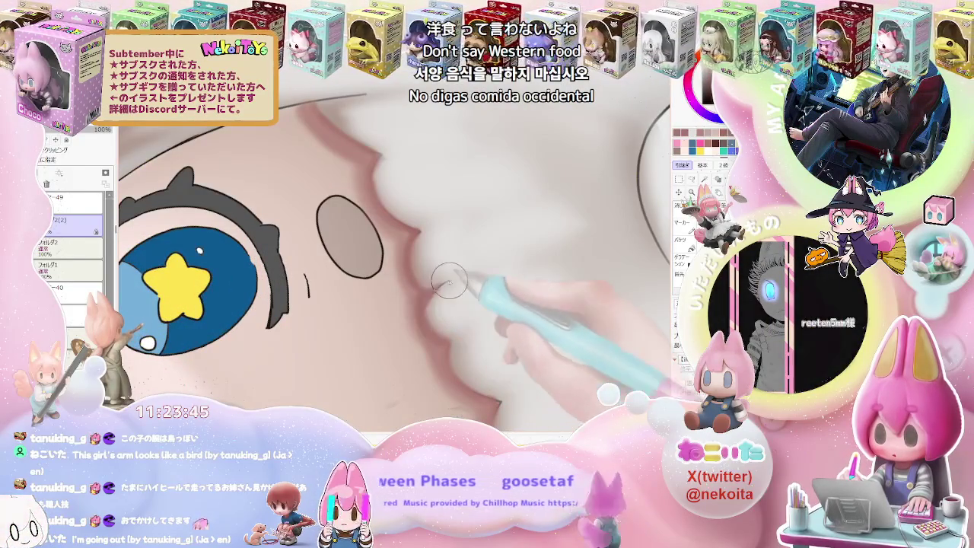
{"action": "key", "text": "bracketright"}
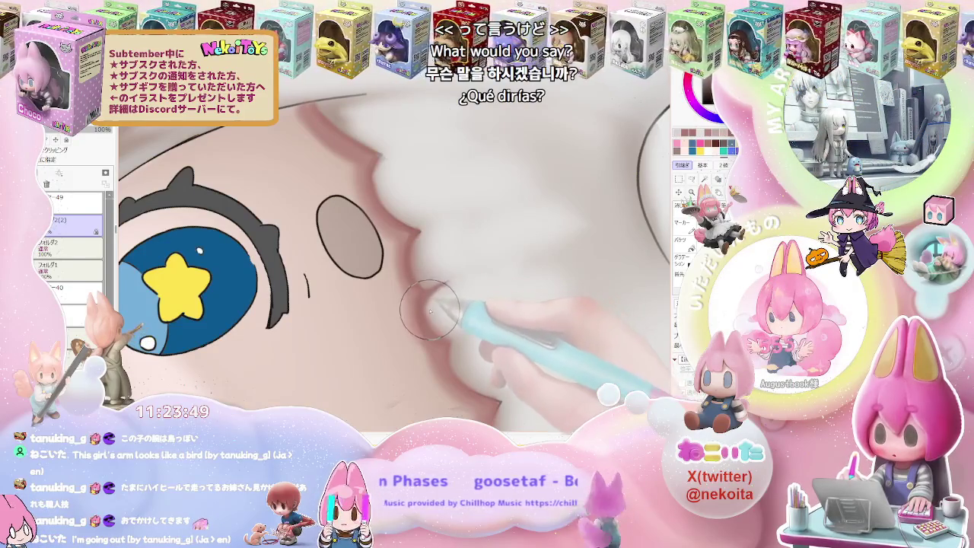
{"action": "scroll", "coordinate": [430, 310], "scroll_direction": "down", "scroll_amount": 3}
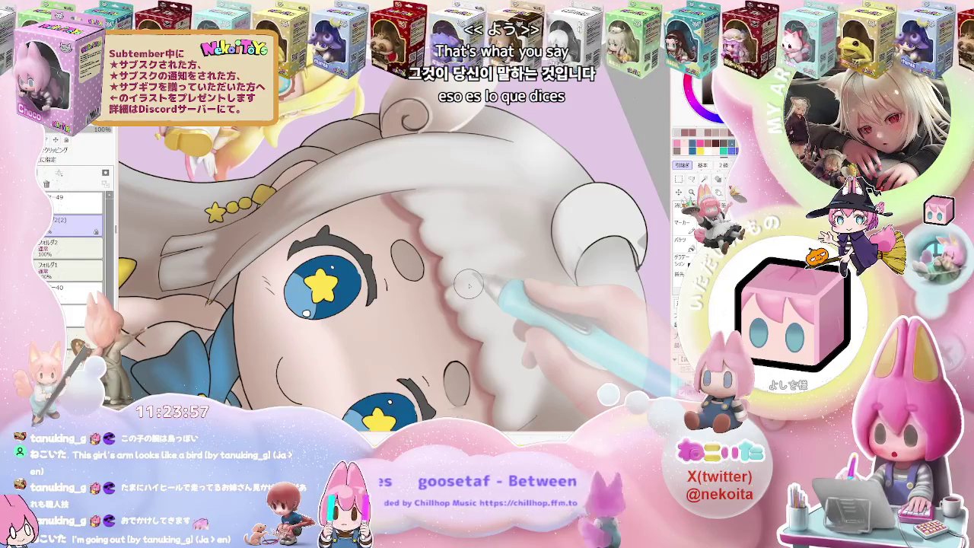
{"action": "scroll", "coordinate": [469, 285], "scroll_direction": "up", "scroll_amount": 3}
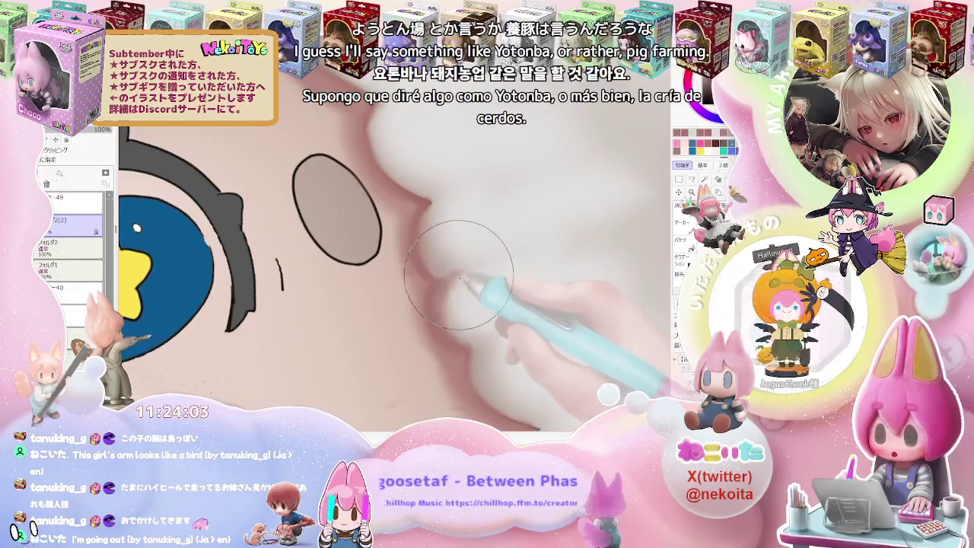
{"action": "scroll", "coordinate": [510, 283], "scroll_direction": "down", "scroll_amount": 3}
{"action": "scroll", "coordinate": [510, 283], "scroll_direction": "down", "scroll_amount": 5}
{"action": "scroll", "coordinate": [510, 283], "scroll_direction": "down", "scroll_amount": 2}
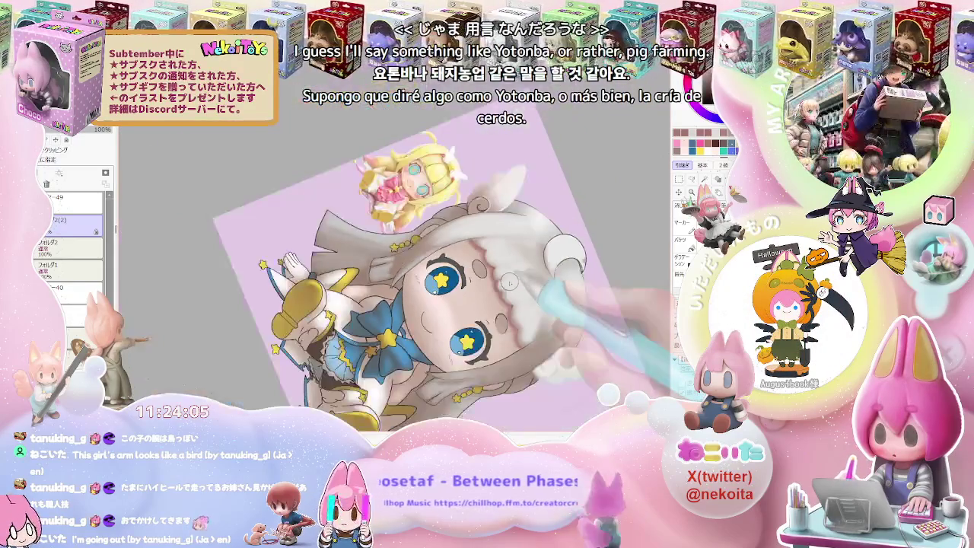
Step: Tilt the view slightly clockwise and re-stroke the soft shading along the jawline
{"action": "mouse_move", "coordinate": [564, 296]}
{"action": "left_mouse_down"}
{"action": "mouse_move", "coordinate": [499, 362]}
{"action": "mouse_move", "coordinate": [487, 304]}
{"action": "left_mouse_up"}
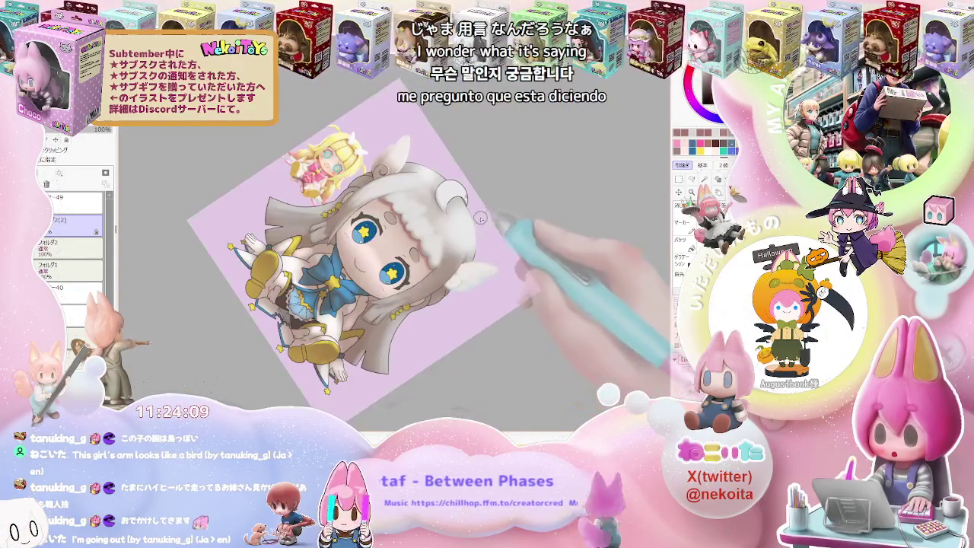
{"action": "scroll", "coordinate": [443, 266], "scroll_direction": "up", "scroll_amount": 5}
{"action": "scroll", "coordinate": [444, 266], "scroll_direction": "up", "scroll_amount": 2}
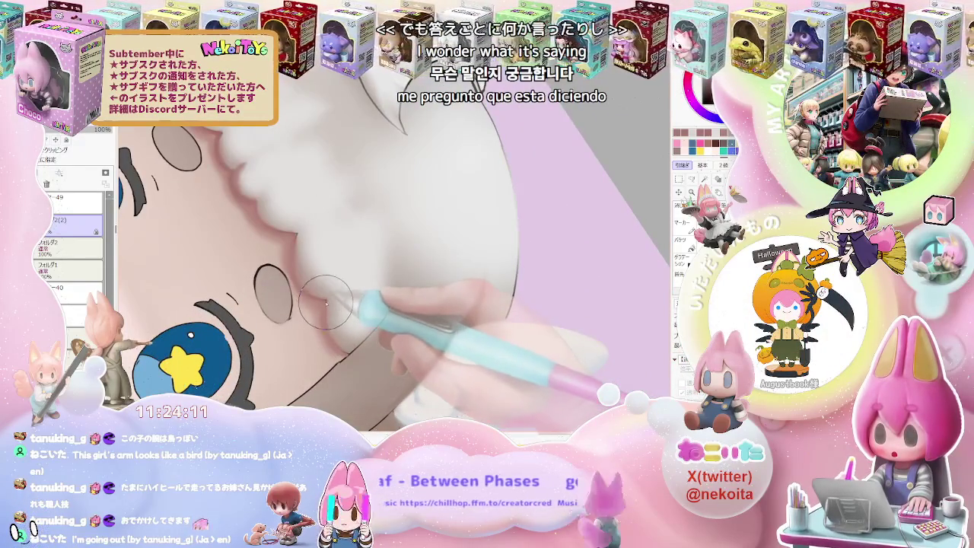
{"action": "scroll", "coordinate": [358, 327], "scroll_direction": "down", "scroll_amount": 3}
{"action": "scroll", "coordinate": [426, 342], "scroll_direction": "down", "scroll_amount": 1}
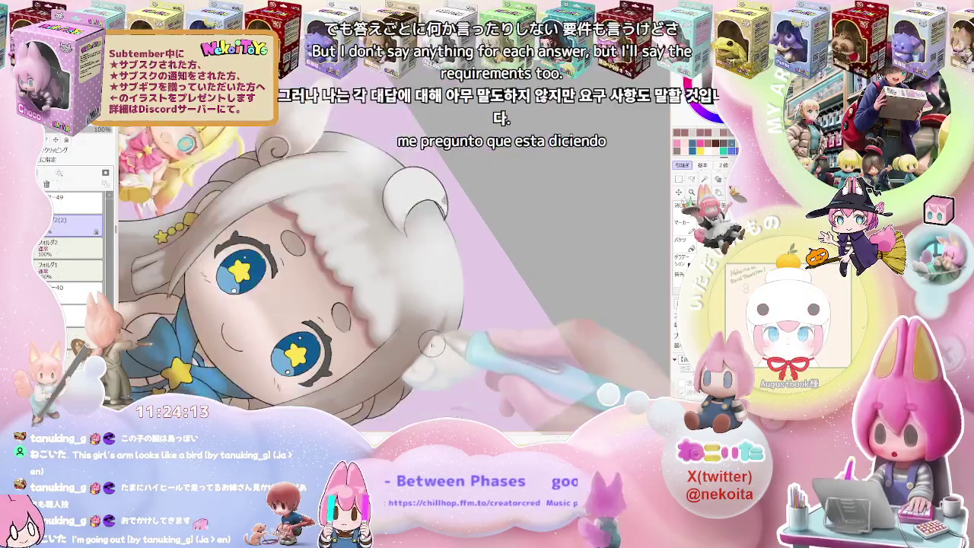
{"action": "scroll", "coordinate": [430, 345], "scroll_direction": "down", "scroll_amount": 2}
{"action": "scroll", "coordinate": [395, 319], "scroll_direction": "up", "scroll_amount": 3}
{"action": "scroll", "coordinate": [386, 313], "scroll_direction": "up", "scroll_amount": 3}
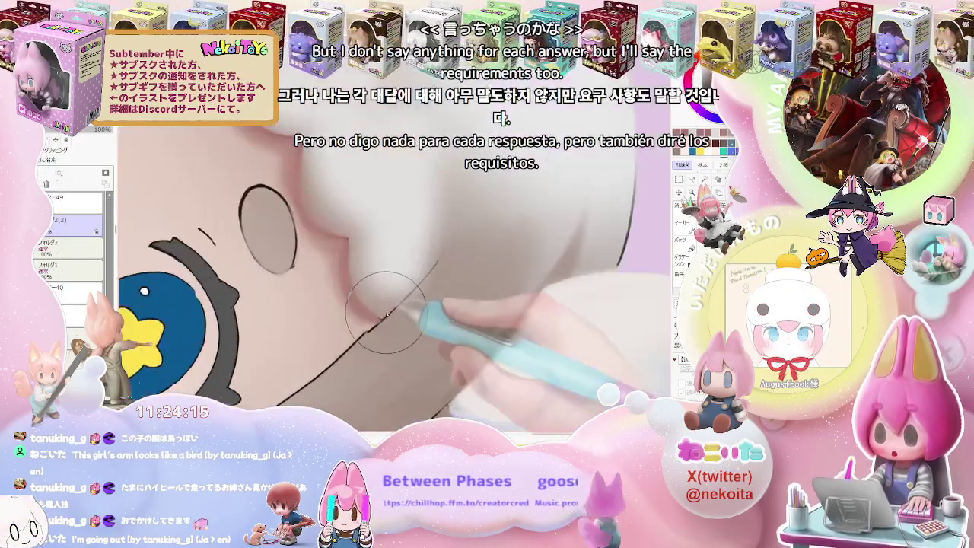
{"action": "left_click_drag", "start_coordinate": [386, 313], "coordinate": [432, 270]}
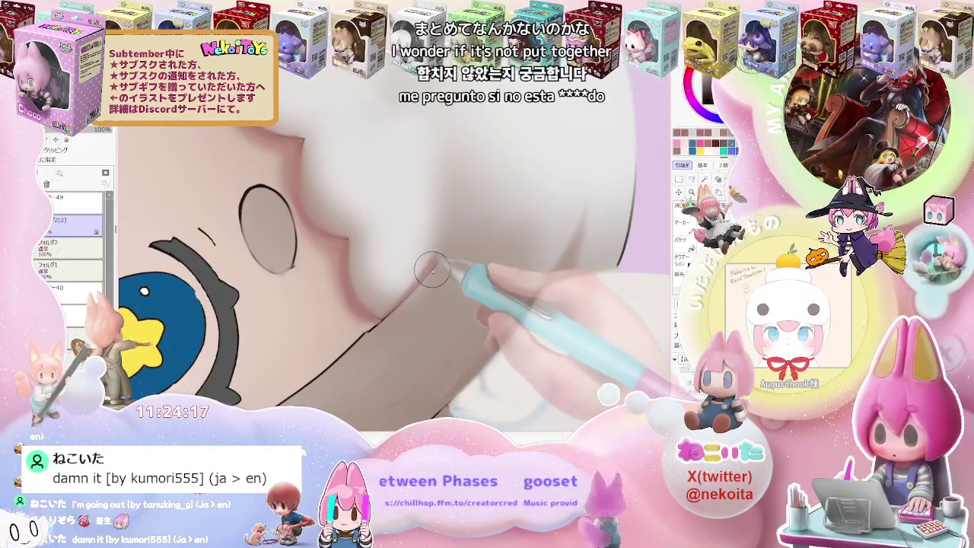
Step: Change the brush size, then rotate and zoom the view to check the whole illustration
{"action": "key", "text": "bracketleft"}
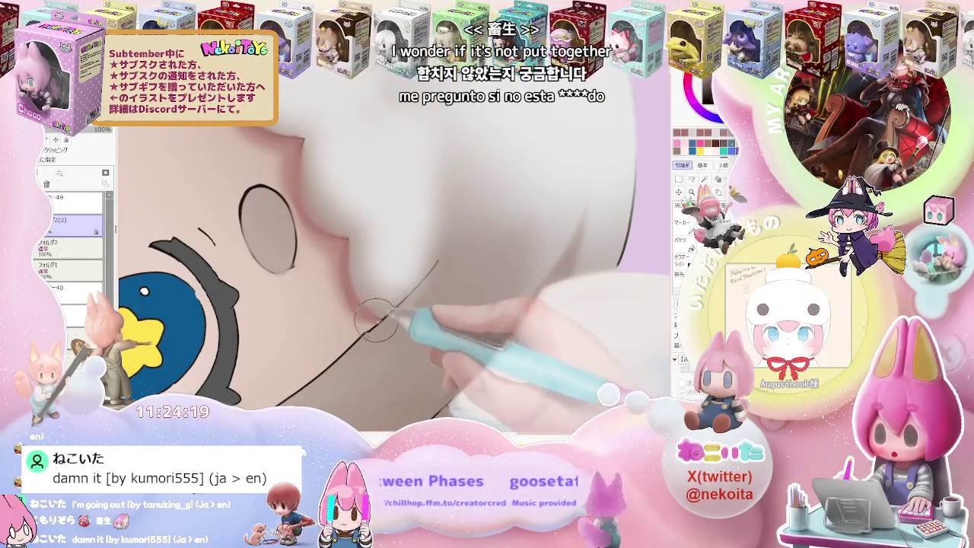
{"action": "scroll", "coordinate": [404, 282], "scroll_direction": "down", "scroll_amount": 2}
{"action": "scroll", "coordinate": [426, 259], "scroll_direction": "down", "scroll_amount": 2}
{"action": "scroll", "coordinate": [456, 281], "scroll_direction": "down", "scroll_amount": 2}
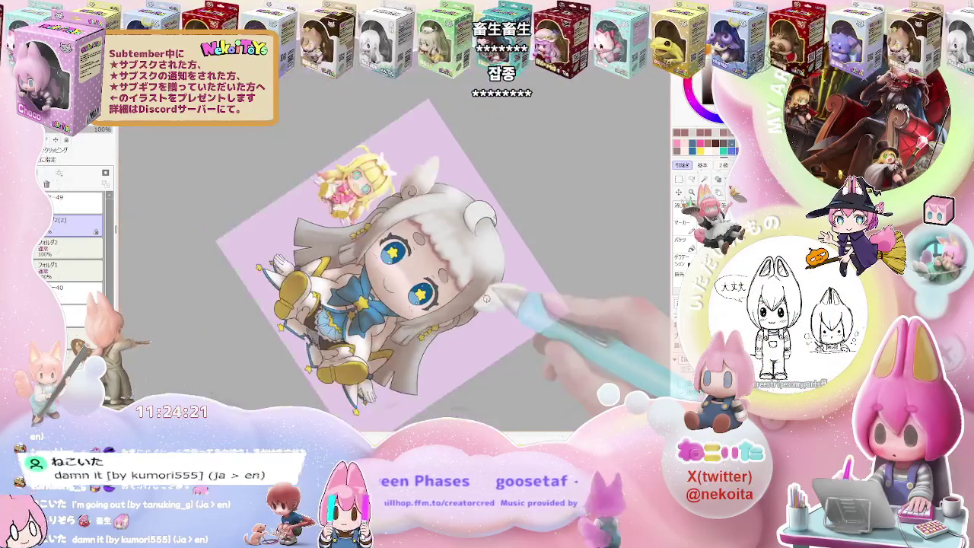
{"action": "key", "text": "Delete"}
{"action": "scroll", "coordinate": [456, 259], "scroll_direction": "up", "scroll_amount": 3}
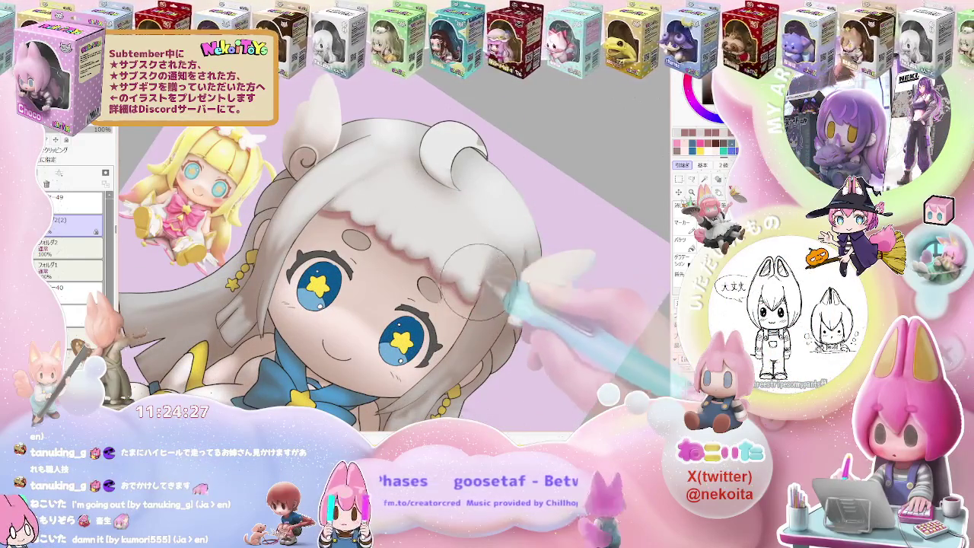
{"action": "scroll", "coordinate": [472, 276], "scroll_direction": "down", "scroll_amount": 3}
{"action": "scroll", "coordinate": [517, 312], "scroll_direction": "down", "scroll_amount": 2}
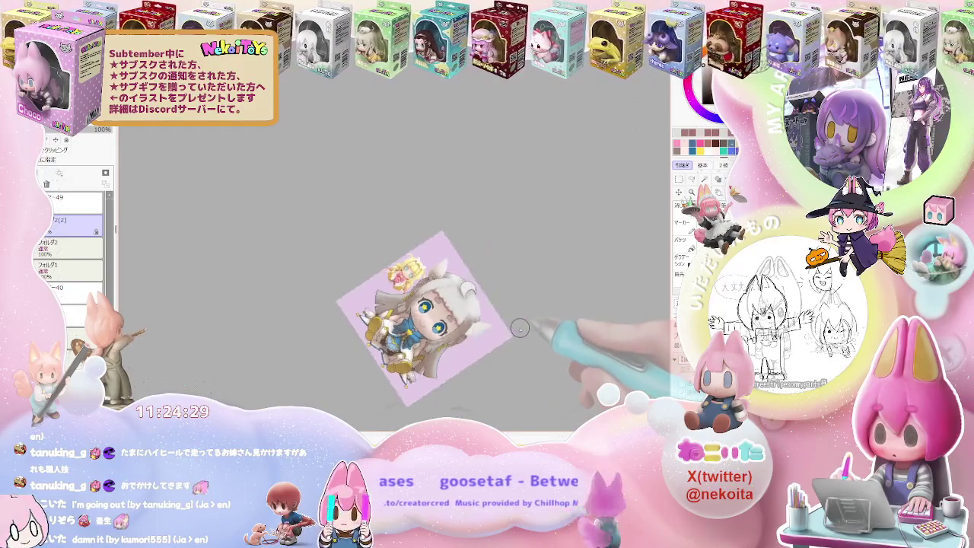
{"action": "key", "text": "End"}
{"action": "key", "text": "End"}
{"action": "key", "text": "End"}
{"action": "scroll", "coordinate": [504, 342], "scroll_direction": "up", "scroll_amount": 2}
{"action": "scroll", "coordinate": [471, 314], "scroll_direction": "up", "scroll_amount": 3}
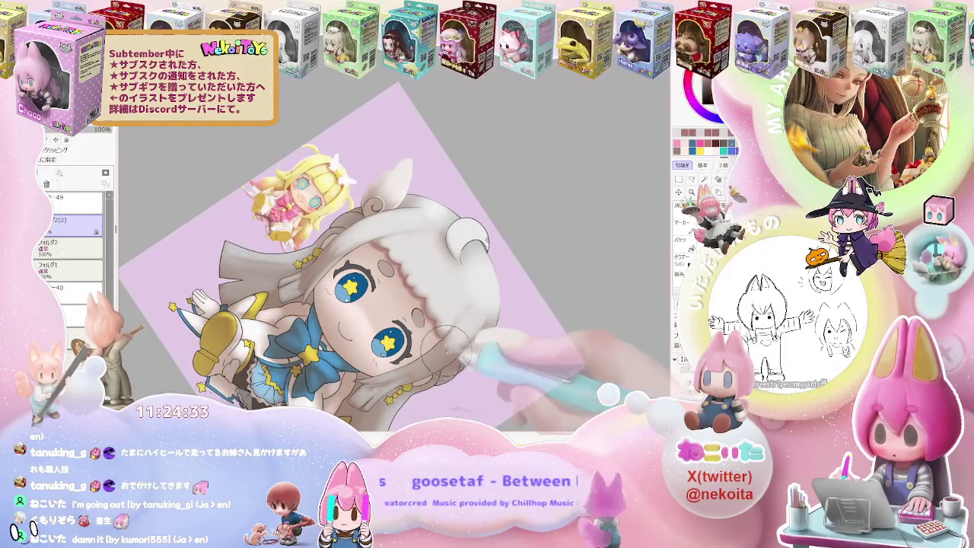
{"action": "scroll", "coordinate": [522, 312], "scroll_direction": "down", "scroll_amount": 3}
{"action": "scroll", "coordinate": [520, 320], "scroll_direction": "up", "scroll_amount": 2}
{"action": "scroll", "coordinate": [494, 312], "scroll_direction": "up", "scroll_amount": 3}
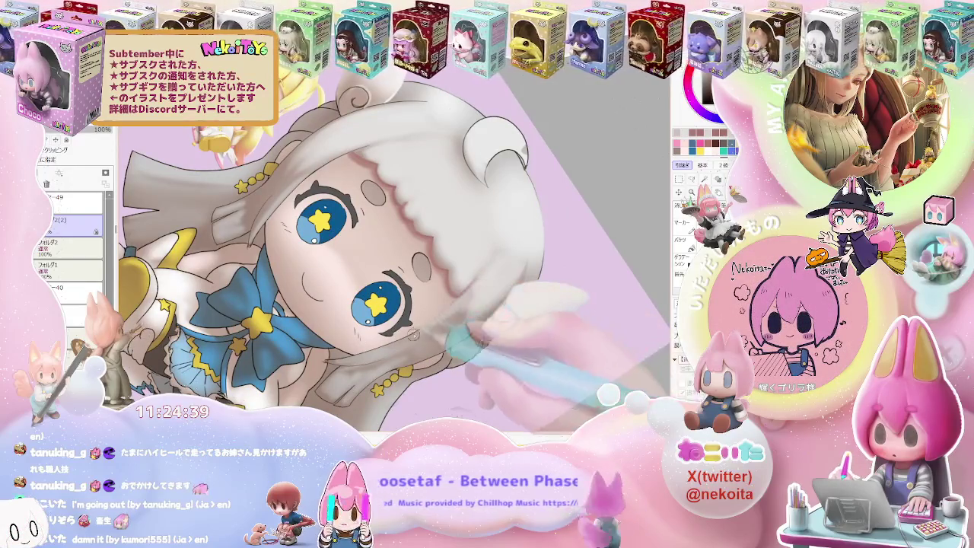
{"action": "scroll", "coordinate": [440, 339], "scroll_direction": "down", "scroll_amount": 2}
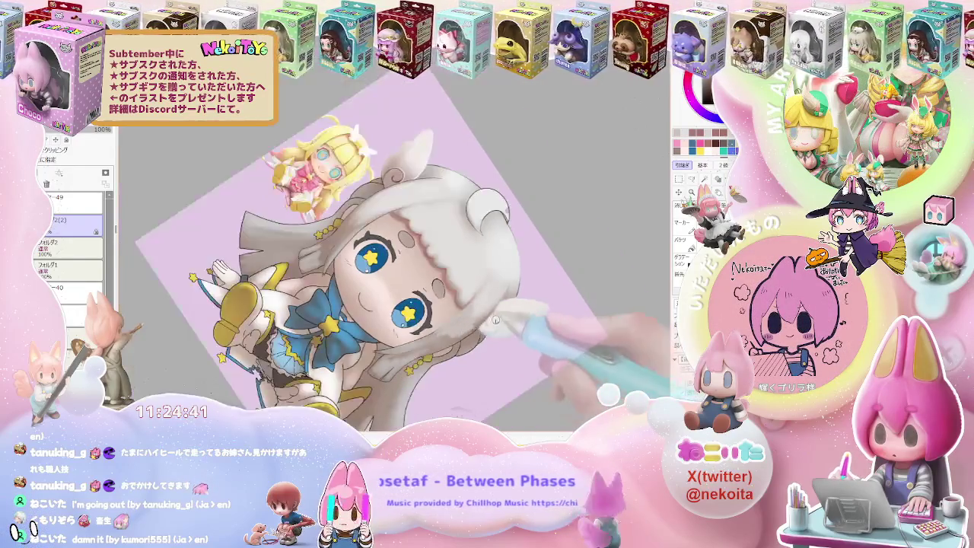
{"action": "scroll", "coordinate": [471, 331], "scroll_direction": "down", "scroll_amount": 2}
{"action": "left_click_drag", "start_coordinate": [505, 329], "coordinate": [456, 358]}
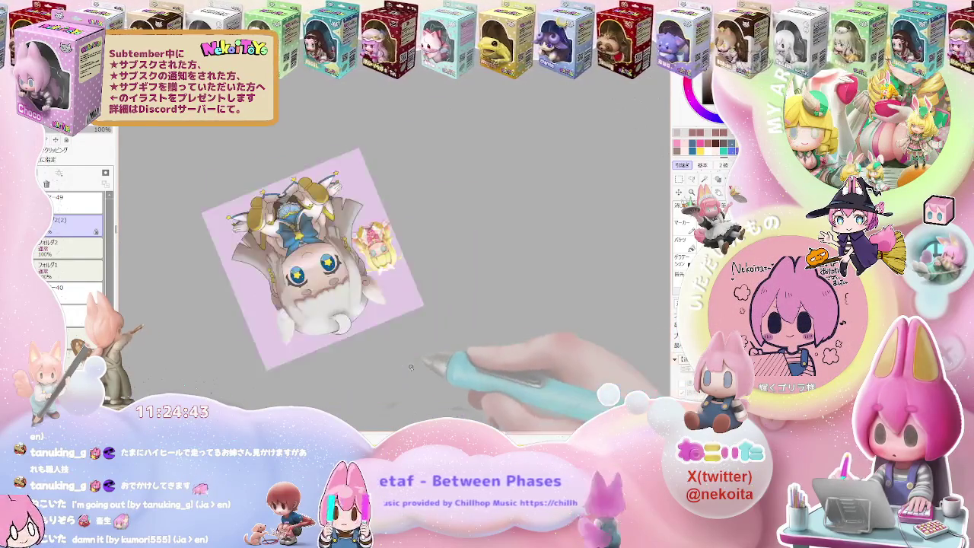
Step: Tilt the canvas about 45 degrees and resize the brush for shading near the ear
{"action": "scroll", "coordinate": [398, 289], "scroll_direction": "up", "scroll_amount": 3}
{"action": "scroll", "coordinate": [318, 313], "scroll_direction": "up", "scroll_amount": 2}
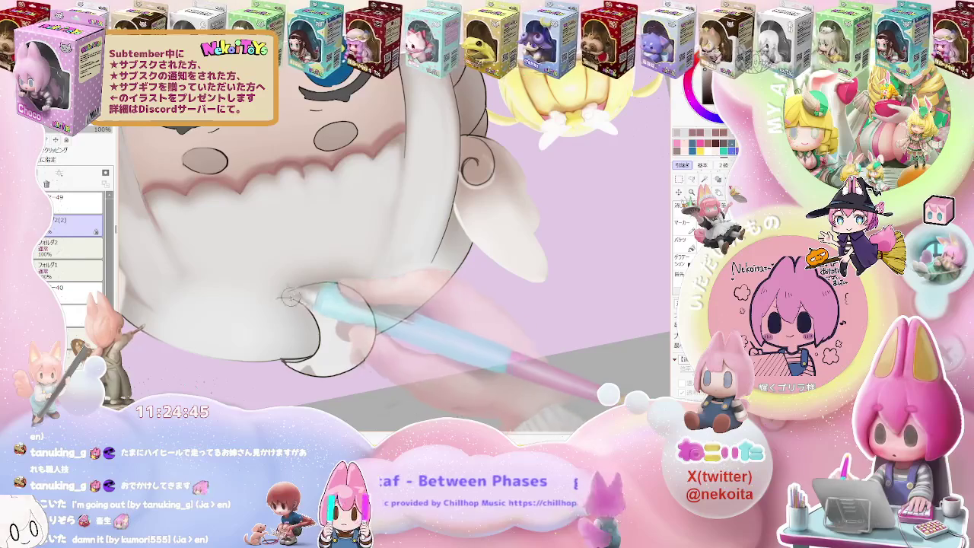
{"action": "scroll", "coordinate": [327, 320], "scroll_direction": "down", "scroll_amount": 3}
{"action": "scroll", "coordinate": [350, 335], "scroll_direction": "down", "scroll_amount": 2}
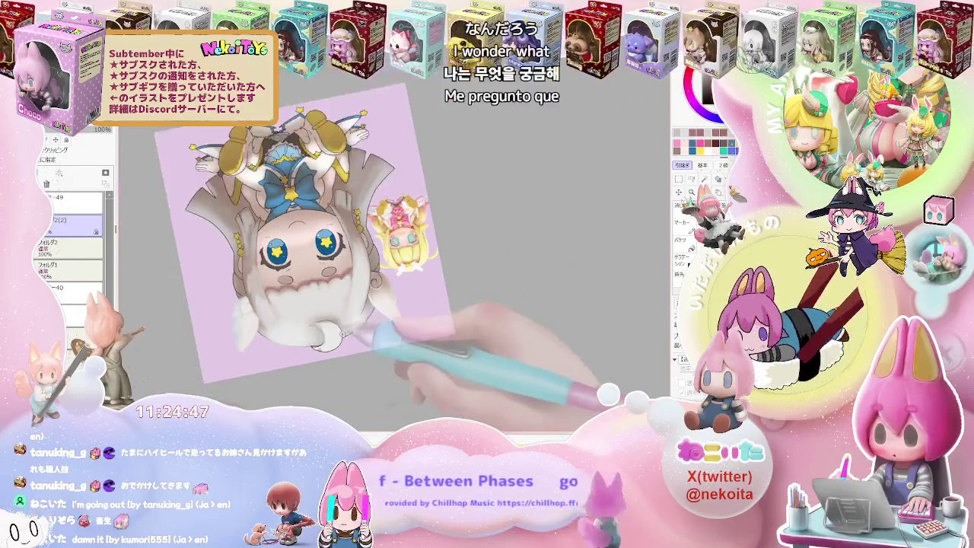
{"action": "scroll", "coordinate": [377, 334], "scroll_direction": "down", "scroll_amount": 3}
{"action": "mouse_move", "coordinate": [457, 312]}
{"action": "left_mouse_down"}
{"action": "mouse_move", "coordinate": [463, 301]}
{"action": "mouse_move", "coordinate": [426, 305]}
{"action": "mouse_move", "coordinate": [396, 288]}
{"action": "left_mouse_up"}
{"action": "scroll", "coordinate": [383, 305], "scroll_direction": "up", "scroll_amount": 4}
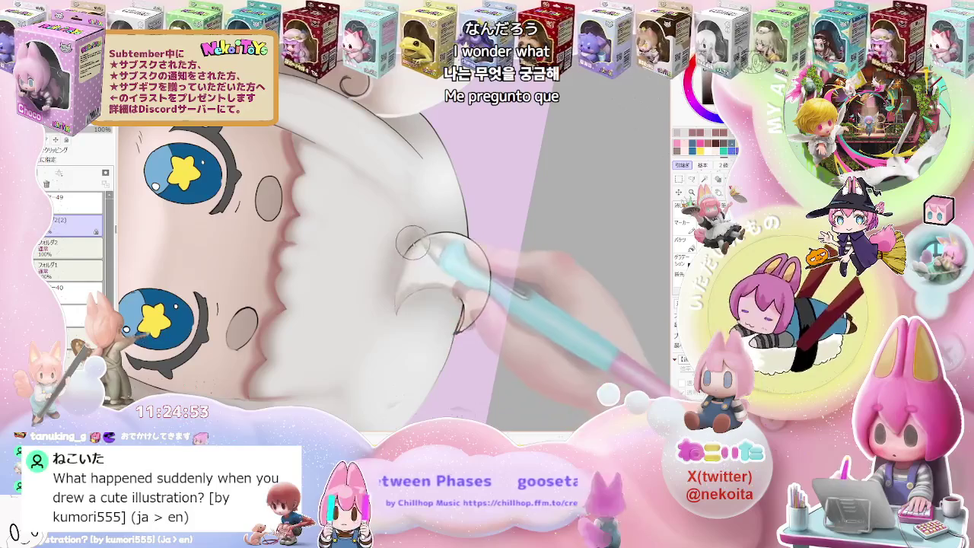
{"action": "key", "text": "bracketleft"}
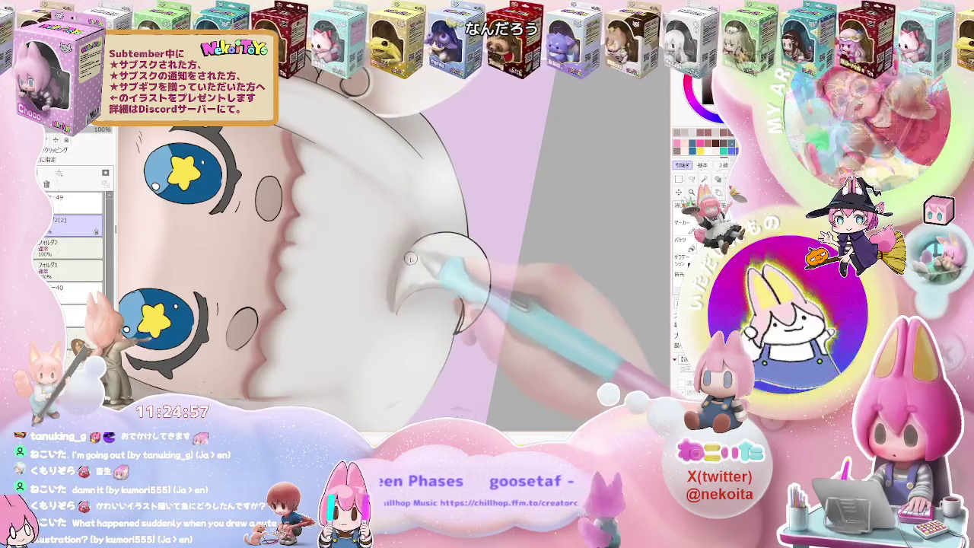
Step: Softly shade the lower face edge by the side hair and ear, zooming to check
{"action": "scroll", "coordinate": [401, 283], "scroll_direction": "down", "scroll_amount": 2}
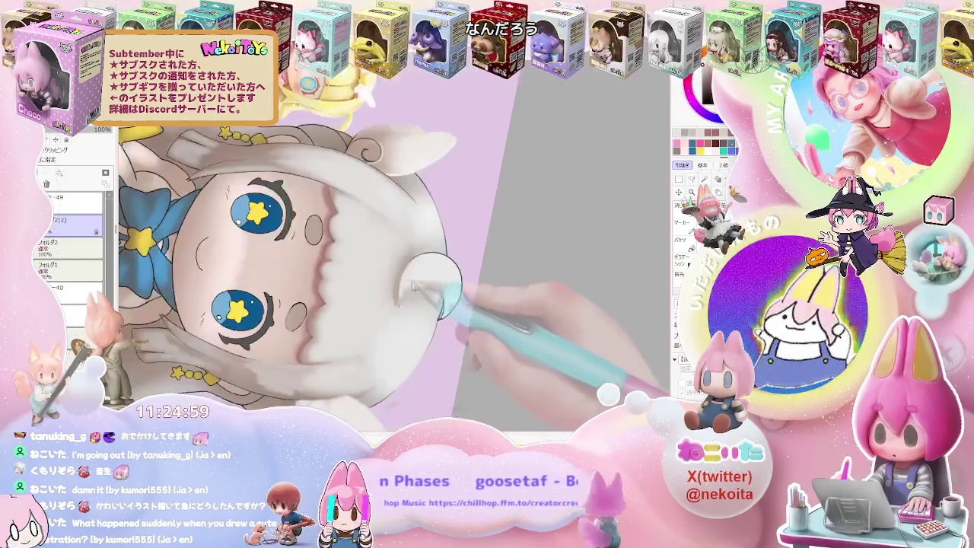
{"action": "scroll", "coordinate": [456, 287], "scroll_direction": "down", "scroll_amount": 2}
{"action": "scroll", "coordinate": [509, 290], "scroll_direction": "down", "scroll_amount": 2}
{"action": "scroll", "coordinate": [499, 298], "scroll_direction": "up", "scroll_amount": 3}
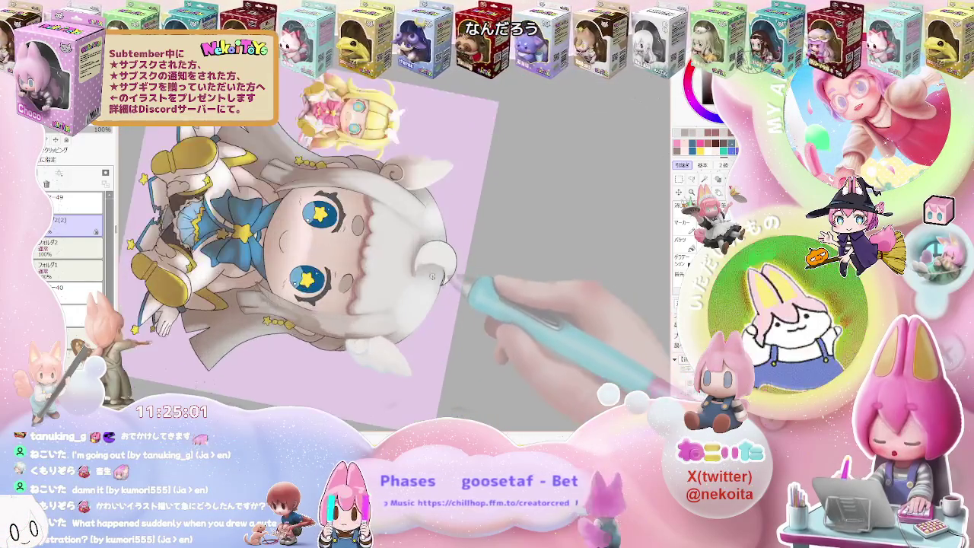
{"action": "scroll", "coordinate": [408, 252], "scroll_direction": "up", "scroll_amount": 3}
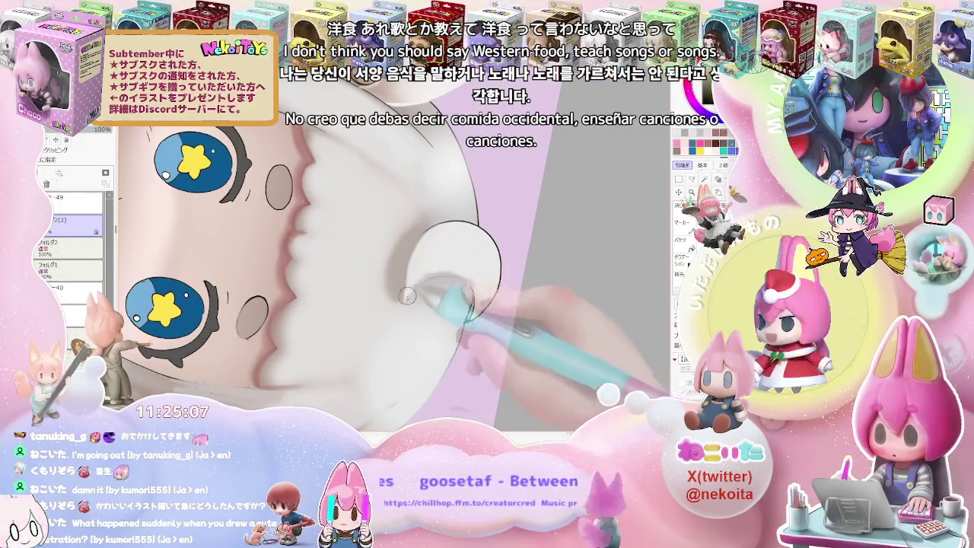
{"action": "scroll", "coordinate": [474, 273], "scroll_direction": "down", "scroll_amount": 3}
{"action": "scroll", "coordinate": [487, 286], "scroll_direction": "down", "scroll_amount": 2}
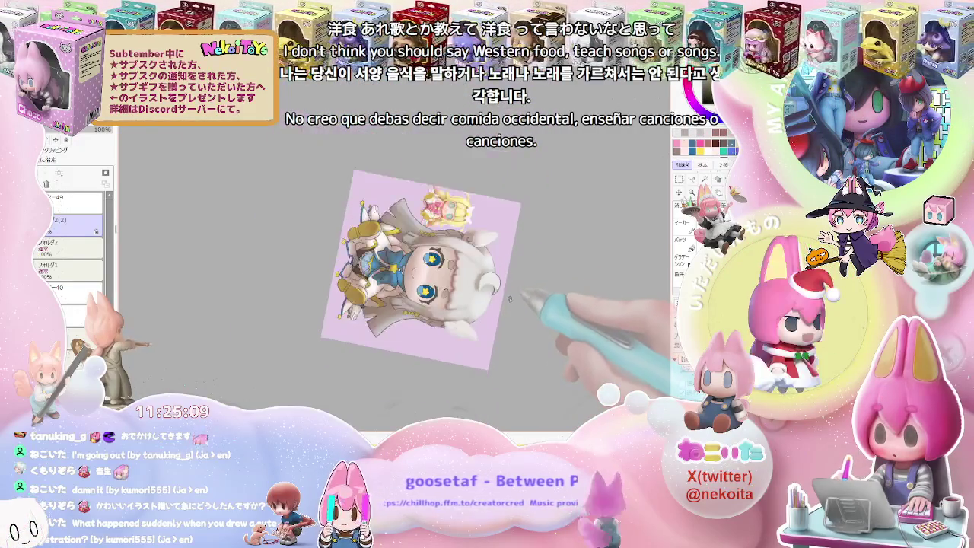
{"action": "scroll", "coordinate": [507, 305], "scroll_direction": "down", "scroll_amount": 1}
{"action": "scroll", "coordinate": [487, 306], "scroll_direction": "up", "scroll_amount": 1}
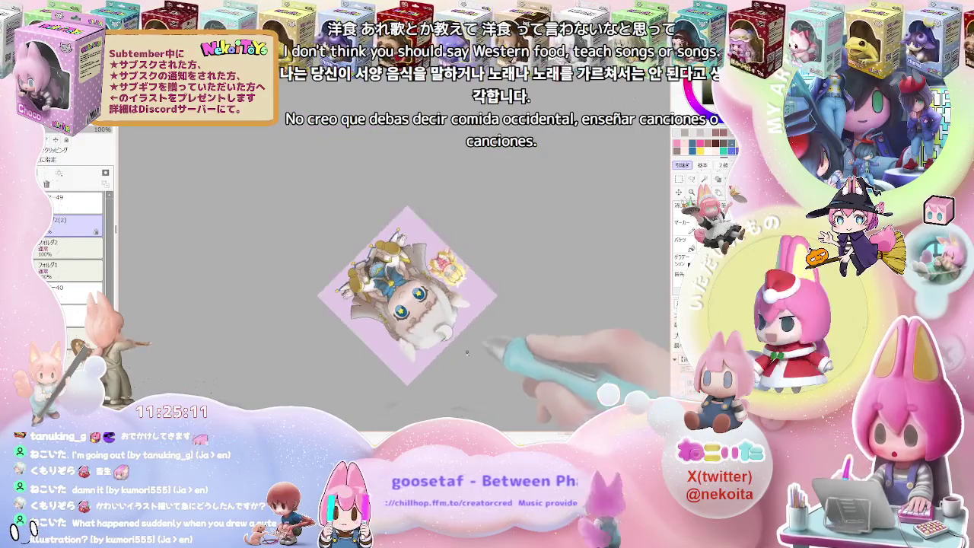
{"action": "scroll", "coordinate": [464, 303], "scroll_direction": "up", "scroll_amount": 2}
{"action": "scroll", "coordinate": [434, 300], "scroll_direction": "up", "scroll_amount": 3}
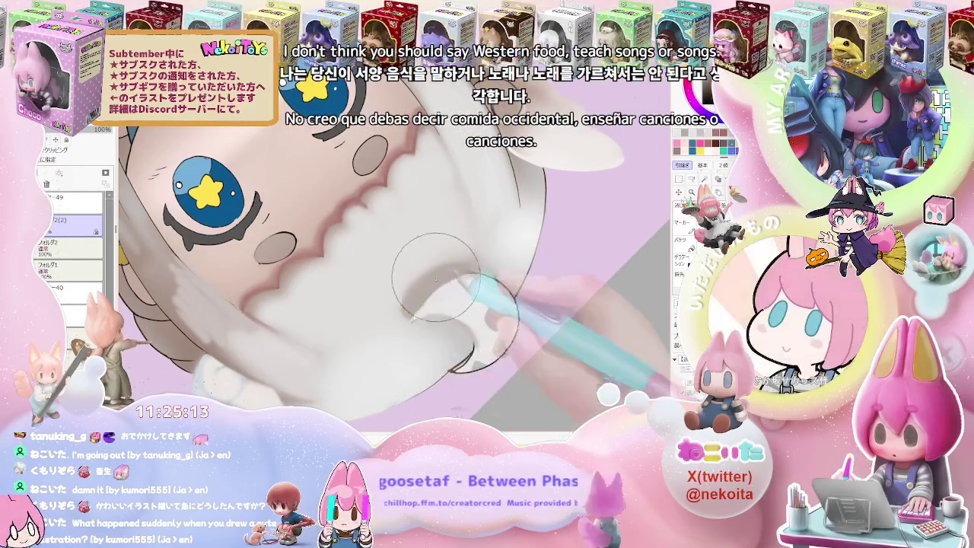
{"action": "scroll", "coordinate": [449, 275], "scroll_direction": "down", "scroll_amount": 1}
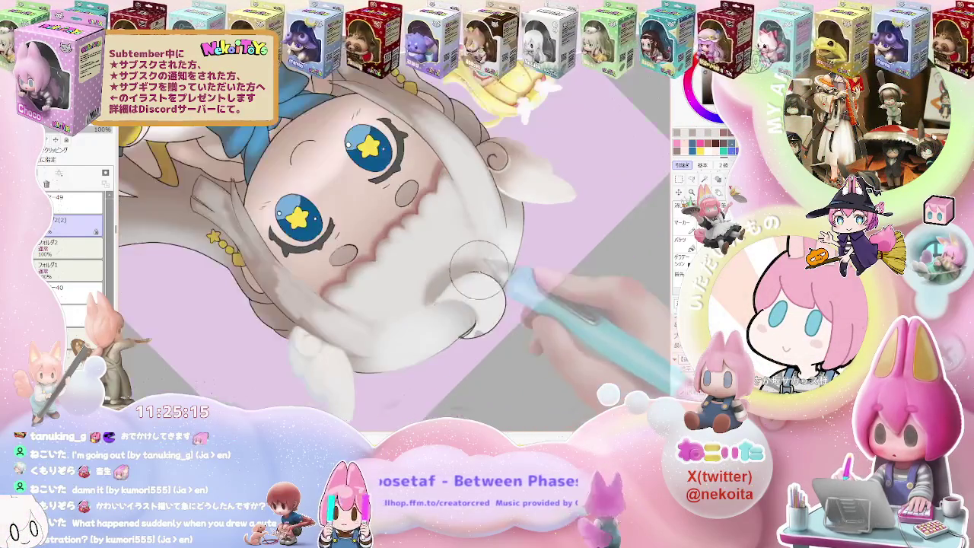
{"action": "scroll", "coordinate": [472, 282], "scroll_direction": "down", "scroll_amount": 2}
{"action": "scroll", "coordinate": [502, 289], "scroll_direction": "down", "scroll_amount": 2}
{"action": "scroll", "coordinate": [528, 297], "scroll_direction": "down", "scroll_amount": 1}
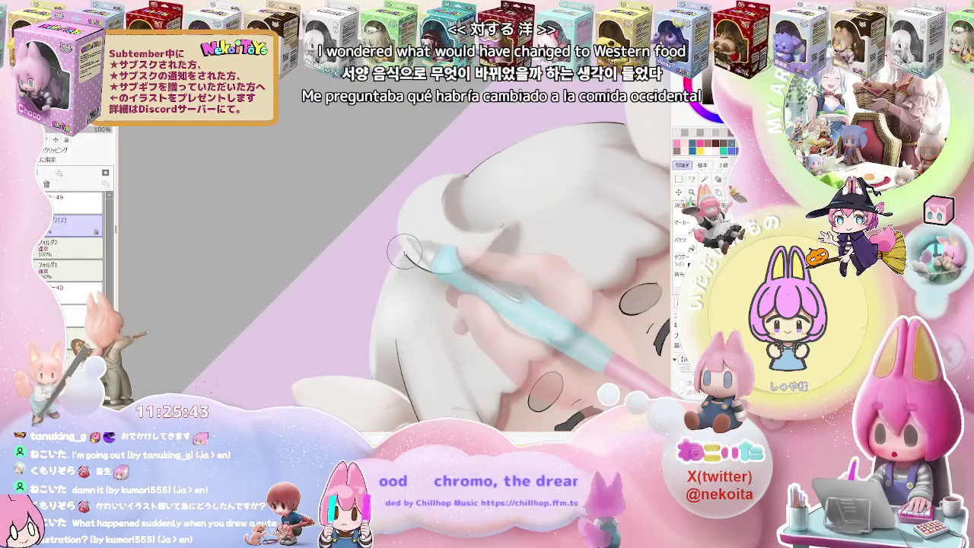
Step: Tilt the canvas view, reset it upright, and zoom in and out around the face
{"action": "key", "text": "Delete"}
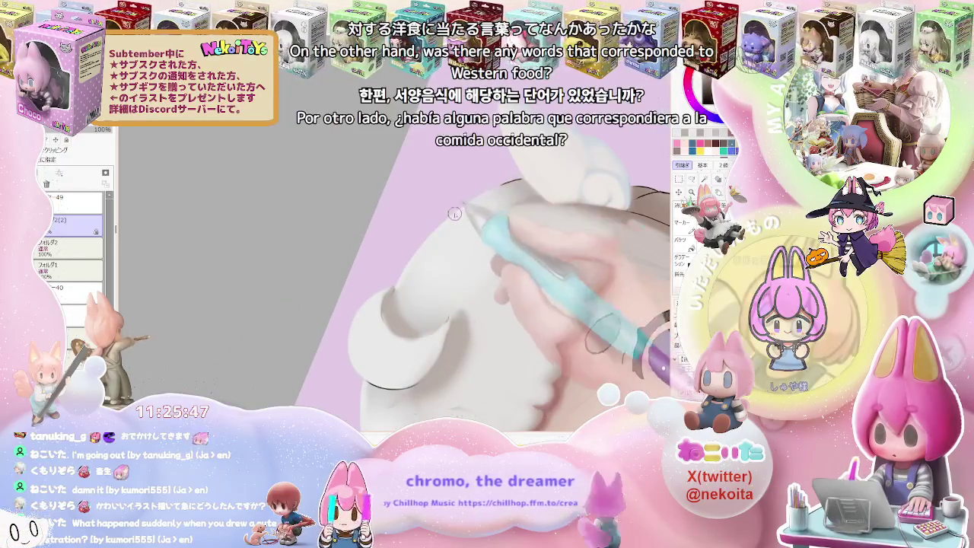
{"action": "scroll", "coordinate": [521, 177], "scroll_direction": "down", "scroll_amount": 5}
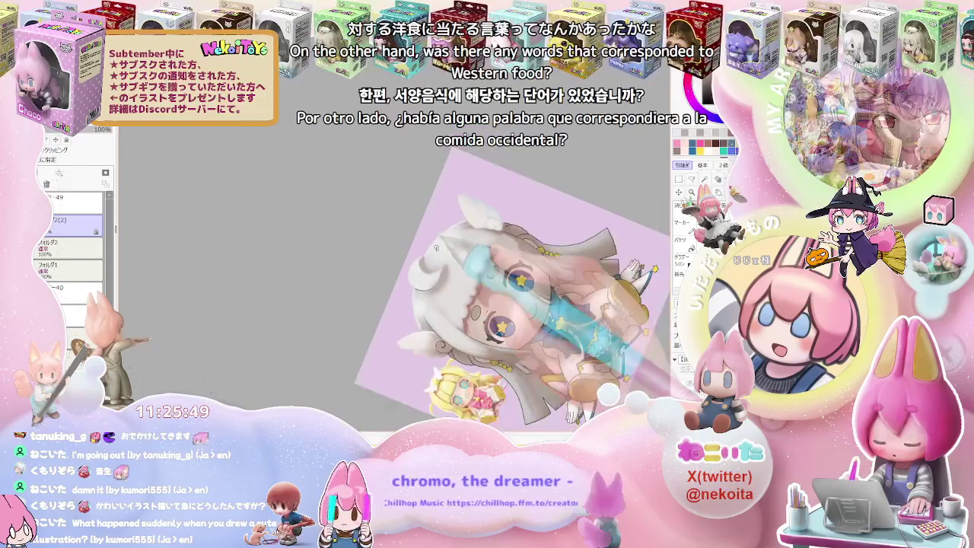
{"action": "key", "text": "End"}
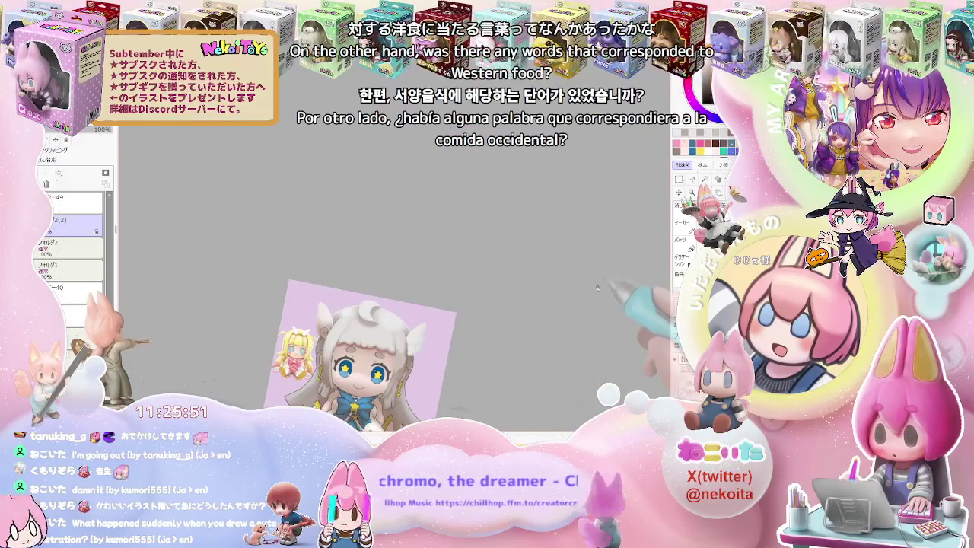
{"action": "scroll", "coordinate": [597, 288], "scroll_direction": "down", "scroll_amount": 2}
{"action": "scroll", "coordinate": [598, 293], "scroll_direction": "down", "scroll_amount": 1}
{"action": "scroll", "coordinate": [597, 297], "scroll_direction": "up", "scroll_amount": 1}
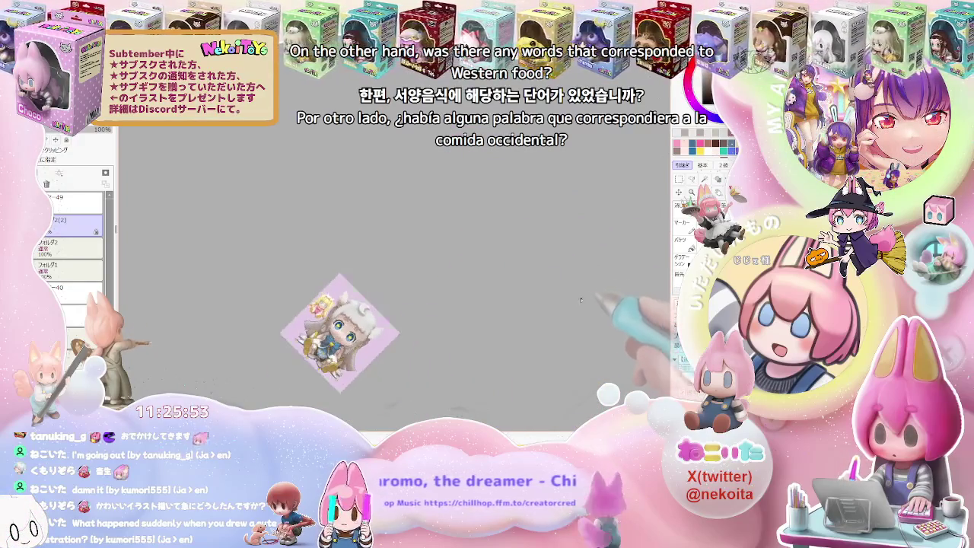
{"action": "scroll", "coordinate": [456, 319], "scroll_direction": "up", "scroll_amount": 2}
{"action": "scroll", "coordinate": [380, 334], "scroll_direction": "up", "scroll_amount": 2}
{"action": "scroll", "coordinate": [332, 343], "scroll_direction": "up", "scroll_amount": 2}
{"action": "scroll", "coordinate": [332, 343], "scroll_direction": "up", "scroll_amount": 2}
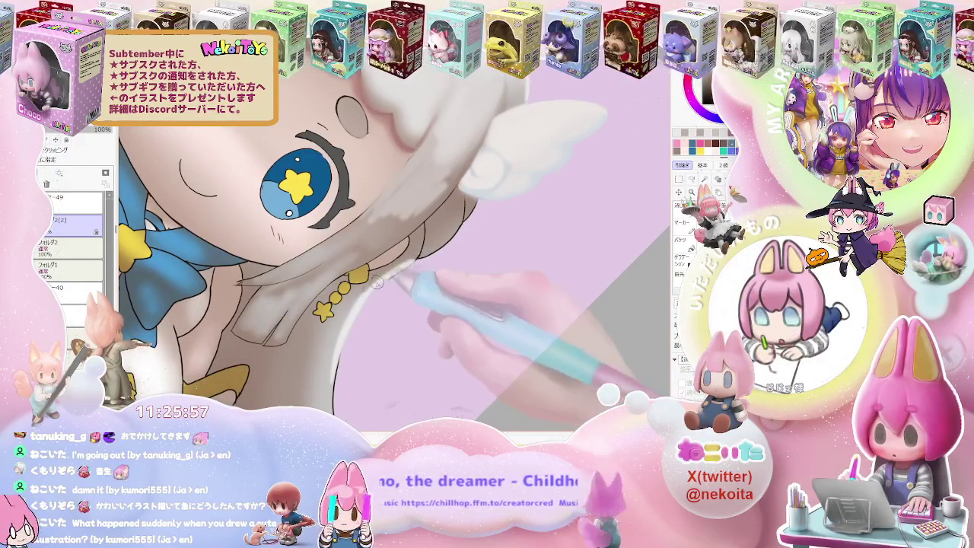
{"action": "scroll", "coordinate": [418, 263], "scroll_direction": "down", "scroll_amount": 2}
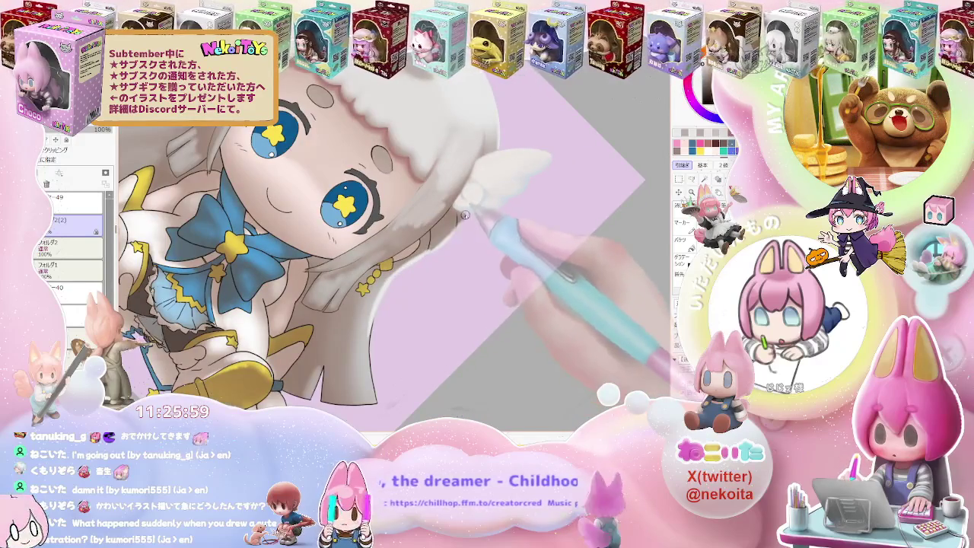
{"action": "scroll", "coordinate": [465, 215], "scroll_direction": "down", "scroll_amount": 2}
{"action": "scroll", "coordinate": [449, 251], "scroll_direction": "down", "scroll_amount": 2}
{"action": "scroll", "coordinate": [433, 290], "scroll_direction": "down", "scroll_amount": 1}
{"action": "scroll", "coordinate": [419, 314], "scroll_direction": "up", "scroll_amount": 2}
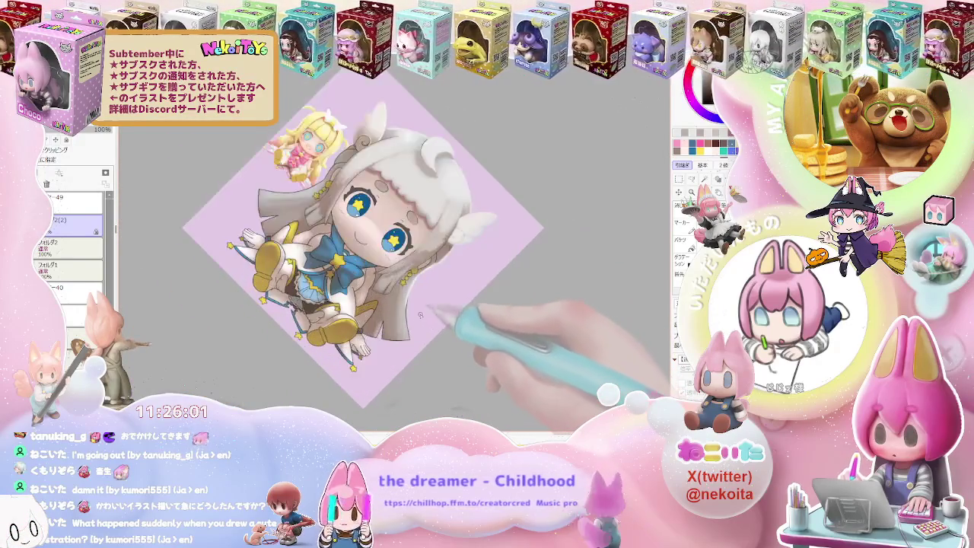
{"action": "scroll", "coordinate": [419, 314], "scroll_direction": "up", "scroll_amount": 1}
{"action": "scroll", "coordinate": [411, 331], "scroll_direction": "down", "scroll_amount": 1}
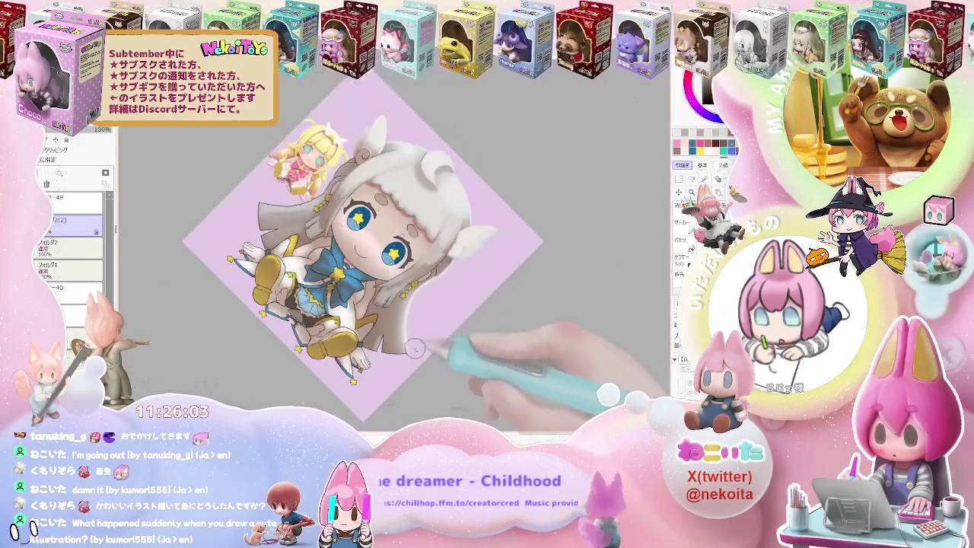
{"action": "scroll", "coordinate": [515, 272], "scroll_direction": "down", "scroll_amount": 1}
{"action": "scroll", "coordinate": [542, 281], "scroll_direction": "down", "scroll_amount": 1}
Step: Tilt the view slightly and zoom out to see the whole illustration
{"action": "key", "text": "Delete"}
{"action": "key", "text": "Delete"}
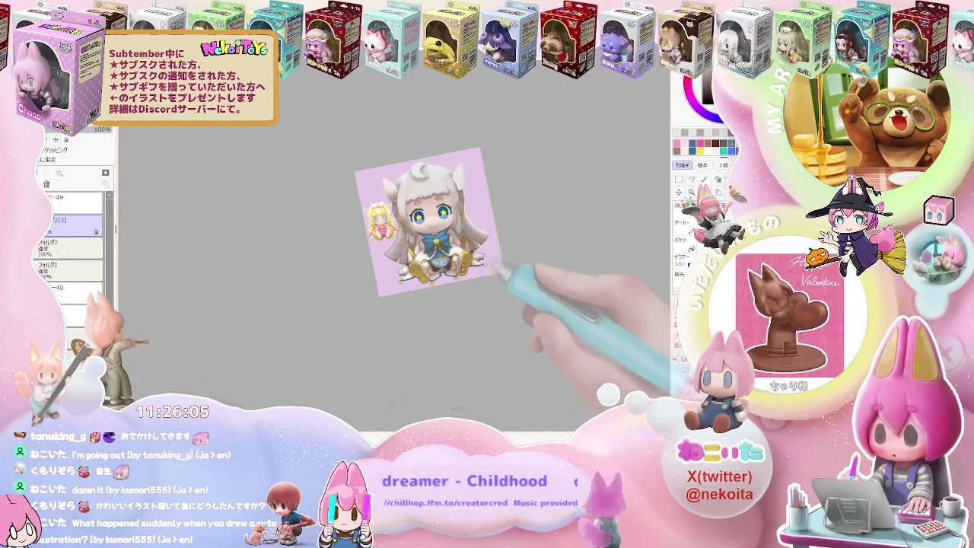
{"action": "scroll", "coordinate": [502, 319], "scroll_direction": "up", "scroll_amount": 1}
{"action": "scroll", "coordinate": [426, 304], "scroll_direction": "up", "scroll_amount": 1}
{"action": "scroll", "coordinate": [367, 278], "scroll_direction": "up", "scroll_amount": 1}
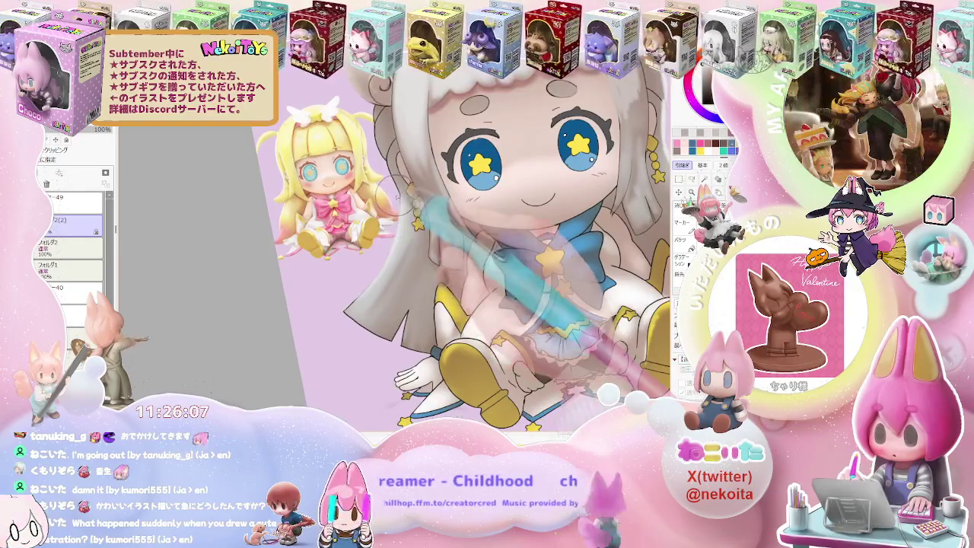
{"action": "scroll", "coordinate": [365, 285], "scroll_direction": "down", "scroll_amount": 2}
{"action": "key", "text": "Delete"}
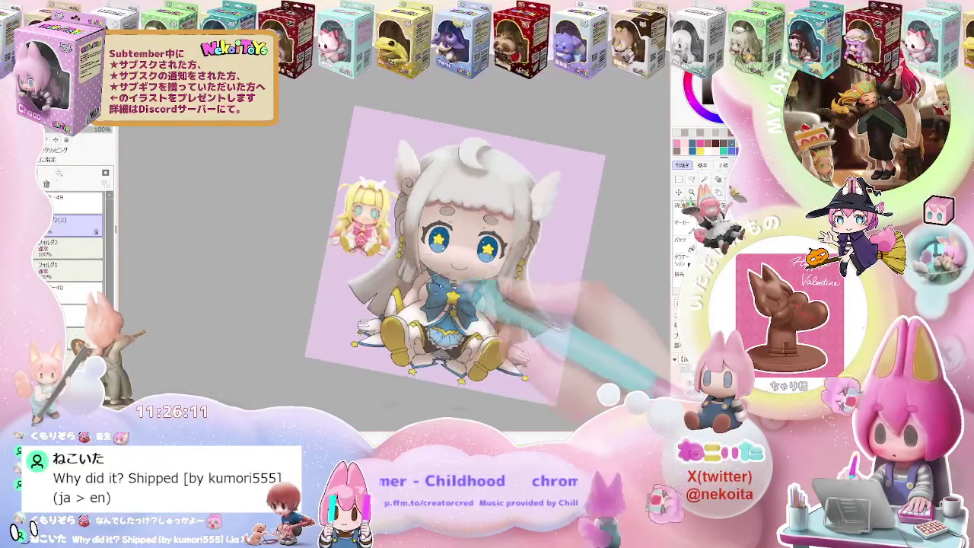
Step: Straighten the view, zoom in on the face to shade the grey side locks, then flip the view upside down
{"action": "key", "text": "Delete"}
{"action": "scroll", "coordinate": [384, 244], "scroll_direction": "up", "scroll_amount": 3}
{"action": "scroll", "coordinate": [377, 232], "scroll_direction": "up", "scroll_amount": 1}
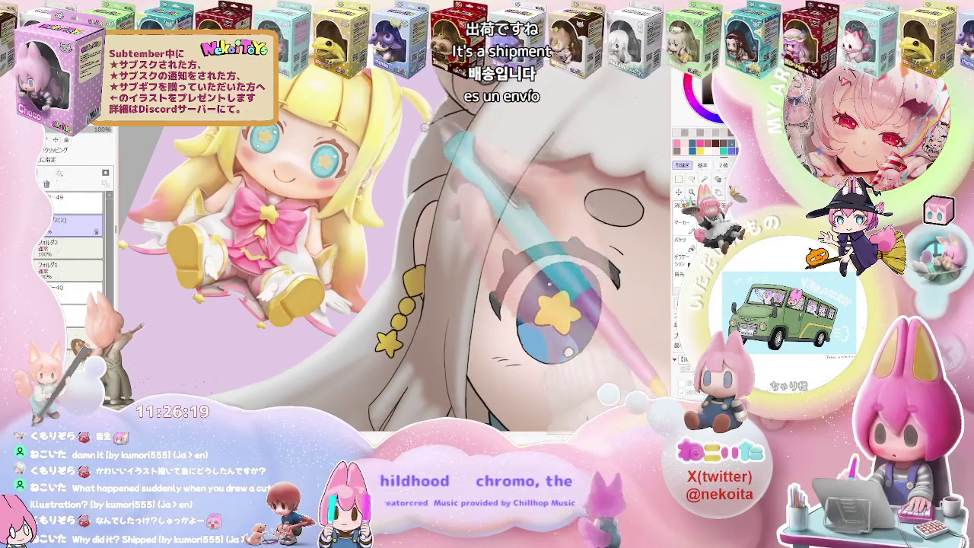
{"action": "scroll", "coordinate": [453, 132], "scroll_direction": "down", "scroll_amount": 2}
{"action": "scroll", "coordinate": [454, 130], "scroll_direction": "down", "scroll_amount": 2}
{"action": "scroll", "coordinate": [471, 167], "scroll_direction": "down", "scroll_amount": 1}
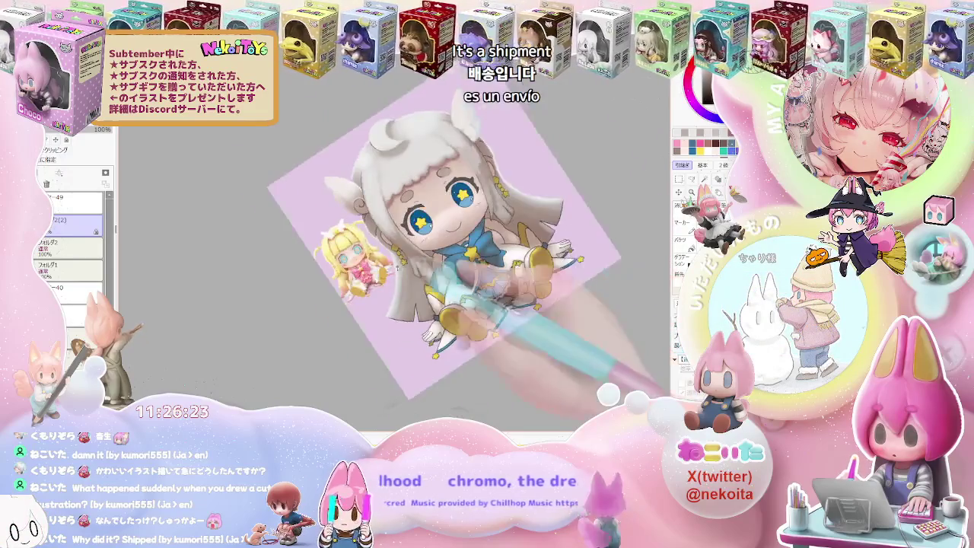
{"action": "scroll", "coordinate": [472, 251], "scroll_direction": "up", "scroll_amount": 2}
{"action": "scroll", "coordinate": [426, 228], "scroll_direction": "up", "scroll_amount": 3}
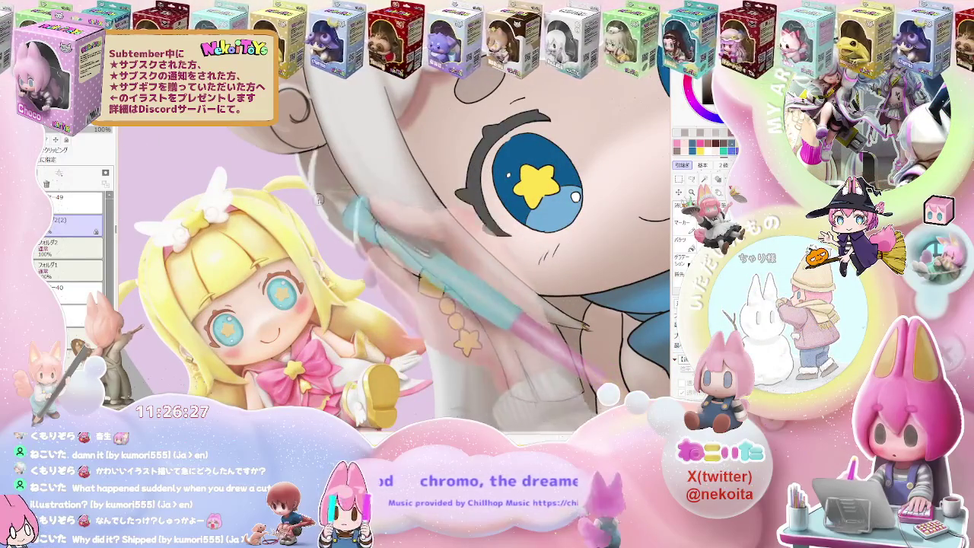
{"action": "scroll", "coordinate": [415, 207], "scroll_direction": "down", "scroll_amount": 2}
{"action": "scroll", "coordinate": [416, 209], "scroll_direction": "down", "scroll_amount": 2}
{"action": "scroll", "coordinate": [457, 228], "scroll_direction": "down", "scroll_amount": 2}
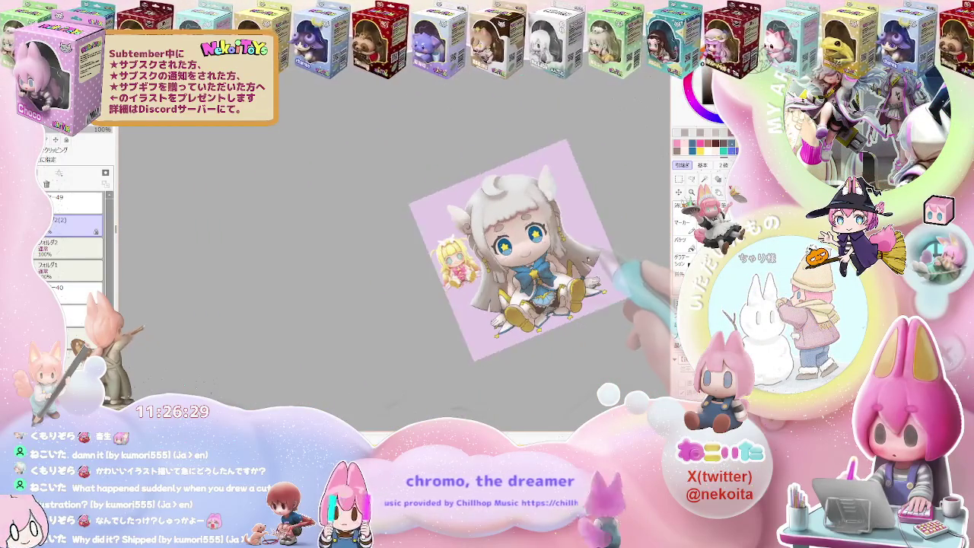
{"action": "scroll", "coordinate": [594, 267], "scroll_direction": "down", "scroll_amount": 1}
{"action": "scroll", "coordinate": [532, 274], "scroll_direction": "up", "scroll_amount": 1}
{"action": "scroll", "coordinate": [471, 277], "scroll_direction": "up", "scroll_amount": 1}
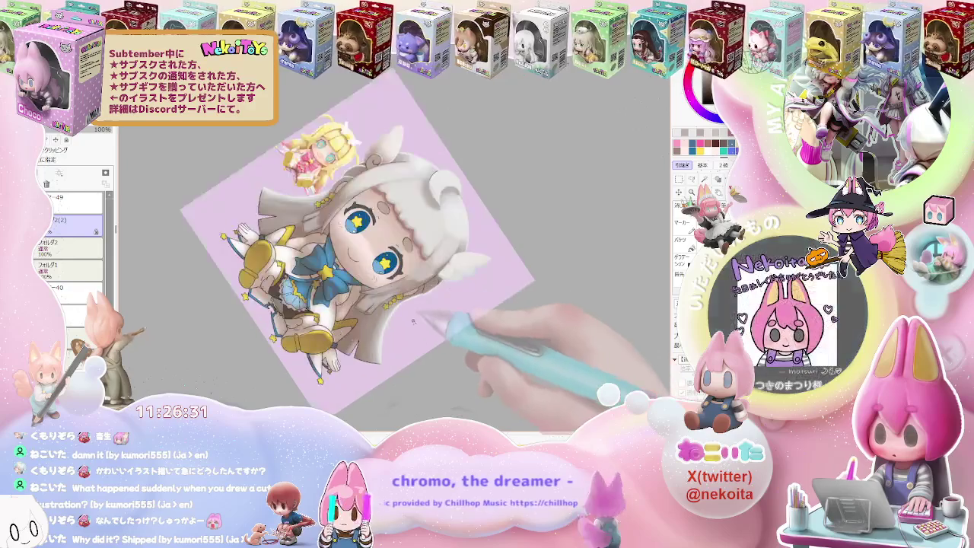
{"action": "scroll", "coordinate": [409, 280], "scroll_direction": "up", "scroll_amount": 2}
{"action": "scroll", "coordinate": [411, 283], "scroll_direction": "up", "scroll_amount": 1}
{"action": "scroll", "coordinate": [414, 293], "scroll_direction": "up", "scroll_amount": 1}
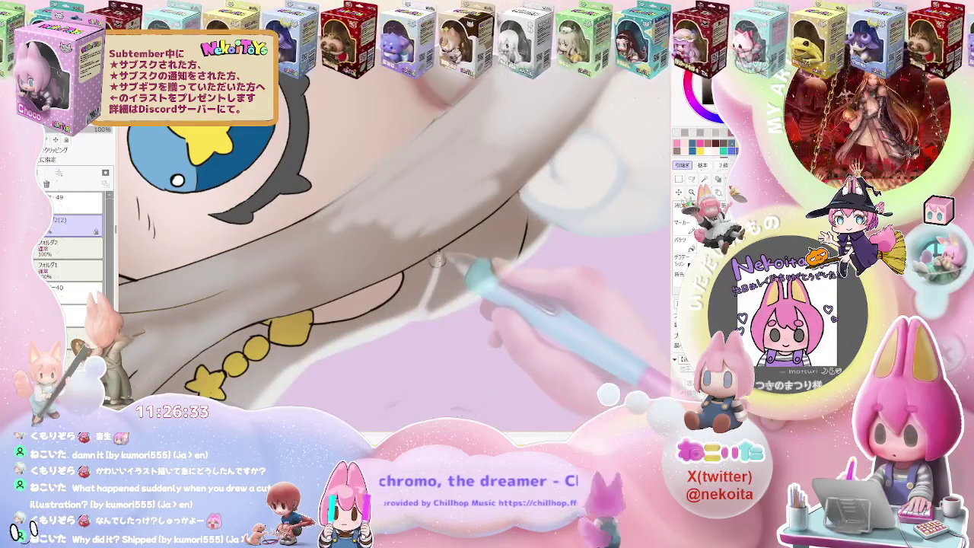
{"action": "scroll", "coordinate": [420, 304], "scroll_direction": "up", "scroll_amount": 1}
{"action": "scroll", "coordinate": [432, 286], "scroll_direction": "down", "scroll_amount": 1}
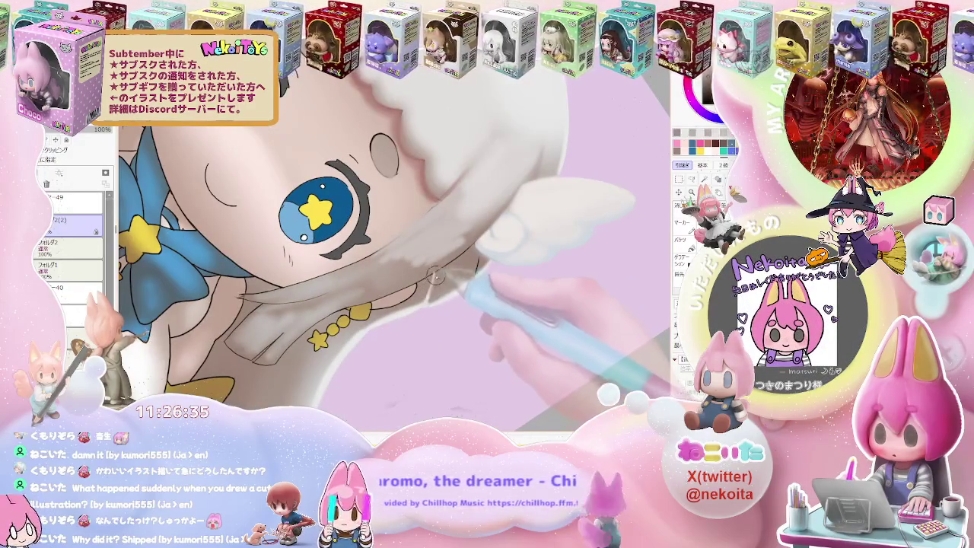
{"action": "scroll", "coordinate": [435, 276], "scroll_direction": "down", "scroll_amount": 1}
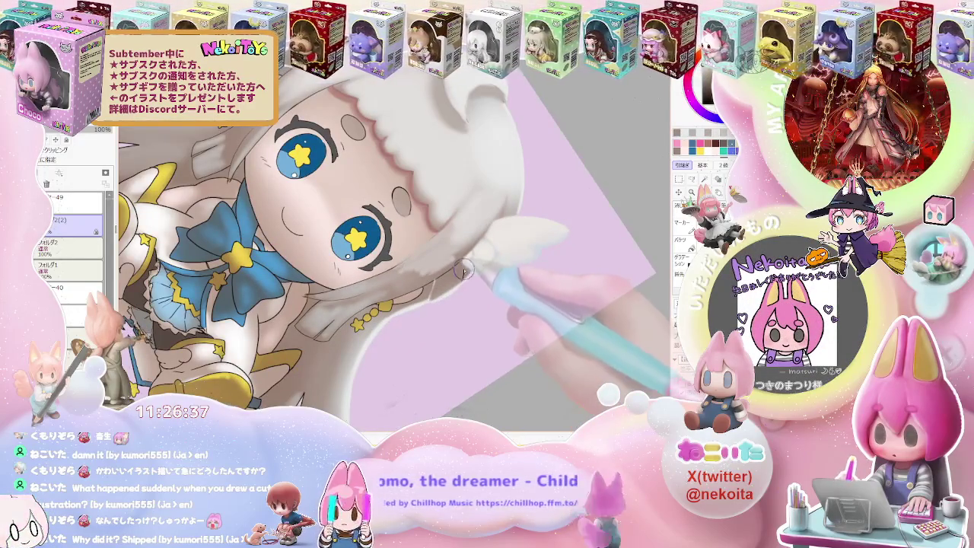
{"action": "scroll", "coordinate": [462, 272], "scroll_direction": "down", "scroll_amount": 3}
{"action": "scroll", "coordinate": [480, 304], "scroll_direction": "down", "scroll_amount": 1}
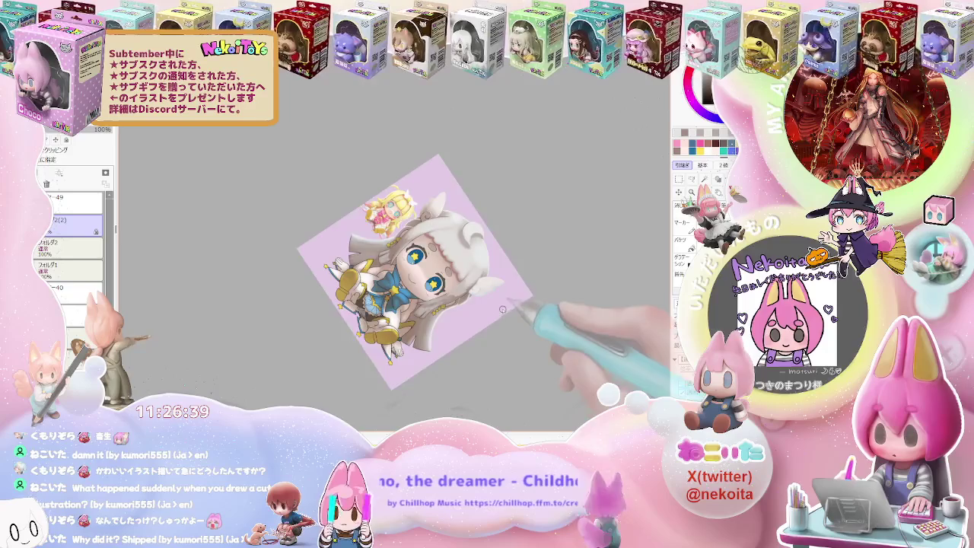
{"action": "scroll", "coordinate": [502, 309], "scroll_direction": "up", "scroll_amount": 4}
{"action": "scroll", "coordinate": [387, 310], "scroll_direction": "up", "scroll_amount": 1}
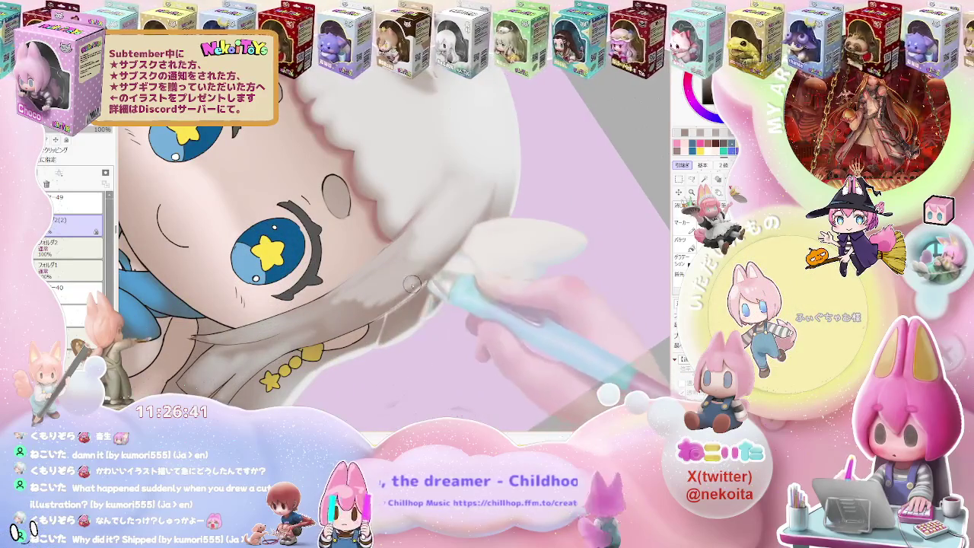
{"action": "scroll", "coordinate": [381, 312], "scroll_direction": "down", "scroll_amount": 1}
{"action": "scroll", "coordinate": [533, 293], "scroll_direction": "down", "scroll_amount": 2}
{"action": "scroll", "coordinate": [555, 283], "scroll_direction": "down", "scroll_amount": 2}
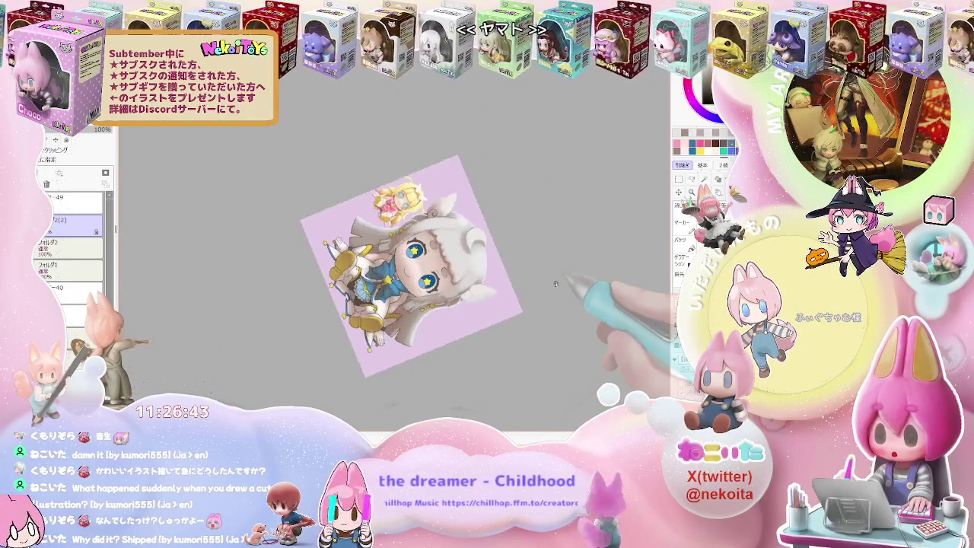
{"action": "left_click_drag", "start_coordinate": [556, 284], "coordinate": [407, 268]}
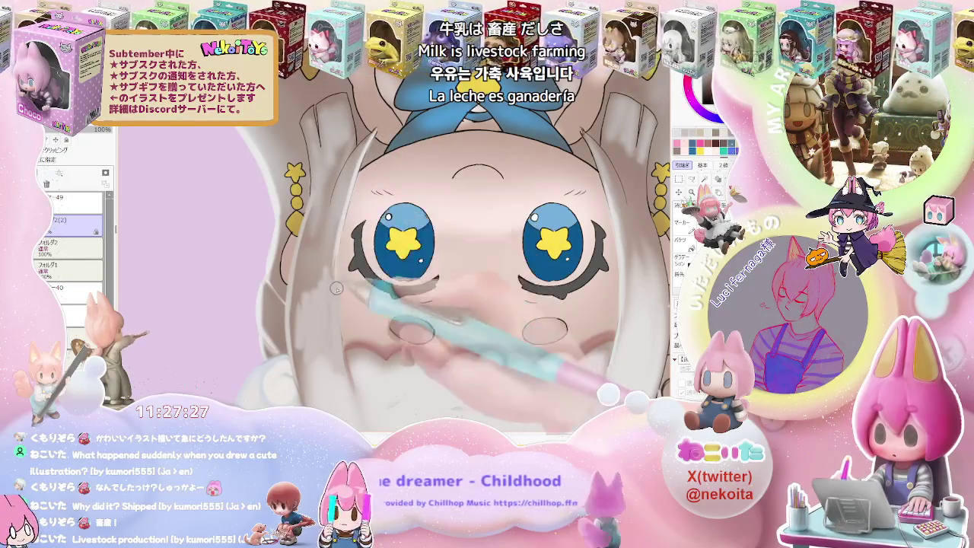
Step: Fit the whole upside-down canvas in view, then zoom in slightly
{"action": "key", "text": "ctrl+0"}
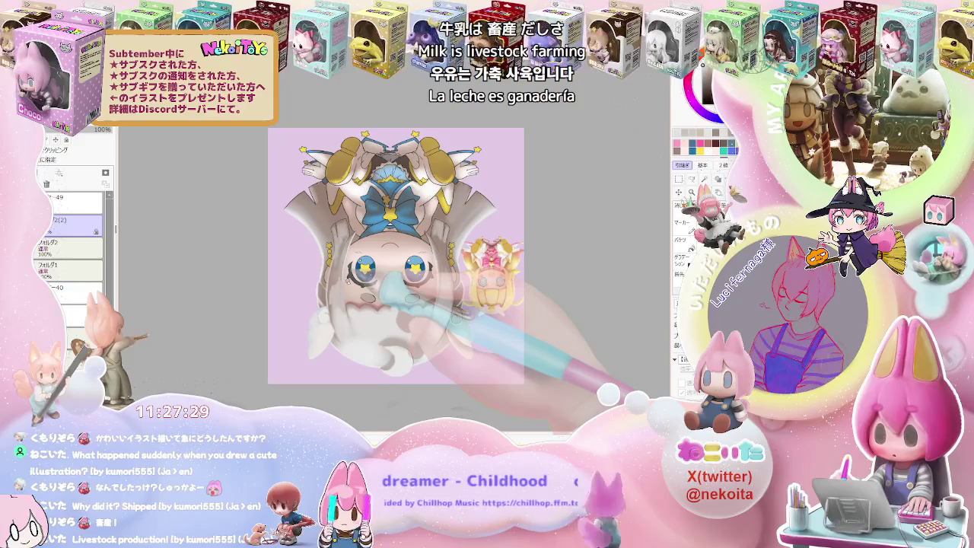
{"action": "scroll", "coordinate": [346, 278], "scroll_direction": "up", "scroll_amount": 3}
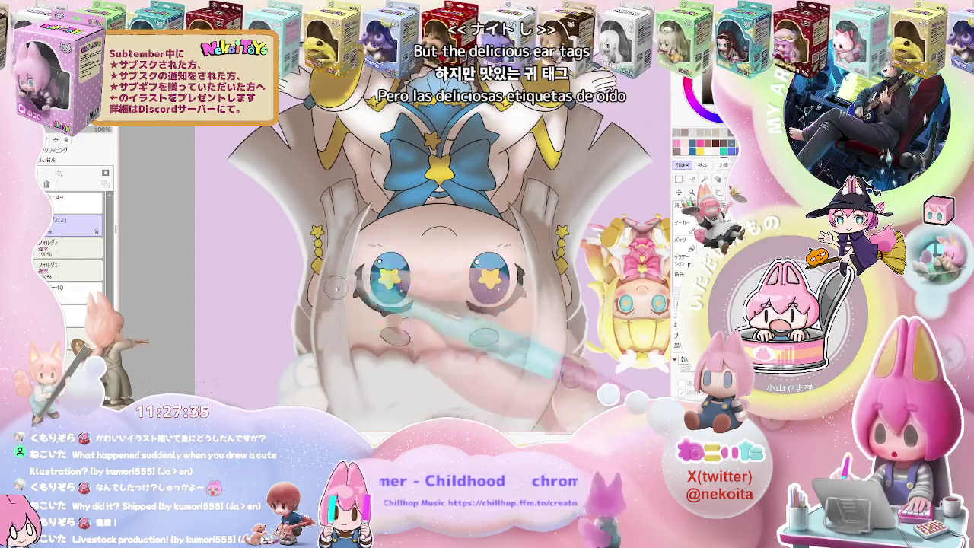
Step: Enlarge the shading brush and zoom in on the hair strands near the star earring
{"action": "scroll", "coordinate": [362, 215], "scroll_direction": "up", "scroll_amount": 3}
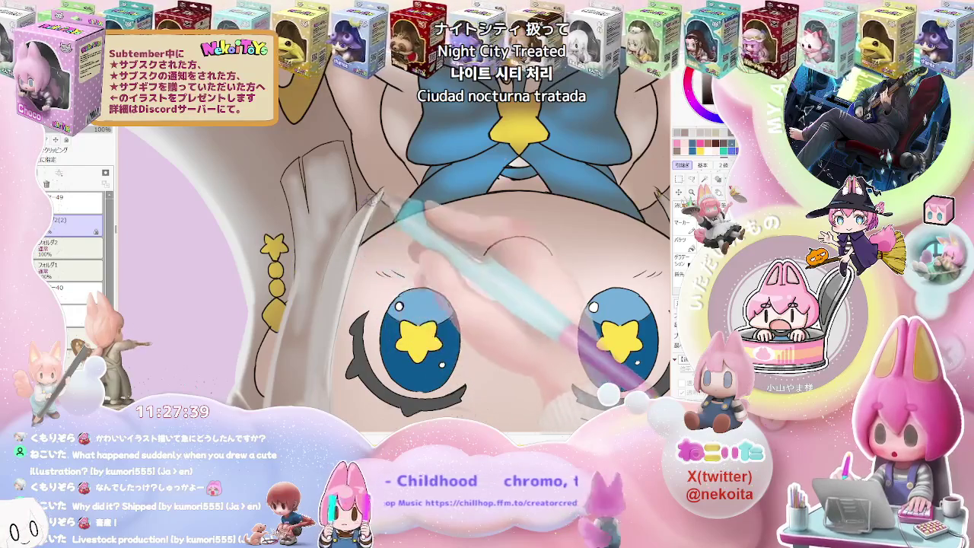
{"action": "key", "text": "bracketright"}
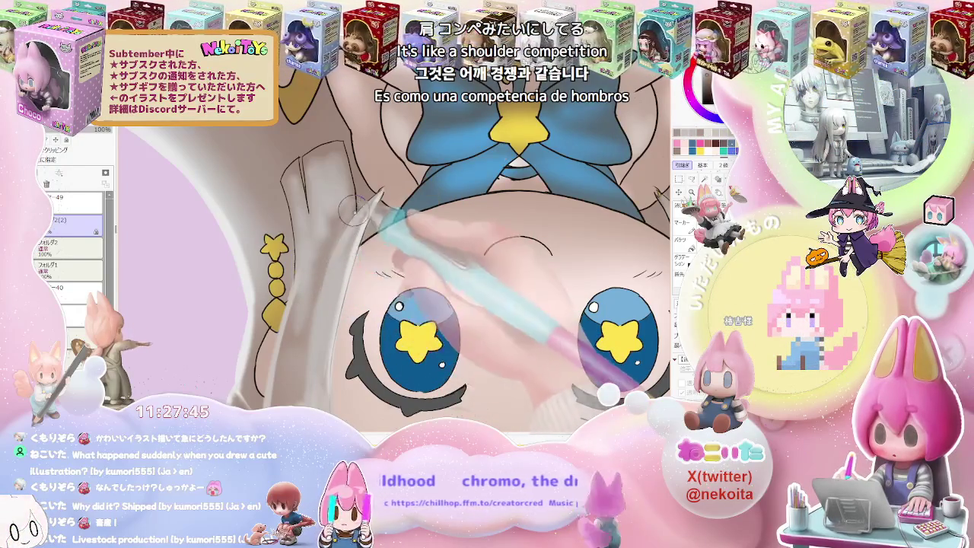
{"action": "scroll", "coordinate": [364, 218], "scroll_direction": "up", "scroll_amount": 2}
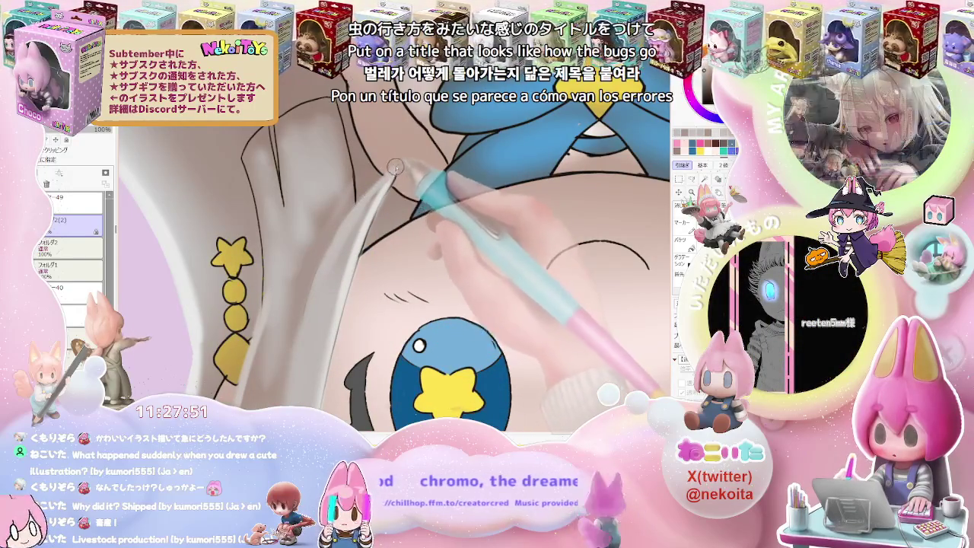
{"action": "scroll", "coordinate": [389, 183], "scroll_direction": "down", "scroll_amount": 1}
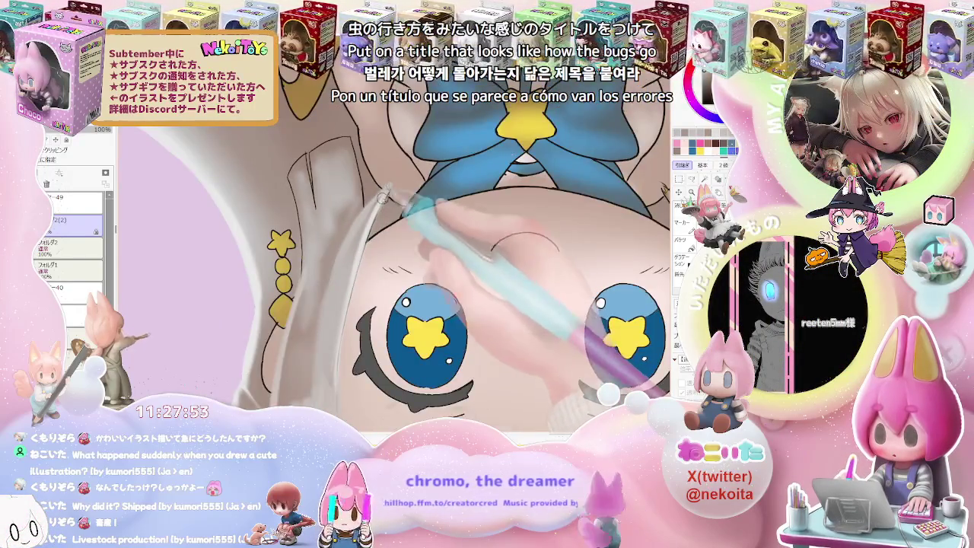
{"action": "scroll", "coordinate": [456, 243], "scroll_direction": "down", "scroll_amount": 1}
{"action": "scroll", "coordinate": [517, 310], "scroll_direction": "down", "scroll_amount": 1}
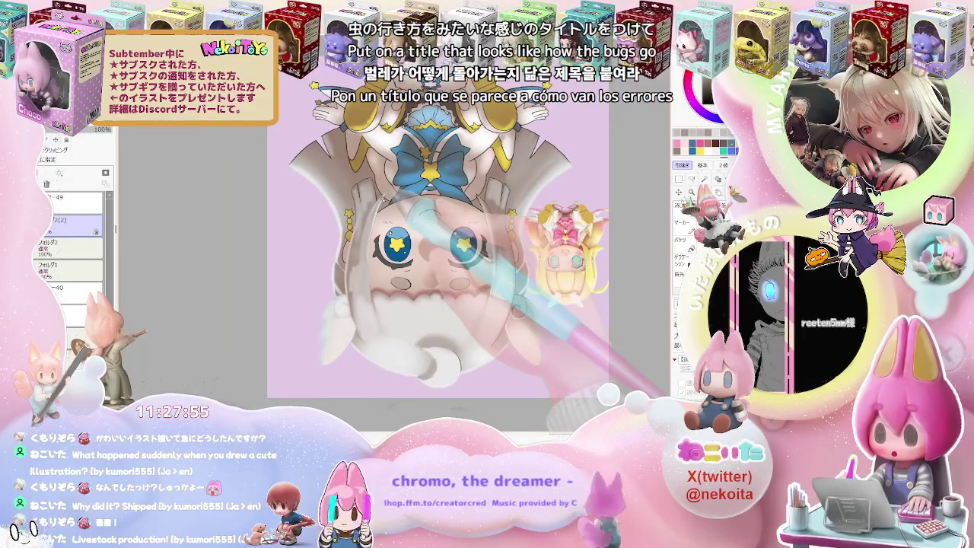
{"action": "scroll", "coordinate": [517, 309], "scroll_direction": "up", "scroll_amount": 1}
{"action": "scroll", "coordinate": [479, 282], "scroll_direction": "up", "scroll_amount": 1}
{"action": "scroll", "coordinate": [434, 247], "scroll_direction": "up", "scroll_amount": 1}
{"action": "scroll", "coordinate": [391, 216], "scroll_direction": "up", "scroll_amount": 1}
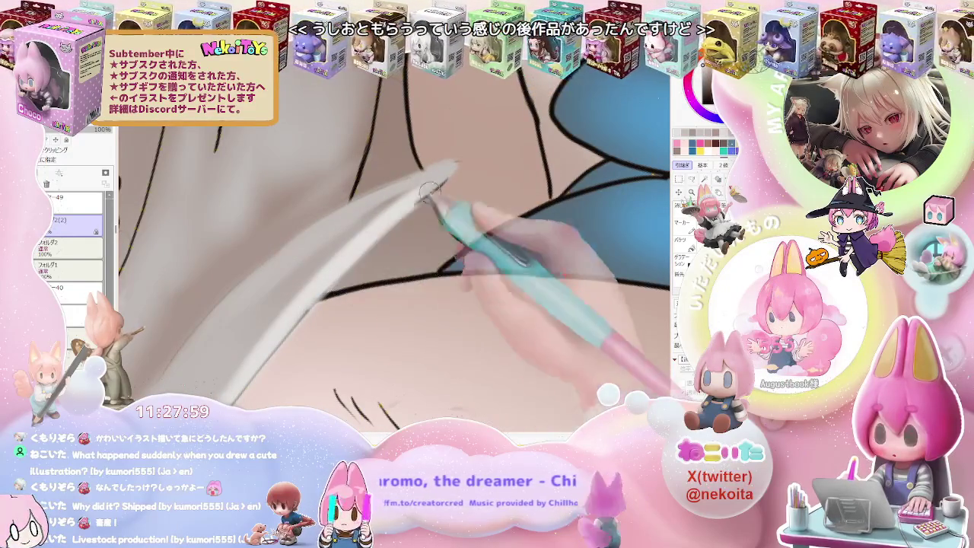
Step: Paint soft highlight and shadow strokes along the hair strands, rotating the view back toward upright
{"action": "scroll", "coordinate": [440, 183], "scroll_direction": "down", "scroll_amount": 1}
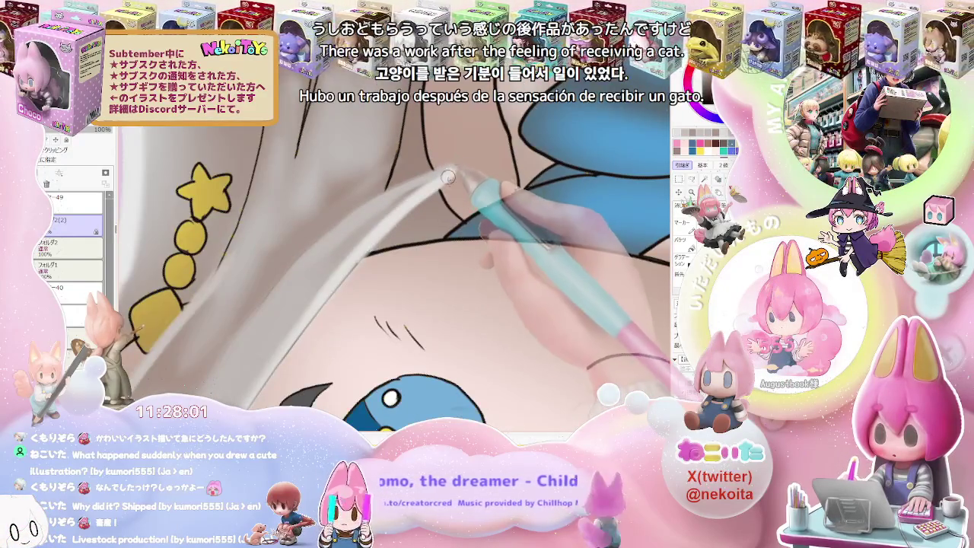
{"action": "scroll", "coordinate": [448, 178], "scroll_direction": "down", "scroll_amount": 1}
{"action": "scroll", "coordinate": [448, 179], "scroll_direction": "down", "scroll_amount": 1}
{"action": "scroll", "coordinate": [451, 181], "scroll_direction": "down", "scroll_amount": 1}
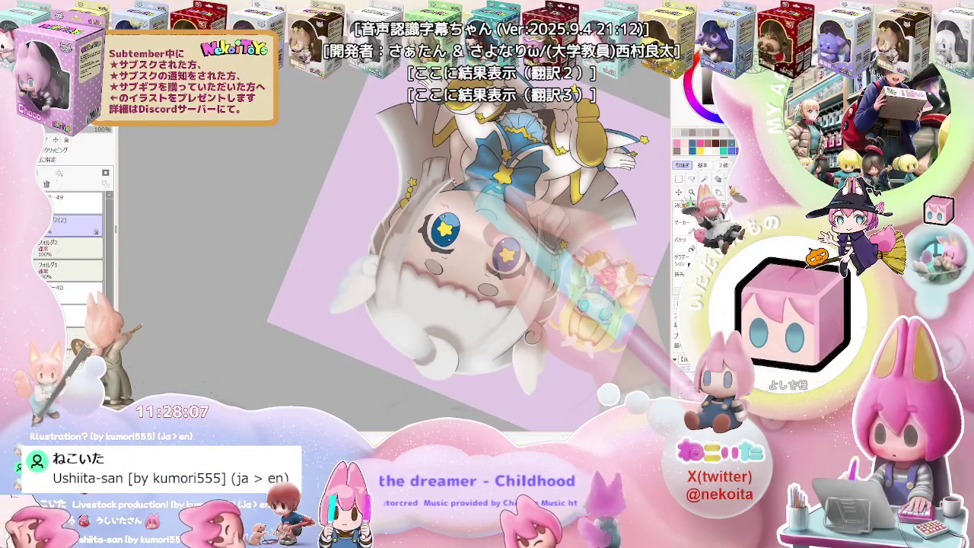
{"action": "scroll", "coordinate": [457, 184], "scroll_direction": "down", "scroll_amount": 1}
{"action": "scroll", "coordinate": [455, 199], "scroll_direction": "up", "scroll_amount": 2}
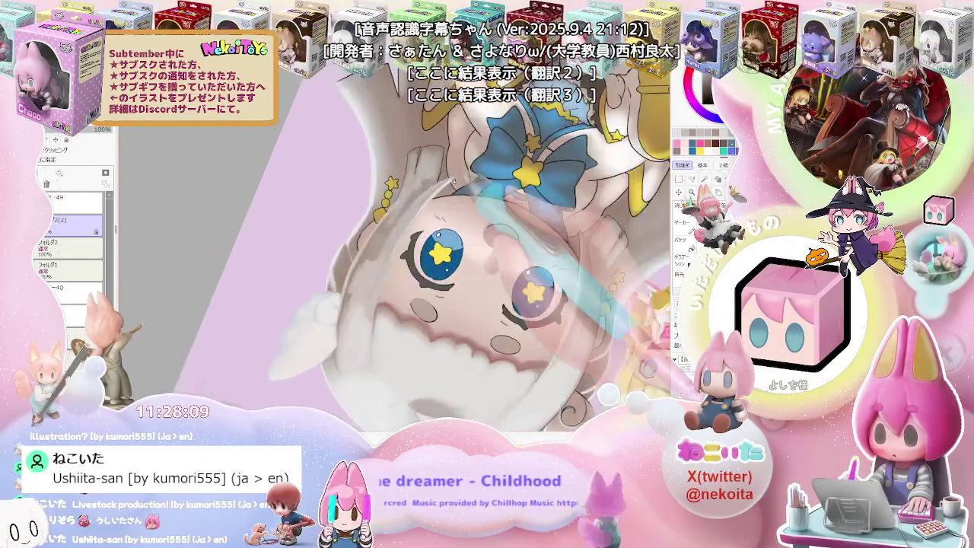
{"action": "scroll", "coordinate": [455, 199], "scroll_direction": "up", "scroll_amount": 1}
{"action": "scroll", "coordinate": [428, 185], "scroll_direction": "up", "scroll_amount": 2}
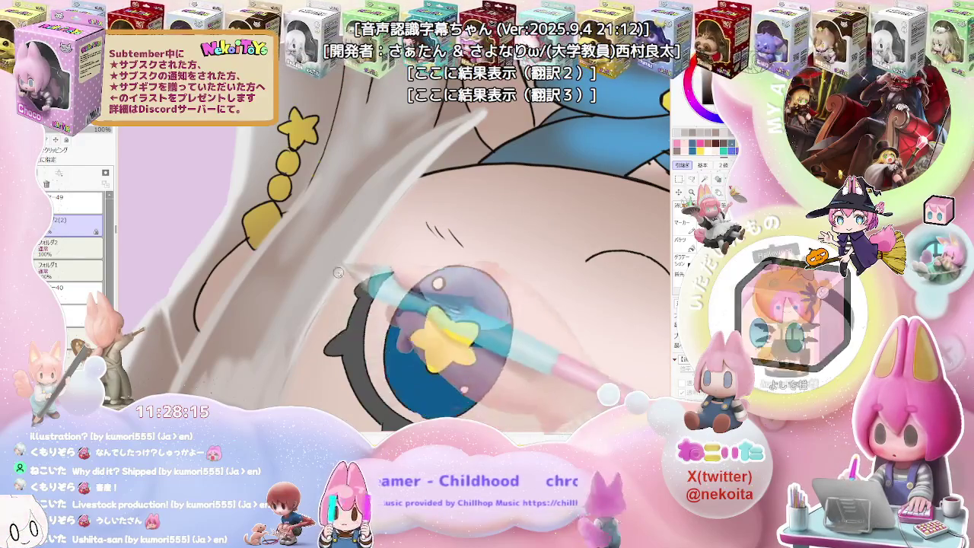
{"action": "scroll", "coordinate": [346, 319], "scroll_direction": "down", "scroll_amount": 2}
{"action": "scroll", "coordinate": [346, 317], "scroll_direction": "down", "scroll_amount": 1}
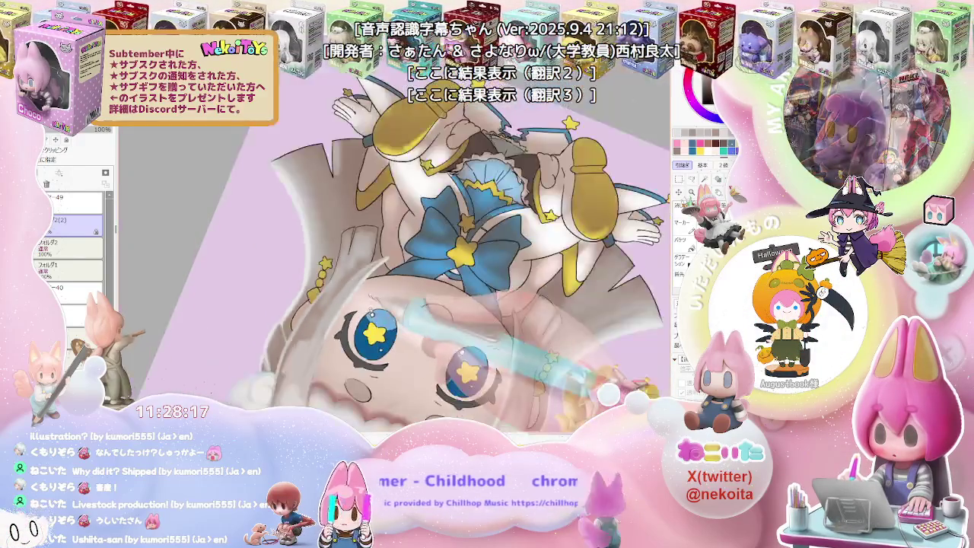
{"action": "scroll", "coordinate": [357, 314], "scroll_direction": "down", "scroll_amount": 1}
{"action": "left_click_drag", "start_coordinate": [371, 309], "coordinate": [358, 327]}
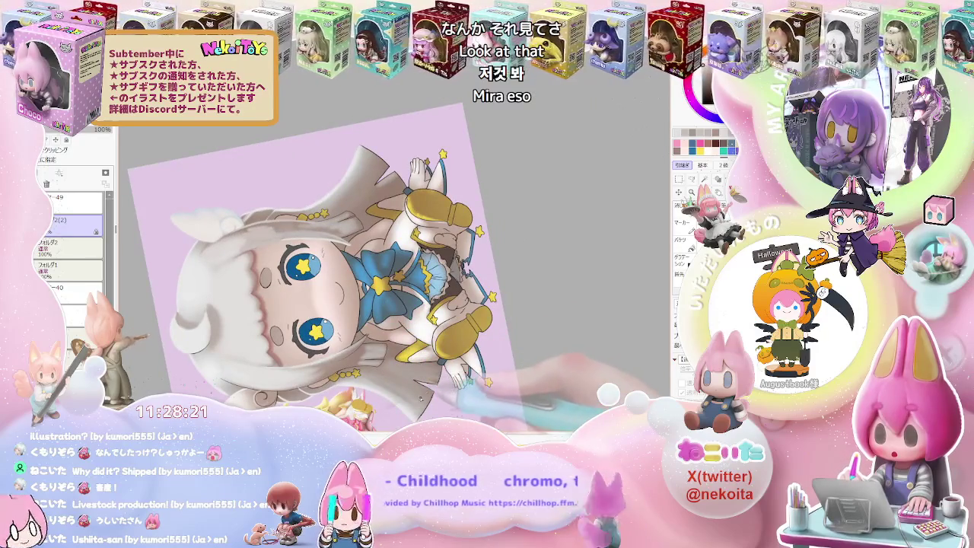
Step: Shade along the girl's jaw line with the soft brush
{"action": "scroll", "coordinate": [371, 370], "scroll_direction": "up", "scroll_amount": 2}
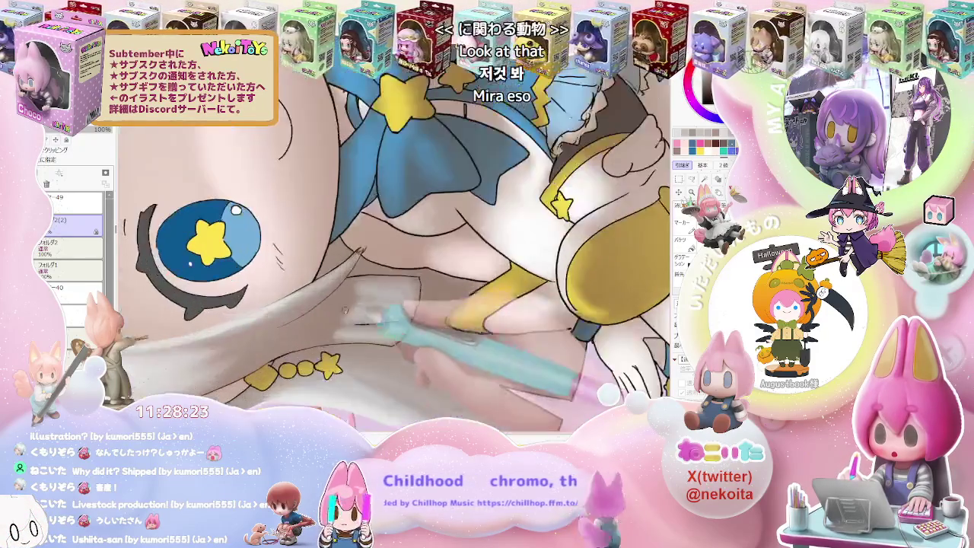
{"action": "scroll", "coordinate": [371, 370], "scroll_direction": "up", "scroll_amount": 2}
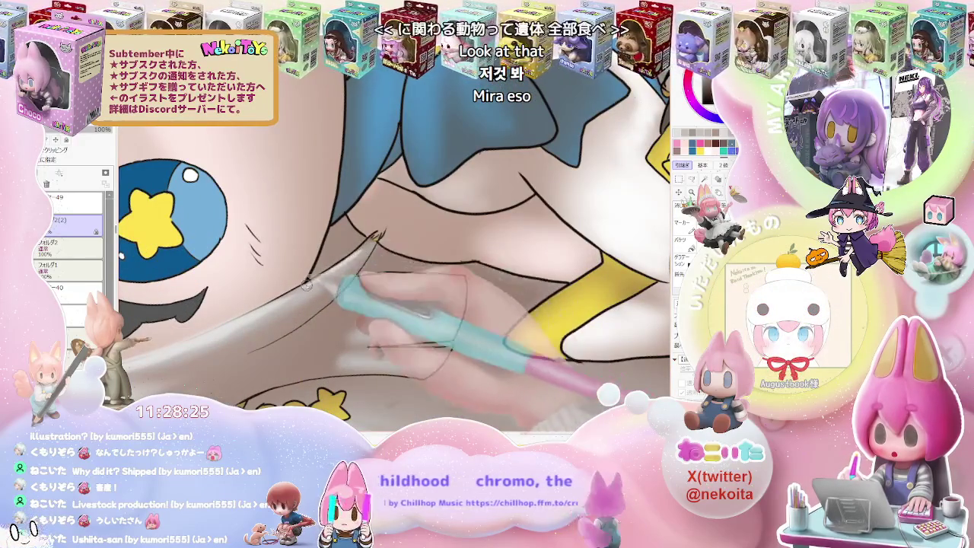
{"action": "left_click_drag", "start_coordinate": [306, 283], "coordinate": [374, 232]}
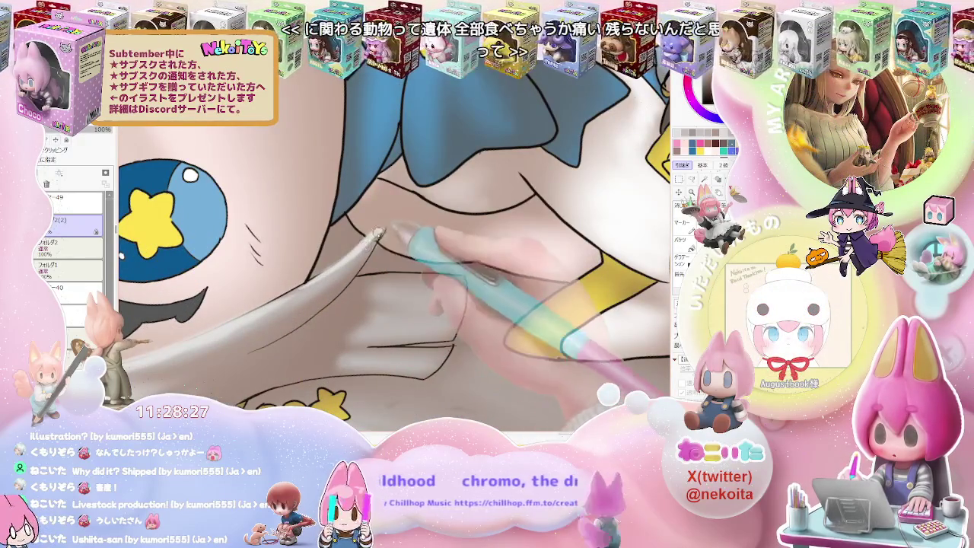
{"action": "scroll", "coordinate": [374, 235], "scroll_direction": "down", "scroll_amount": 2}
{"action": "scroll", "coordinate": [375, 234], "scroll_direction": "down", "scroll_amount": 2}
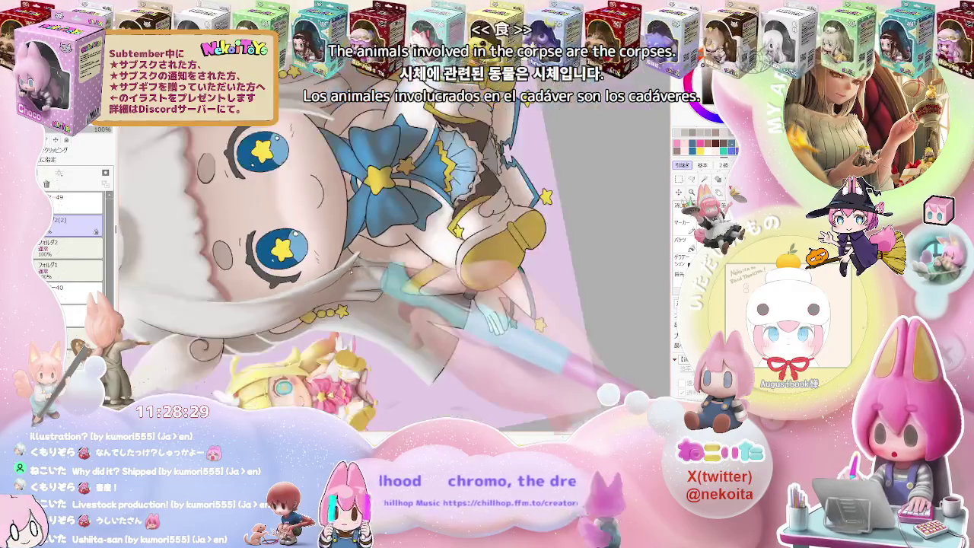
{"action": "scroll", "coordinate": [343, 297], "scroll_direction": "up", "scroll_amount": 2}
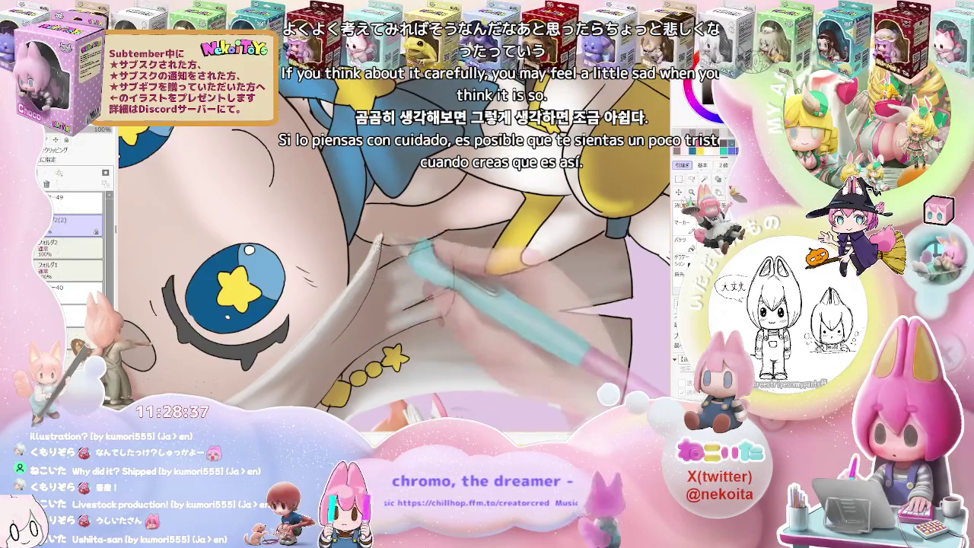
{"action": "scroll", "coordinate": [392, 266], "scroll_direction": "down", "scroll_amount": 2}
{"action": "scroll", "coordinate": [392, 266], "scroll_direction": "down", "scroll_amount": 1}
{"action": "scroll", "coordinate": [392, 266], "scroll_direction": "down", "scroll_amount": 1}
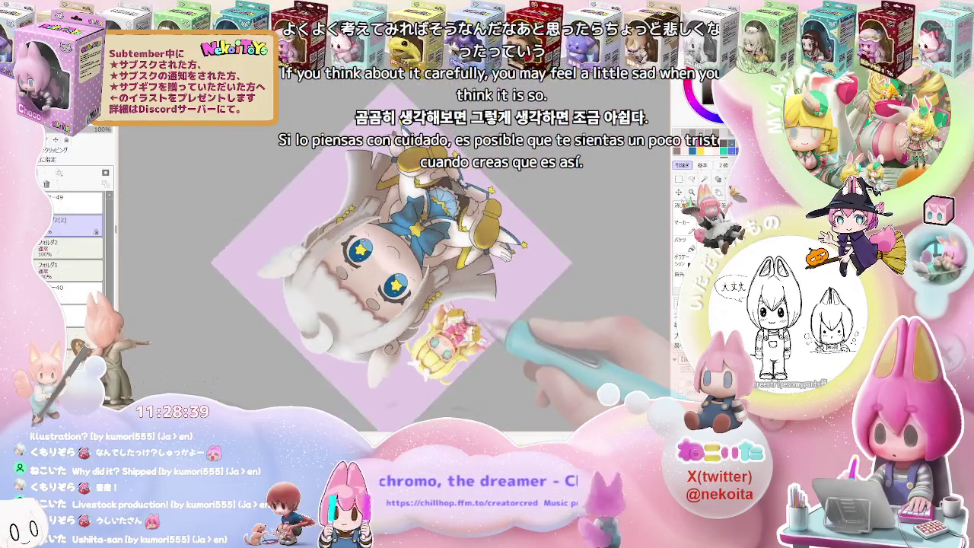
Step: Rotate the view sideways and back until the head points up, keeping the face left of centre
{"action": "key", "text": "Delete"}
{"action": "key", "text": "Delete"}
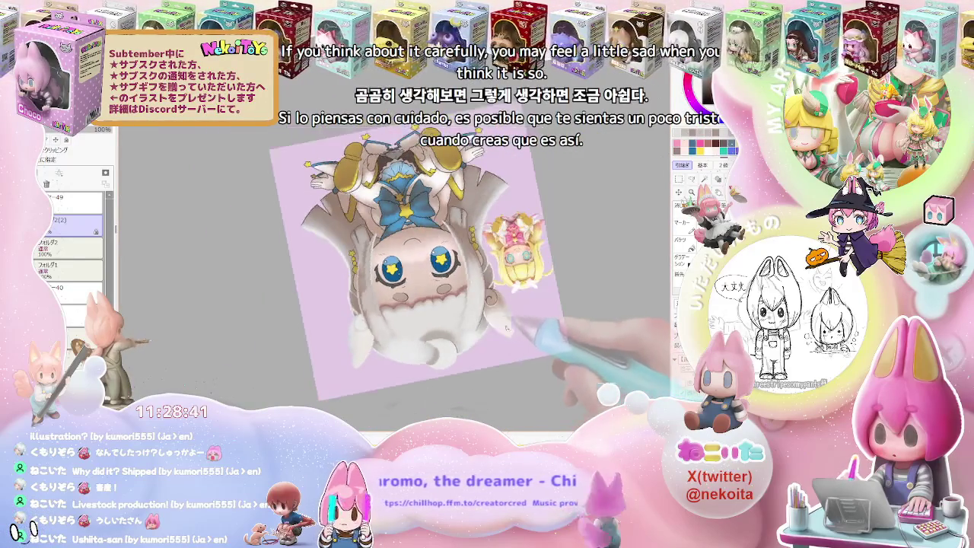
{"action": "key", "text": "Delete"}
{"action": "key", "text": "Delete"}
{"action": "scroll", "coordinate": [344, 245], "scroll_direction": "up", "scroll_amount": 2}
{"action": "key", "text": "Delete"}
{"action": "scroll", "coordinate": [344, 245], "scroll_direction": "up", "scroll_amount": 2}
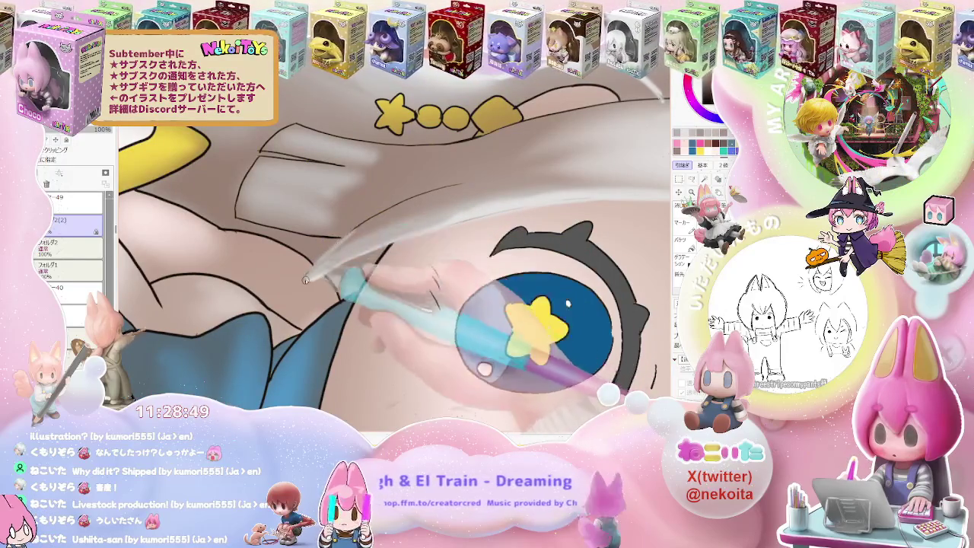
{"action": "scroll", "coordinate": [342, 235], "scroll_direction": "down", "scroll_amount": 3}
{"action": "key", "text": "Delete"}
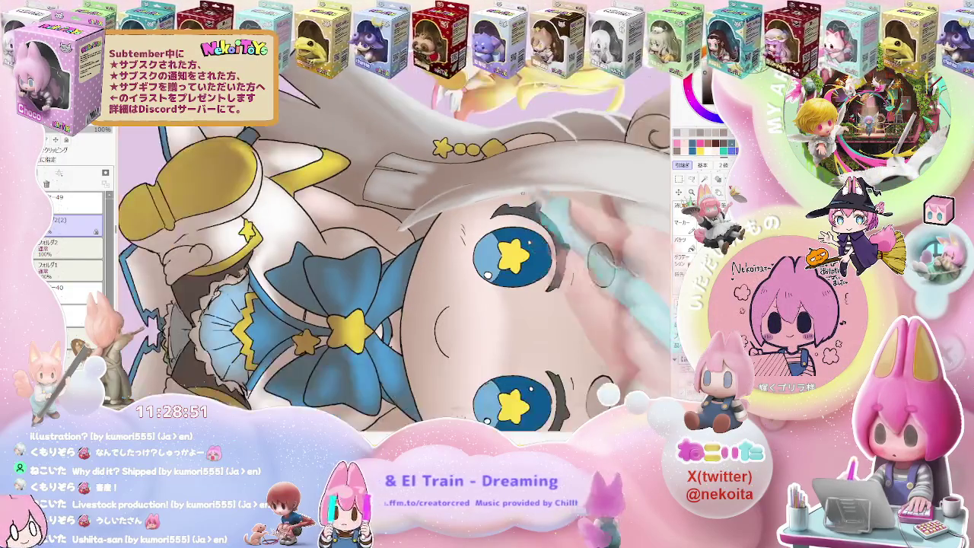
{"action": "left_click_drag", "start_coordinate": [577, 273], "coordinate": [471, 328]}
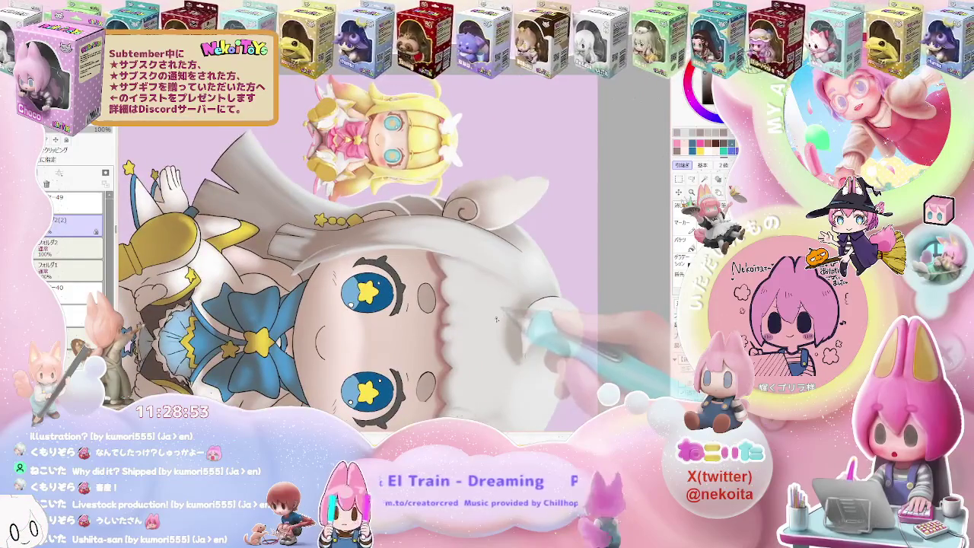
{"action": "key", "text": "Delete"}
{"action": "key", "text": "Delete"}
{"action": "scroll", "coordinate": [381, 286], "scroll_direction": "up", "scroll_amount": 3}
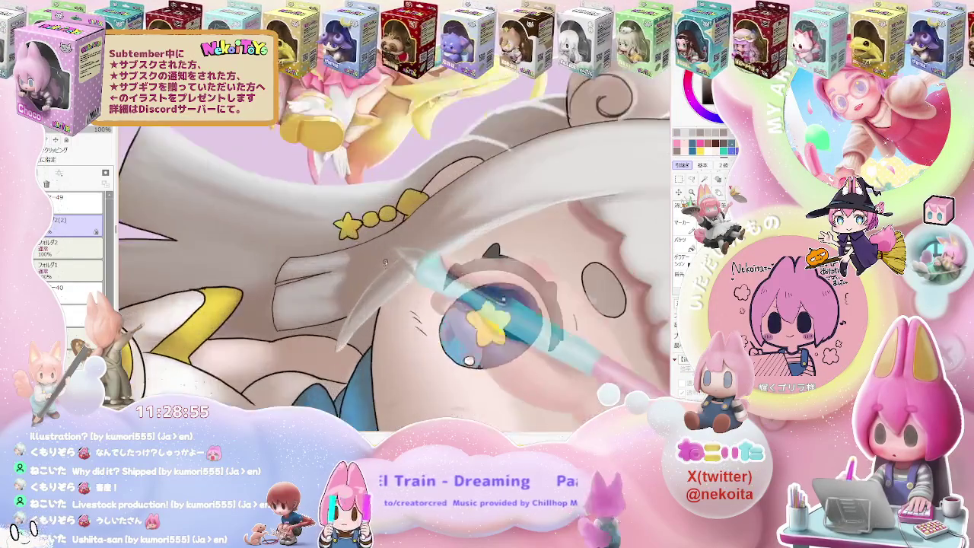
{"action": "scroll", "coordinate": [380, 285], "scroll_direction": "up", "scroll_amount": 2}
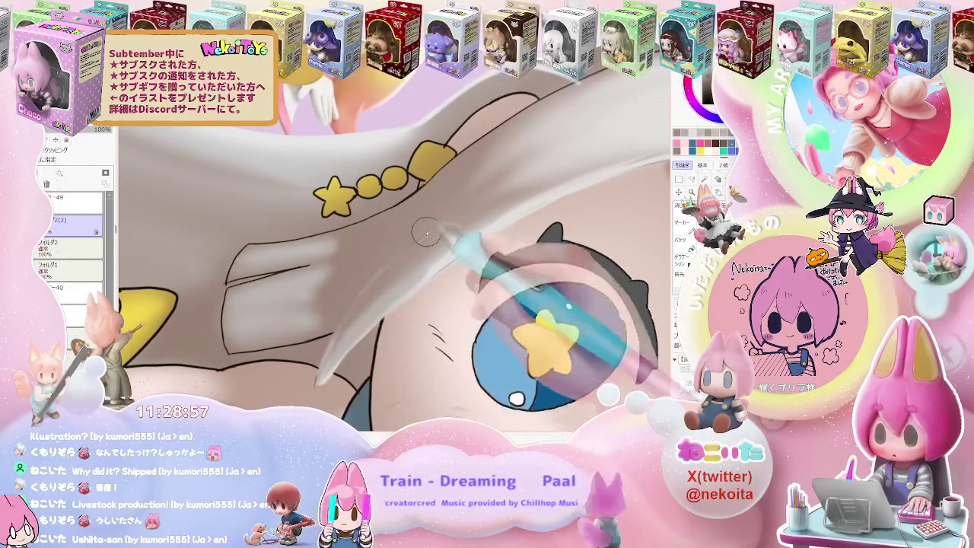
{"action": "scroll", "coordinate": [478, 196], "scroll_direction": "down", "scroll_amount": 3}
{"action": "scroll", "coordinate": [632, 278], "scroll_direction": "down", "scroll_amount": 2}
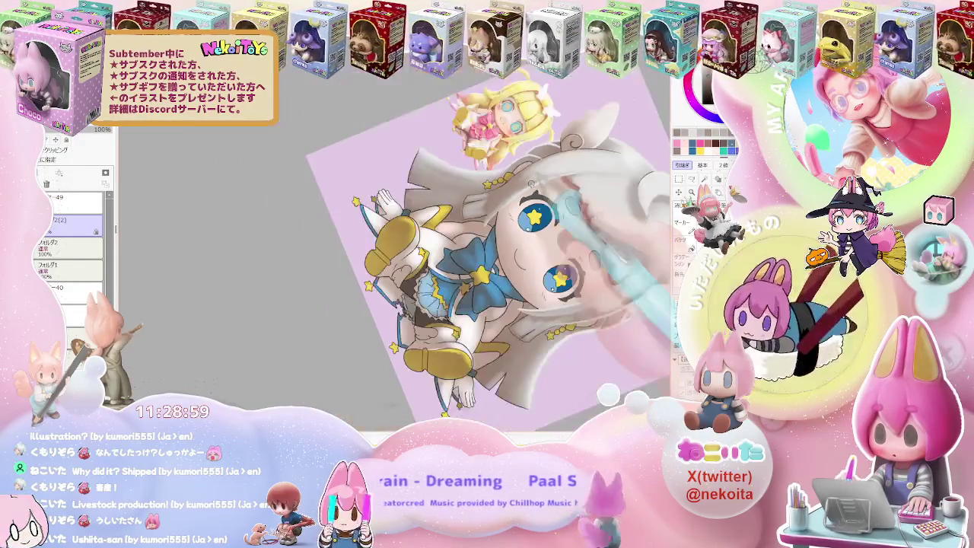
{"action": "key", "text": "Delete"}
{"action": "key", "text": "Delete"}
{"action": "key", "text": "Delete"}
{"action": "key", "text": "Delete"}
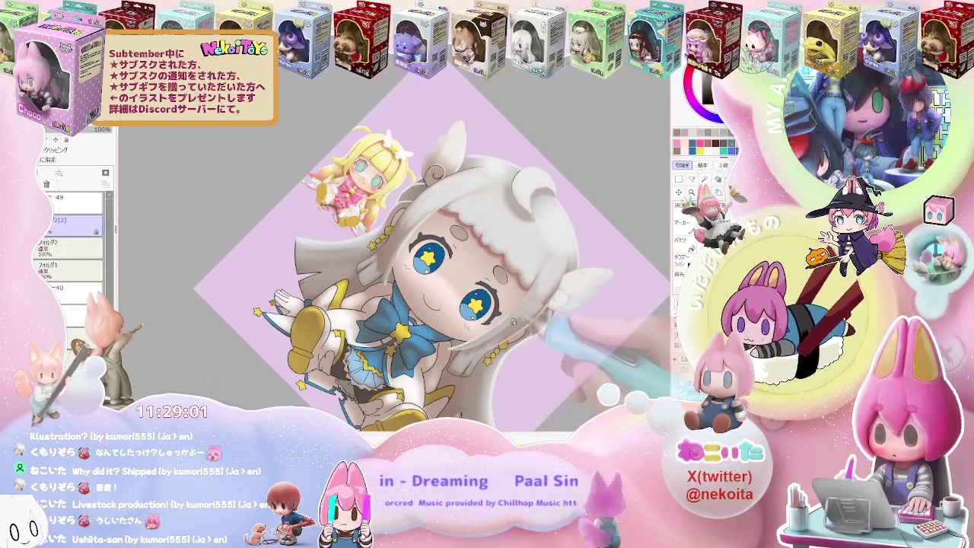
Step: Shade the silver hair strands and the face beneath them in soft grey
{"action": "scroll", "coordinate": [489, 306], "scroll_direction": "up", "scroll_amount": 1}
{"action": "scroll", "coordinate": [489, 306], "scroll_direction": "up", "scroll_amount": 2}
{"action": "scroll", "coordinate": [489, 306], "scroll_direction": "up", "scroll_amount": 2}
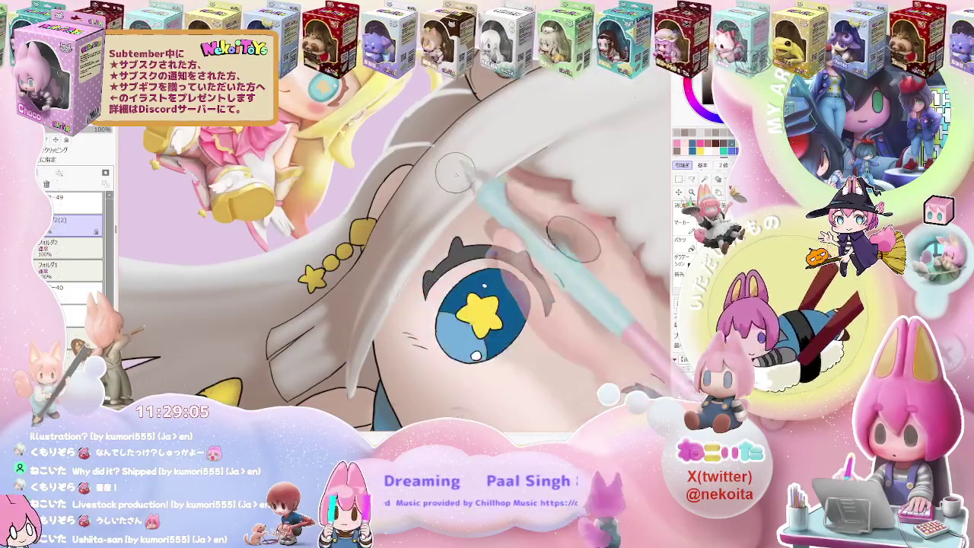
{"action": "scroll", "coordinate": [455, 174], "scroll_direction": "down", "scroll_amount": 4}
{"action": "scroll", "coordinate": [655, 261], "scroll_direction": "down", "scroll_amount": 1}
{"action": "scroll", "coordinate": [635, 271], "scroll_direction": "up", "scroll_amount": 2}
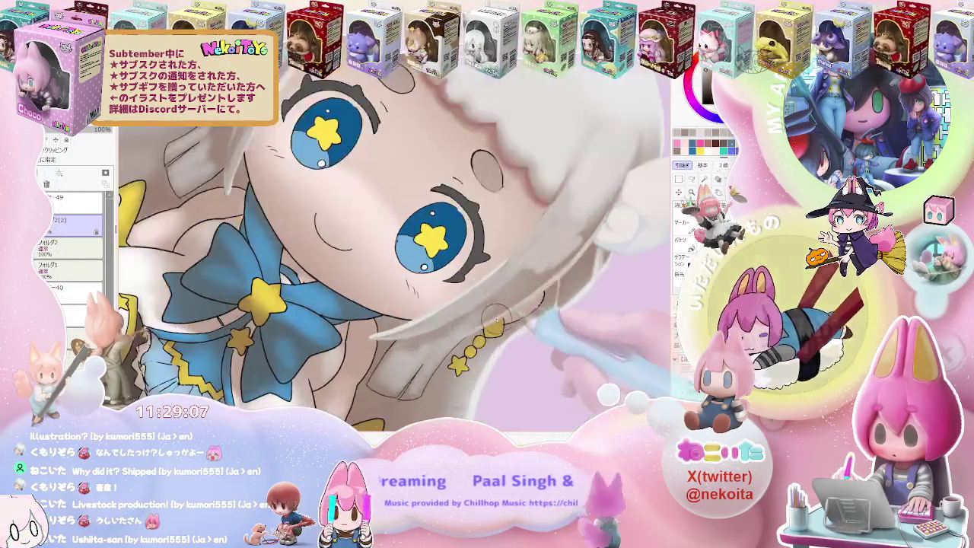
{"action": "scroll", "coordinate": [434, 322], "scroll_direction": "up", "scroll_amount": 2}
{"action": "scroll", "coordinate": [470, 298], "scroll_direction": "down", "scroll_amount": 1}
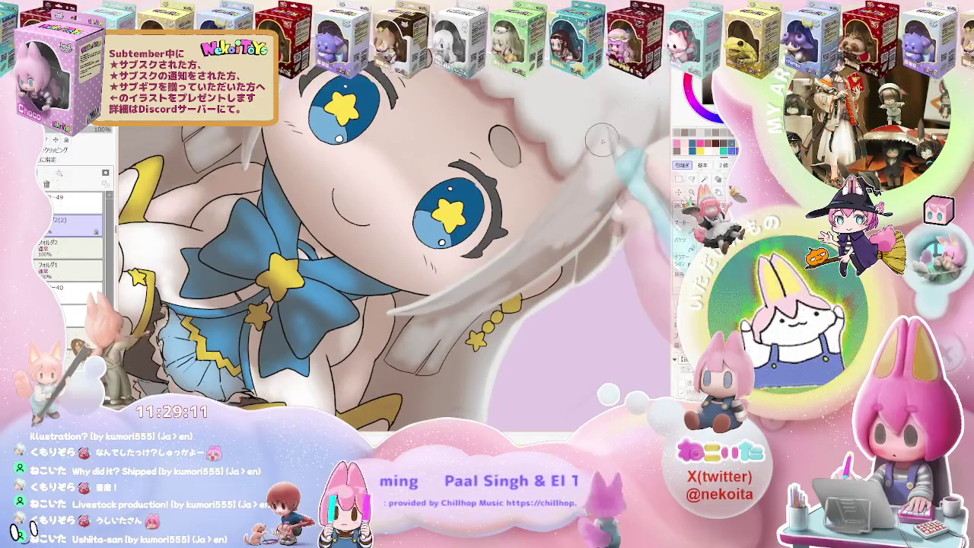
{"action": "scroll", "coordinate": [598, 164], "scroll_direction": "down", "scroll_amount": 3}
{"action": "scroll", "coordinate": [591, 155], "scroll_direction": "up", "scroll_amount": 2}
{"action": "scroll", "coordinate": [472, 213], "scroll_direction": "up", "scroll_amount": 1}
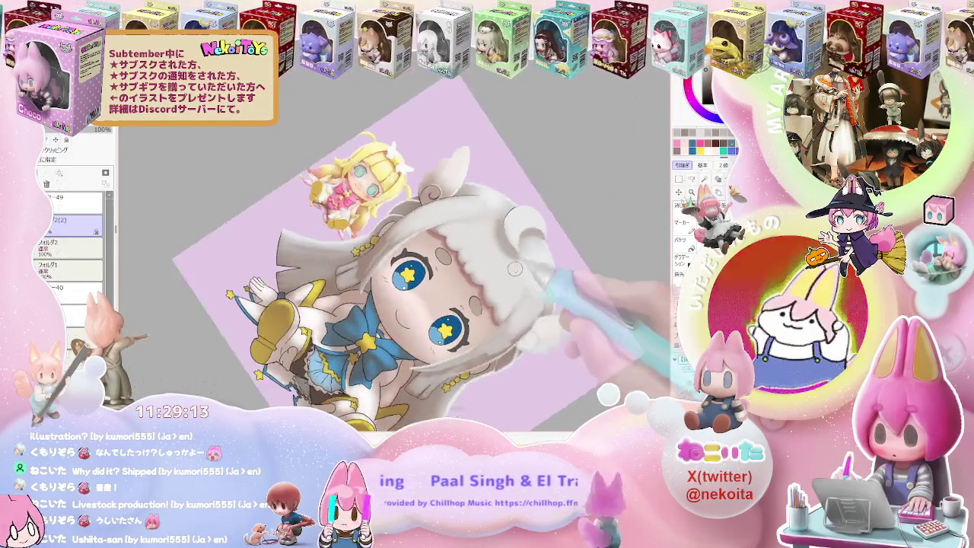
{"action": "scroll", "coordinate": [362, 259], "scroll_direction": "up", "scroll_amount": 3}
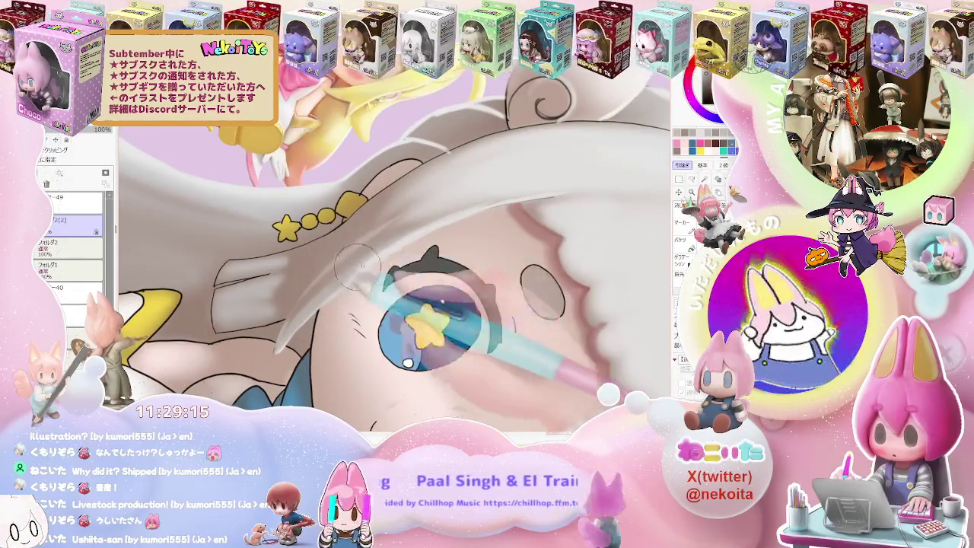
{"action": "scroll", "coordinate": [555, 200], "scroll_direction": "down", "scroll_amount": 1}
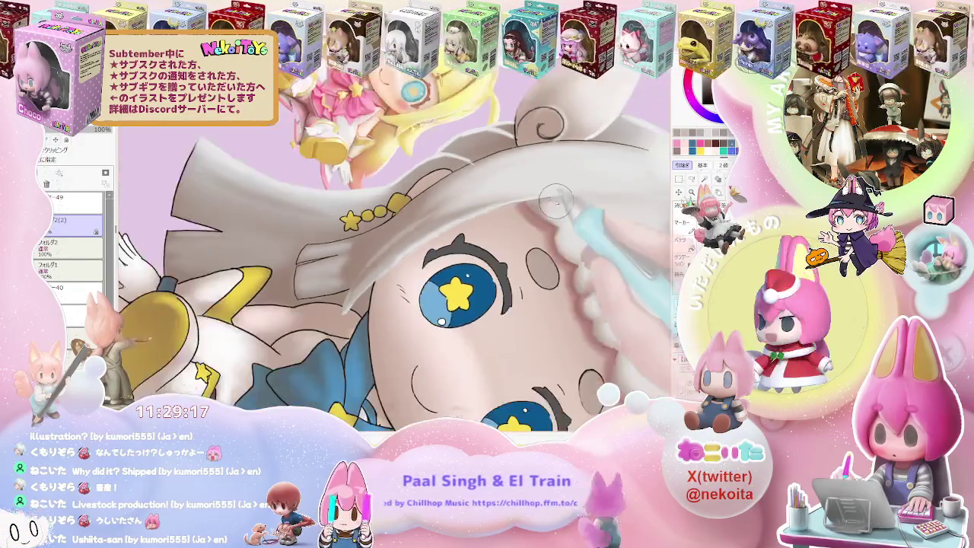
{"action": "scroll", "coordinate": [556, 200], "scroll_direction": "down", "scroll_amount": 3}
{"action": "scroll", "coordinate": [528, 212], "scroll_direction": "up", "scroll_amount": 3}
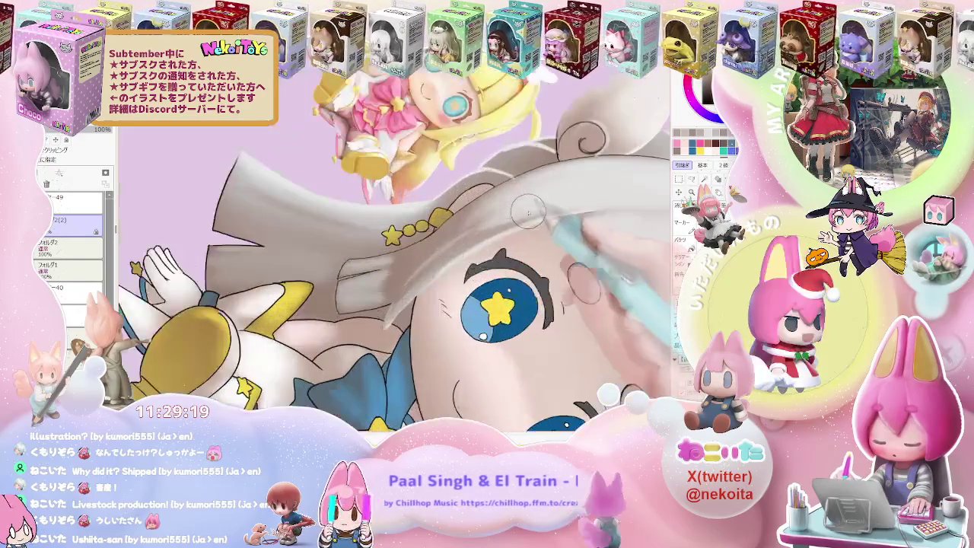
{"action": "scroll", "coordinate": [426, 274], "scroll_direction": "up", "scroll_amount": 2}
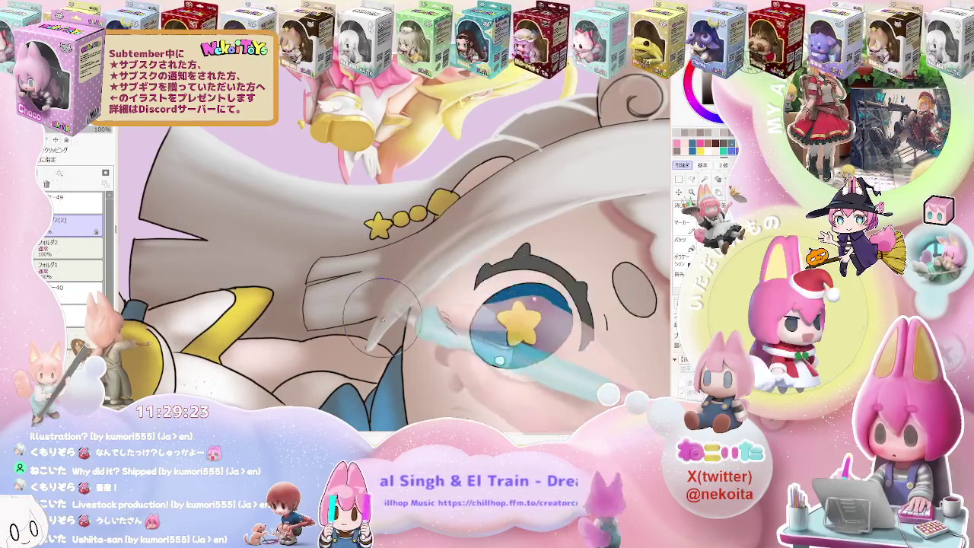
{"action": "scroll", "coordinate": [580, 191], "scroll_direction": "down", "scroll_amount": 2}
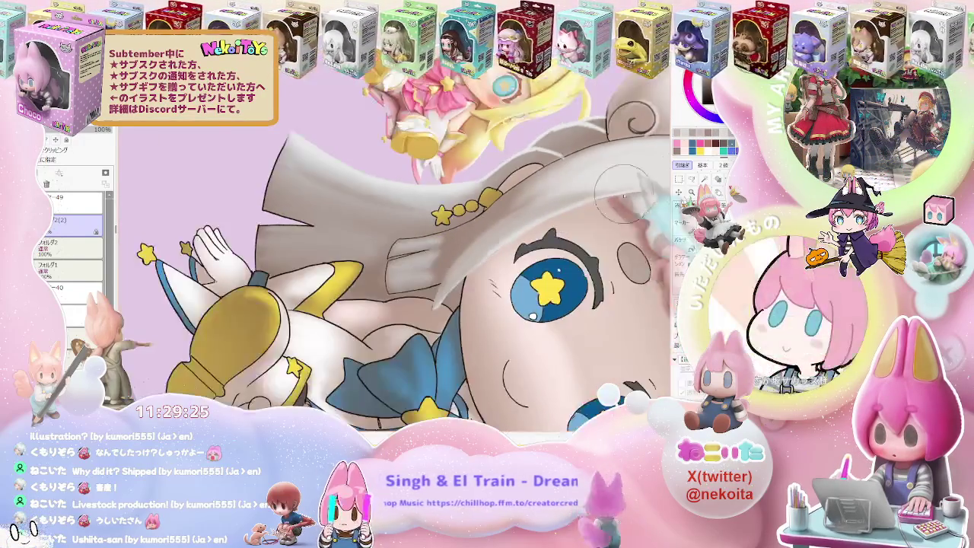
{"action": "scroll", "coordinate": [601, 228], "scroll_direction": "down", "scroll_amount": 1}
{"action": "scroll", "coordinate": [625, 275], "scroll_direction": "down", "scroll_amount": 1}
Step: Turn the view nearly upright and add pale highlights to the hair lock beside the cheek
{"action": "mouse_move", "coordinate": [625, 277]}
{"action": "left_mouse_down"}
{"action": "mouse_move", "coordinate": [567, 282]}
{"action": "mouse_move", "coordinate": [599, 286]}
{"action": "left_mouse_up"}
{"action": "scroll", "coordinate": [600, 287], "scroll_direction": "down", "scroll_amount": 1}
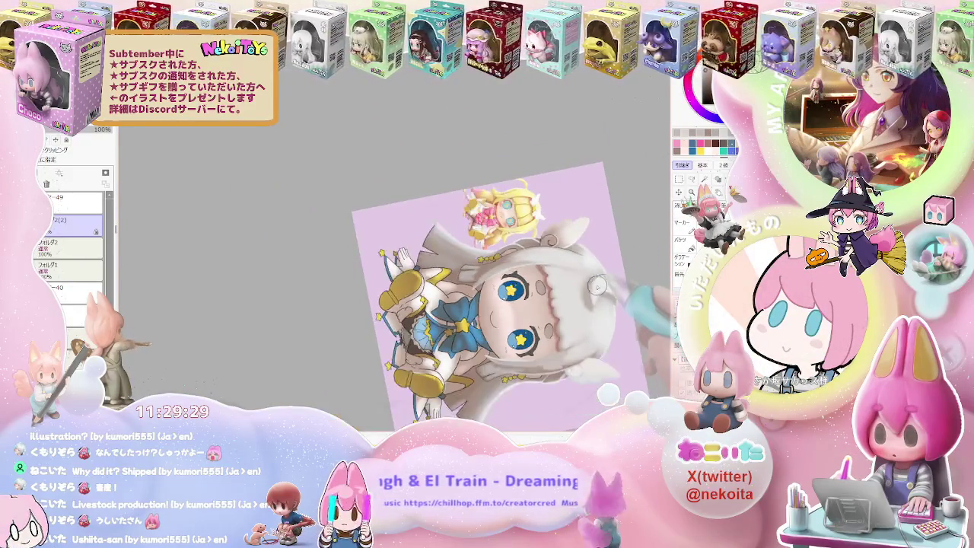
{"action": "scroll", "coordinate": [548, 274], "scroll_direction": "up", "scroll_amount": 1}
{"action": "scroll", "coordinate": [494, 263], "scroll_direction": "up", "scroll_amount": 2}
{"action": "scroll", "coordinate": [444, 254], "scroll_direction": "up", "scroll_amount": 2}
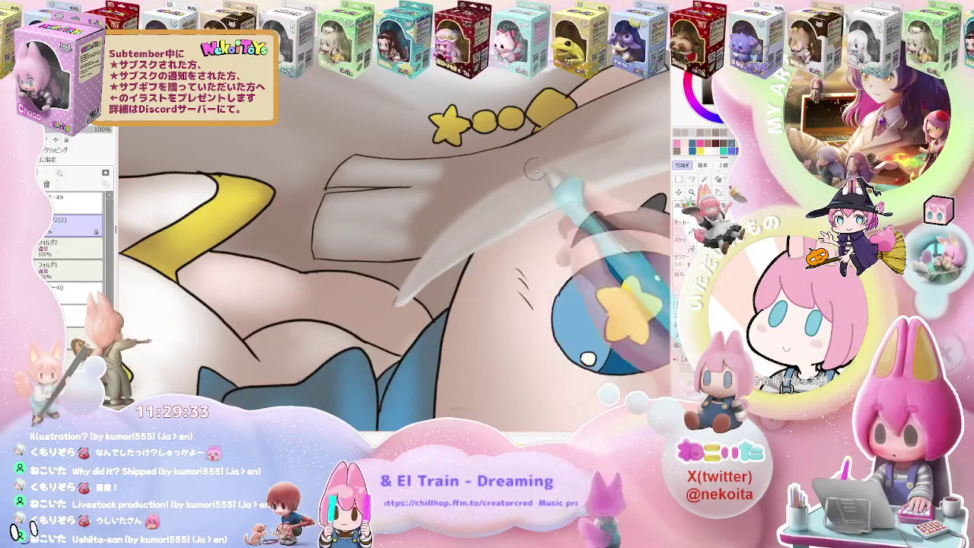
{"action": "scroll", "coordinate": [460, 220], "scroll_direction": "down", "scroll_amount": 2}
{"action": "scroll", "coordinate": [460, 221], "scroll_direction": "down", "scroll_amount": 2}
{"action": "mouse_move", "coordinate": [578, 216]}
{"action": "left_mouse_down"}
{"action": "mouse_move", "coordinate": [586, 261]}
{"action": "mouse_move", "coordinate": [563, 289]}
{"action": "mouse_move", "coordinate": [544, 285]}
{"action": "left_mouse_up"}
{"action": "scroll", "coordinate": [409, 240], "scroll_direction": "up", "scroll_amount": 1}
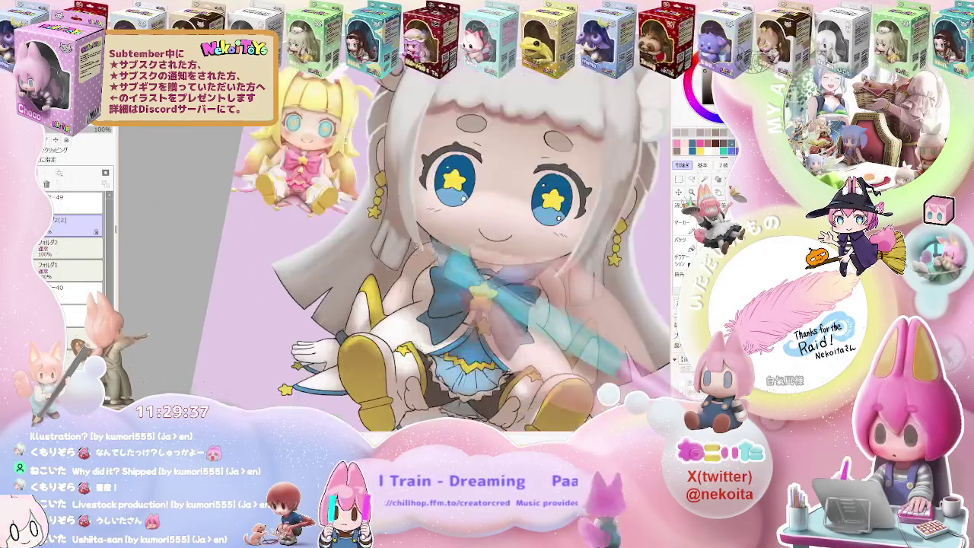
{"action": "scroll", "coordinate": [409, 240], "scroll_direction": "up", "scroll_amount": 2}
{"action": "scroll", "coordinate": [409, 239], "scroll_direction": "up", "scroll_amount": 1}
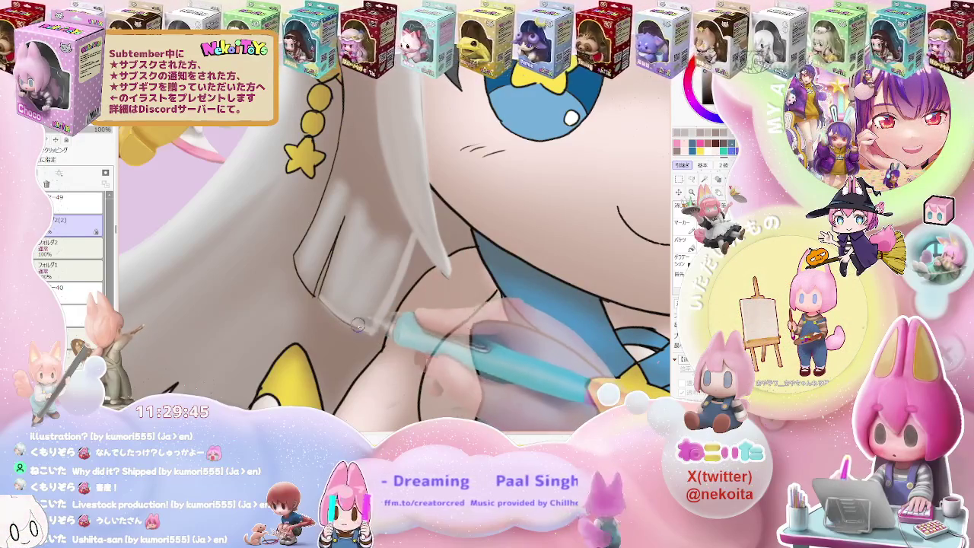
Step: Airbrush a diagonal soft grey shading stroke on the hair along the collar
{"action": "scroll", "coordinate": [373, 329], "scroll_direction": "down", "scroll_amount": 1}
{"action": "scroll", "coordinate": [426, 312], "scroll_direction": "down", "scroll_amount": 2}
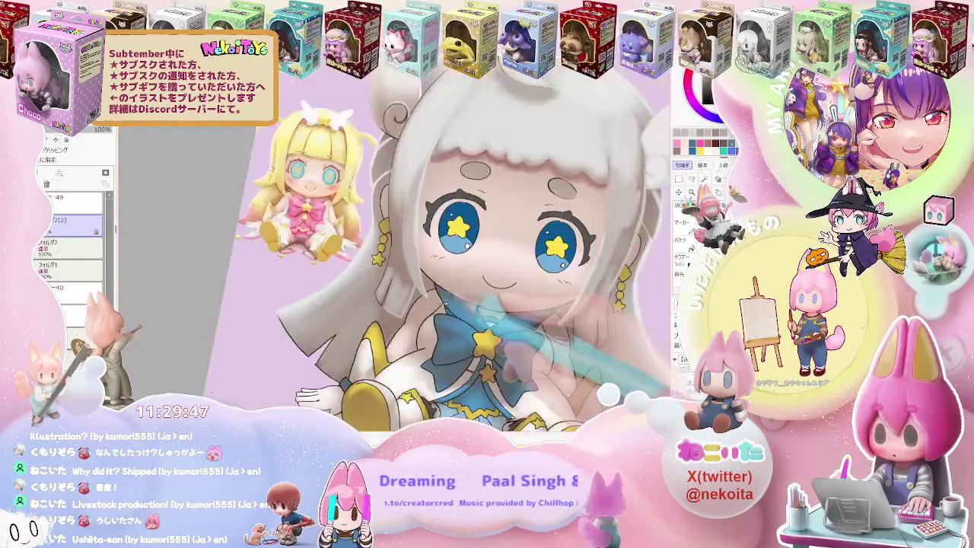
{"action": "scroll", "coordinate": [476, 293], "scroll_direction": "down", "scroll_amount": 1}
{"action": "scroll", "coordinate": [426, 301], "scroll_direction": "up", "scroll_amount": 1}
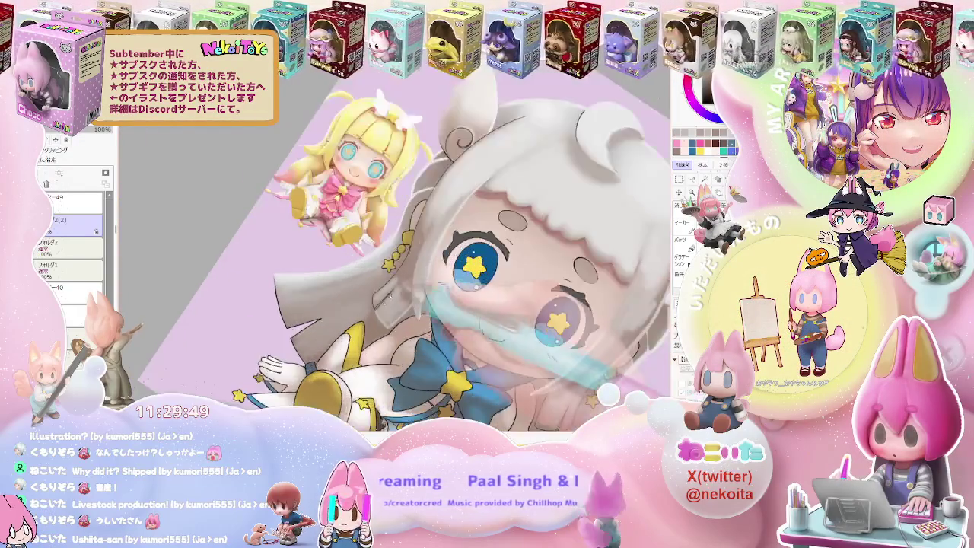
{"action": "scroll", "coordinate": [395, 306], "scroll_direction": "up", "scroll_amount": 1}
{"action": "scroll", "coordinate": [373, 308], "scroll_direction": "up", "scroll_amount": 1}
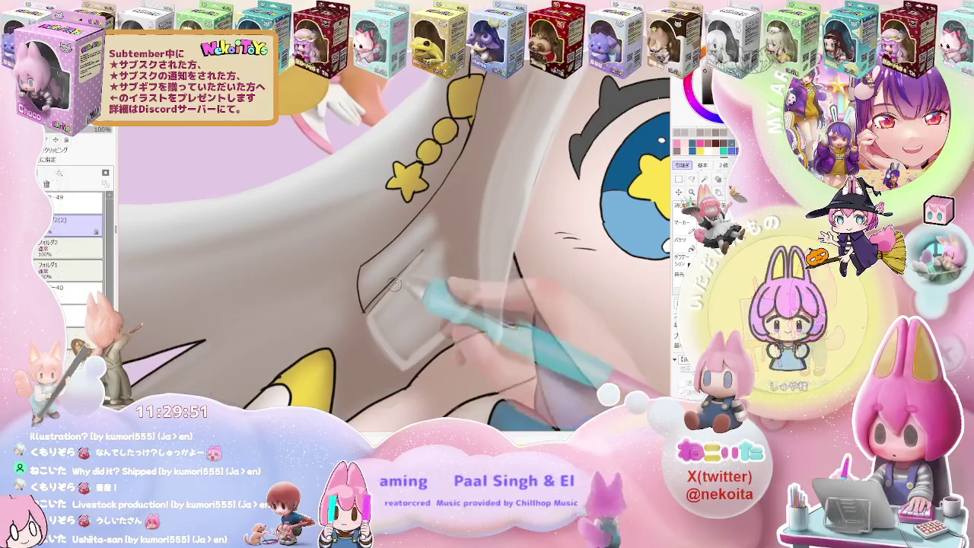
{"action": "left_click_drag", "start_coordinate": [408, 265], "coordinate": [369, 307]}
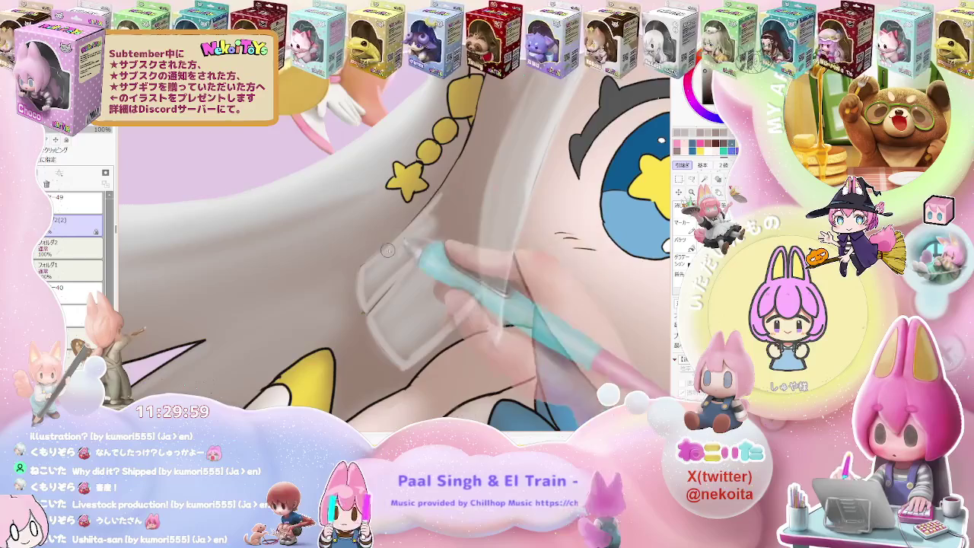
{"action": "scroll", "coordinate": [415, 232], "scroll_direction": "down", "scroll_amount": 1}
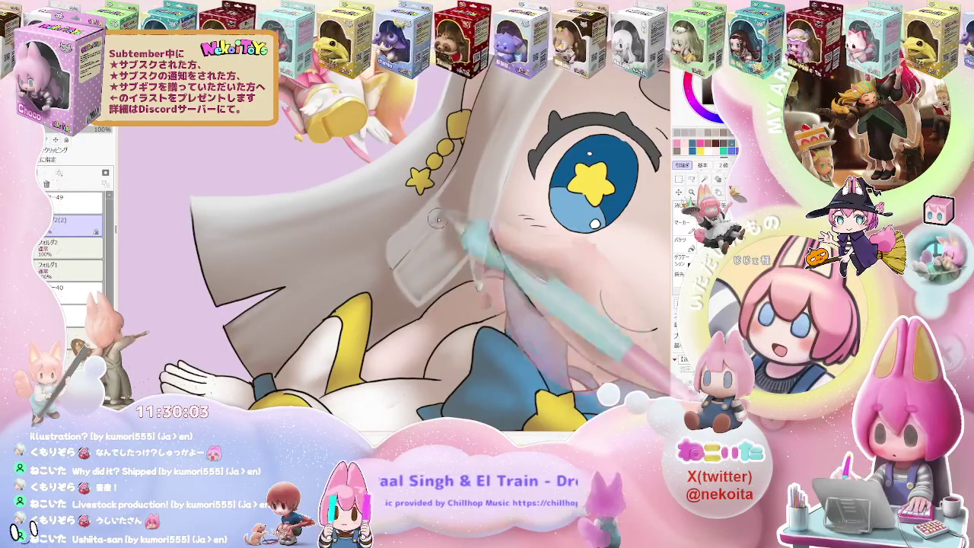
{"action": "scroll", "coordinate": [437, 220], "scroll_direction": "down", "scroll_amount": 2}
{"action": "scroll", "coordinate": [437, 220], "scroll_direction": "down", "scroll_amount": 2}
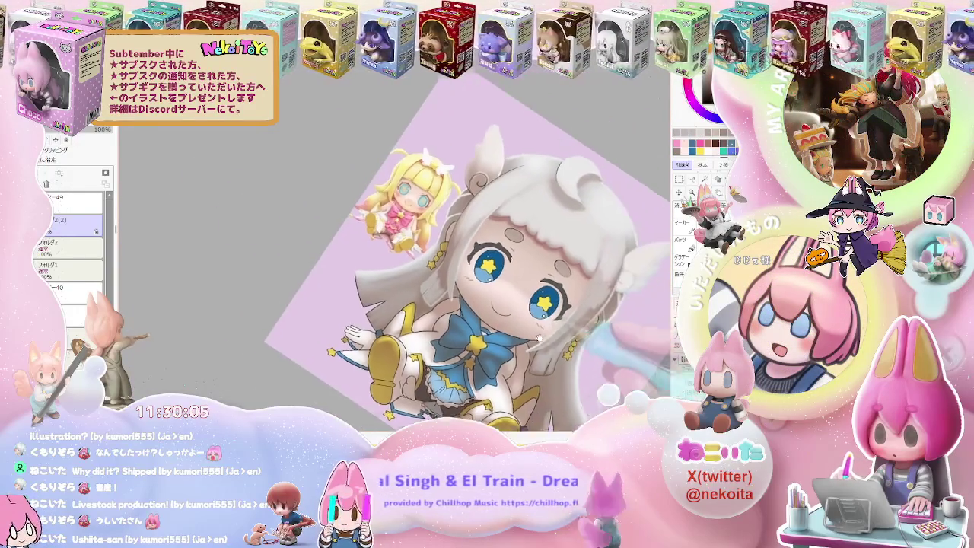
Step: Tilt the canvas clockwise to inspect the collar shading, then turn it back upright
{"action": "left_click_drag", "start_coordinate": [614, 290], "coordinate": [557, 333]}
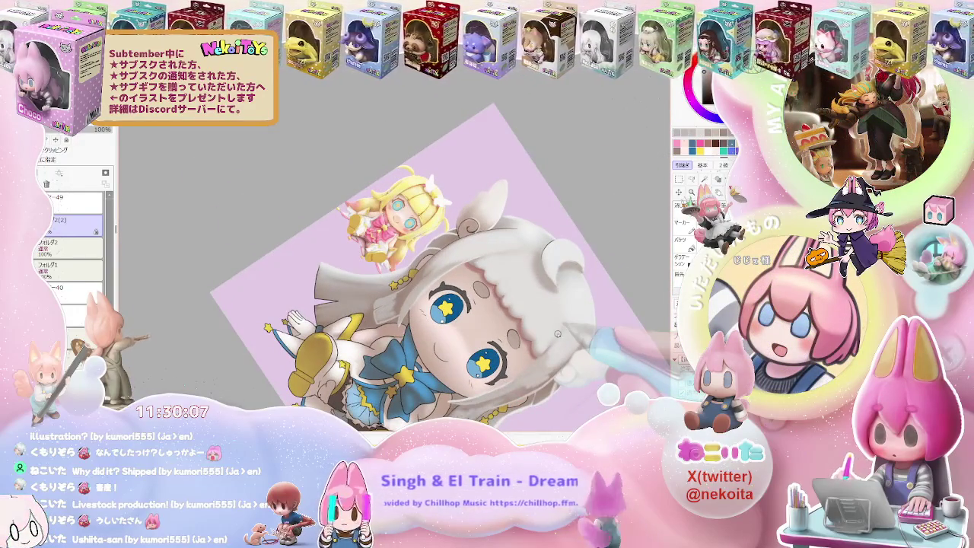
{"action": "scroll", "coordinate": [557, 333], "scroll_direction": "up", "scroll_amount": 3}
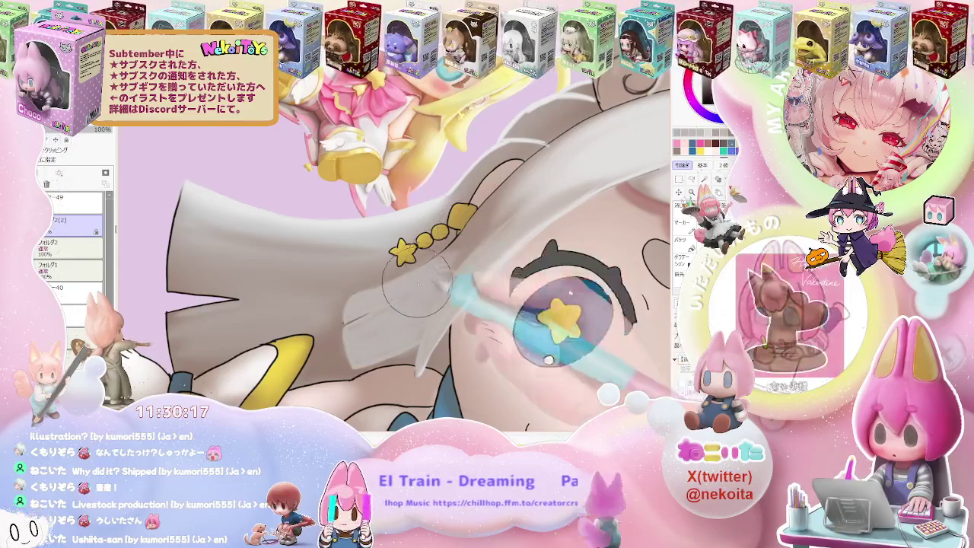
{"action": "scroll", "coordinate": [395, 293], "scroll_direction": "down", "scroll_amount": 2}
{"action": "scroll", "coordinate": [396, 293], "scroll_direction": "down", "scroll_amount": 4}
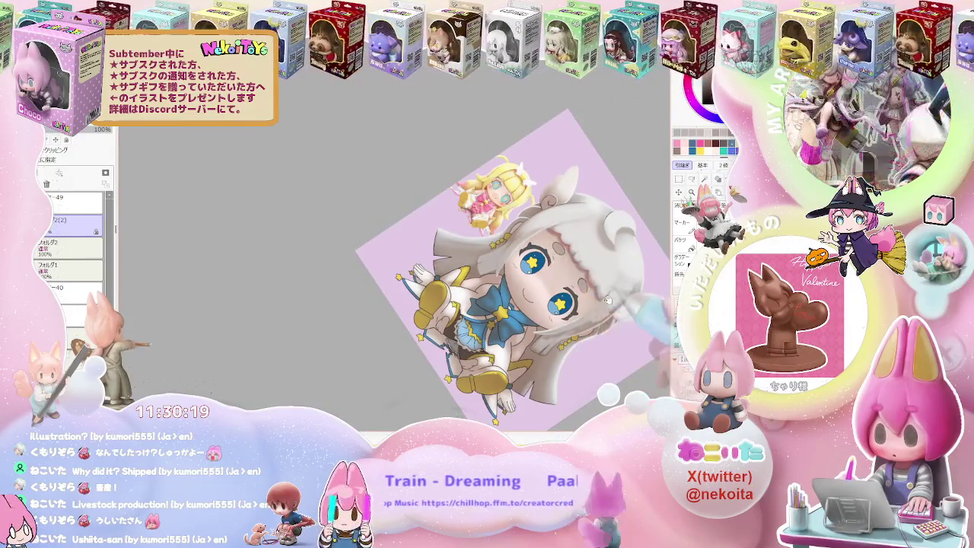
{"action": "scroll", "coordinate": [388, 363], "scroll_direction": "up", "scroll_amount": 1}
{"action": "scroll", "coordinate": [388, 363], "scroll_direction": "up", "scroll_amount": 2}
{"action": "scroll", "coordinate": [388, 363], "scroll_direction": "up", "scroll_amount": 3}
{"action": "scroll", "coordinate": [388, 364], "scroll_direction": "up", "scroll_amount": 1}
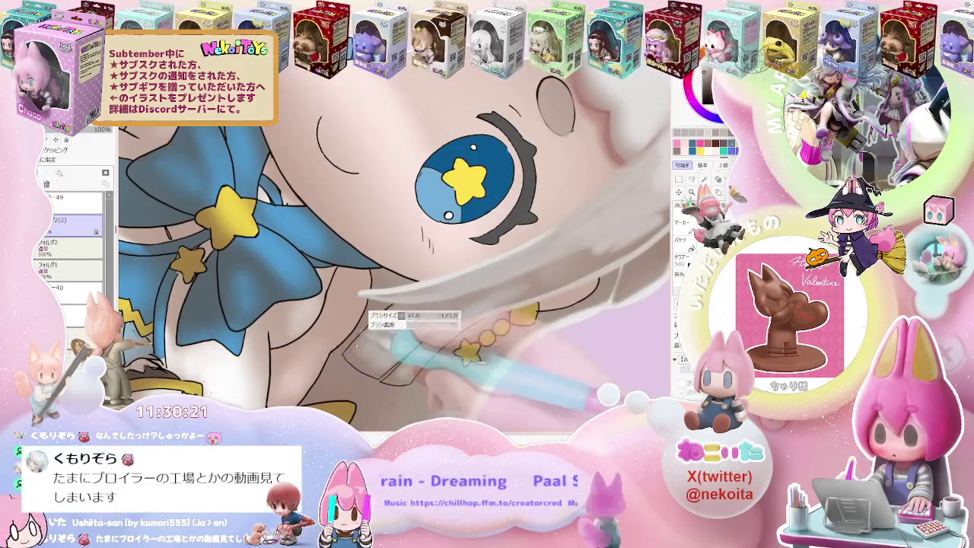
{"action": "scroll", "coordinate": [384, 306], "scroll_direction": "up", "scroll_amount": 1}
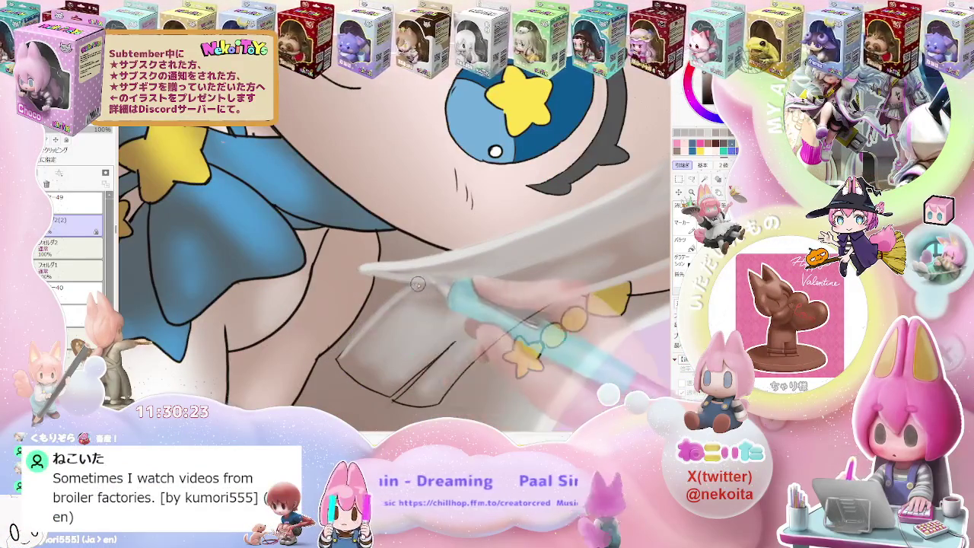
{"action": "scroll", "coordinate": [418, 284], "scroll_direction": "down", "scroll_amount": 2}
{"action": "scroll", "coordinate": [457, 293], "scroll_direction": "down", "scroll_amount": 1}
{"action": "scroll", "coordinate": [486, 300], "scroll_direction": "down", "scroll_amount": 1}
{"action": "scroll", "coordinate": [517, 305], "scroll_direction": "down", "scroll_amount": 1}
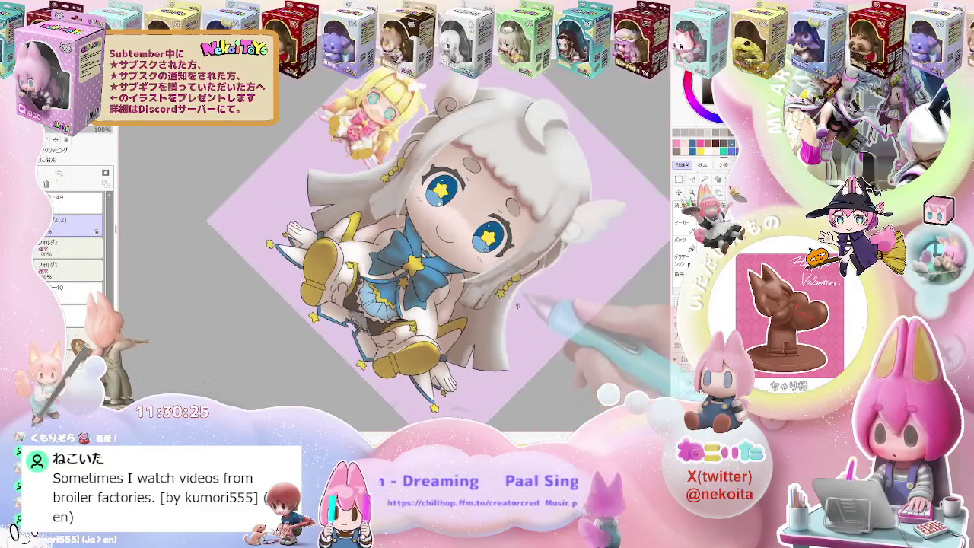
{"action": "key", "text": "Delete"}
{"action": "key", "text": "Delete"}
{"action": "key", "text": "Delete"}
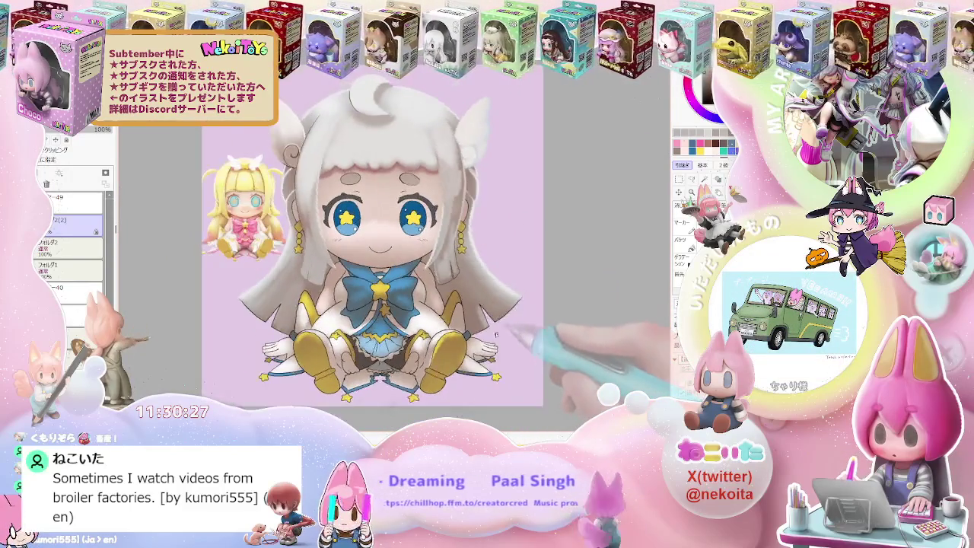
Step: Tilt the canvas slightly clockwise again to work on the hair over the chest
{"action": "scroll", "coordinate": [496, 333], "scroll_direction": "up", "scroll_amount": 2}
{"action": "scroll", "coordinate": [401, 261], "scroll_direction": "up", "scroll_amount": 2}
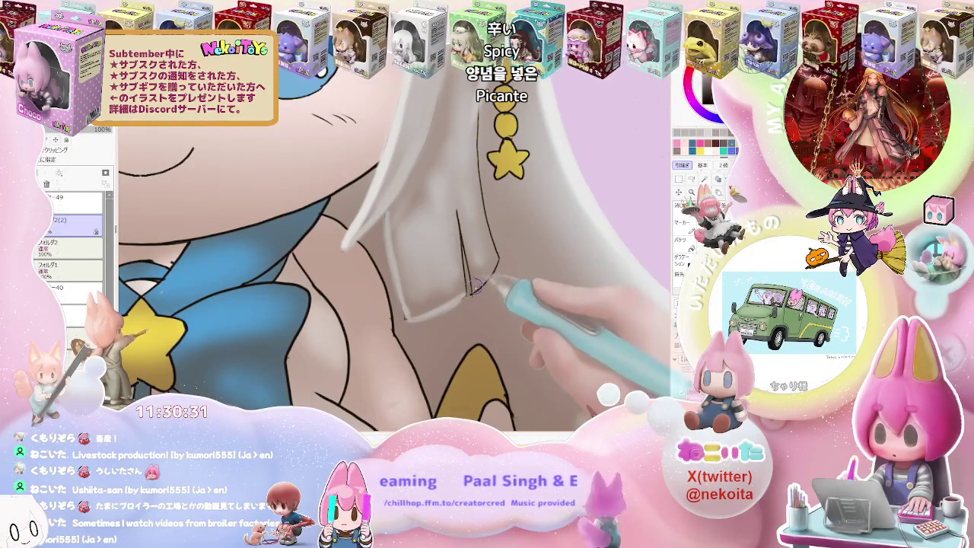
{"action": "scroll", "coordinate": [474, 296], "scroll_direction": "down", "scroll_amount": 2}
{"action": "scroll", "coordinate": [483, 300], "scroll_direction": "down", "scroll_amount": 1}
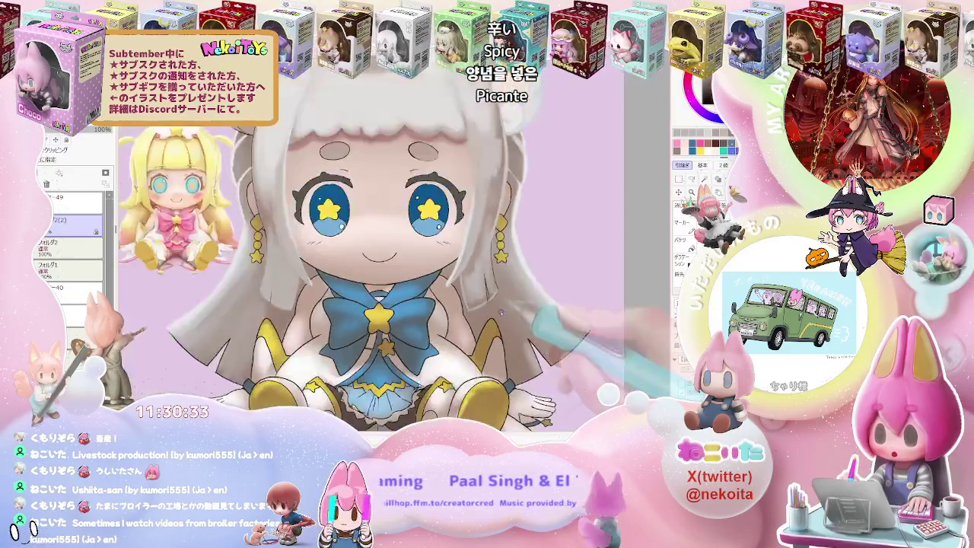
{"action": "scroll", "coordinate": [495, 308], "scroll_direction": "down", "scroll_amount": 1}
{"action": "key", "text": "Delete"}
{"action": "scroll", "coordinate": [503, 313], "scroll_direction": "up", "scroll_amount": 1}
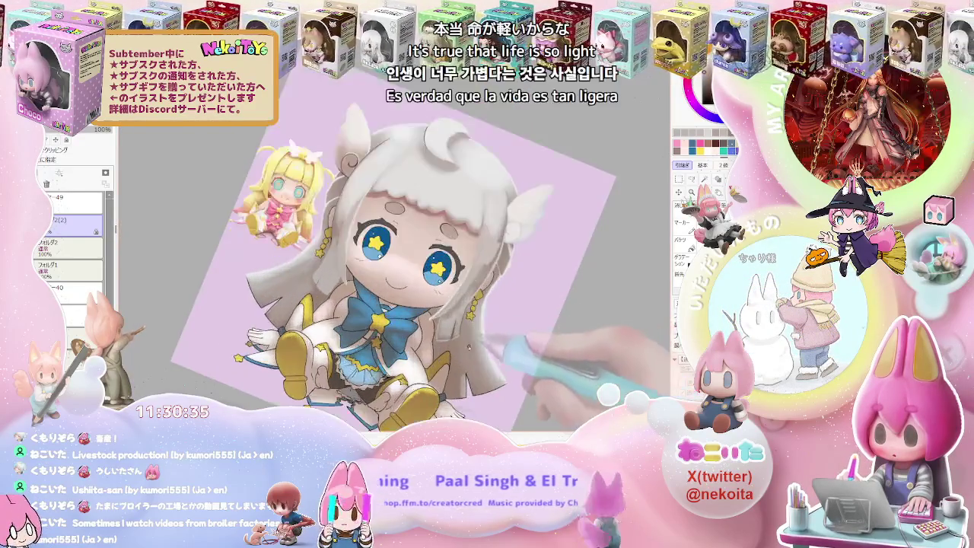
{"action": "scroll", "coordinate": [471, 310], "scroll_direction": "up", "scroll_amount": 2}
{"action": "scroll", "coordinate": [441, 308], "scroll_direction": "up", "scroll_amount": 1}
{"action": "scroll", "coordinate": [434, 307], "scroll_direction": "up", "scroll_amount": 1}
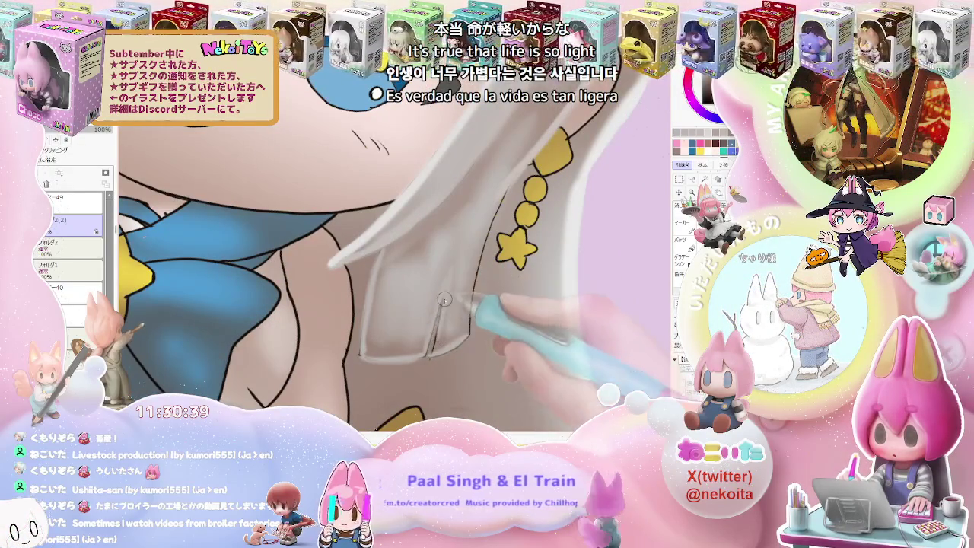
{"action": "scroll", "coordinate": [431, 350], "scroll_direction": "down", "scroll_amount": 2}
{"action": "scroll", "coordinate": [449, 335], "scroll_direction": "down", "scroll_amount": 1}
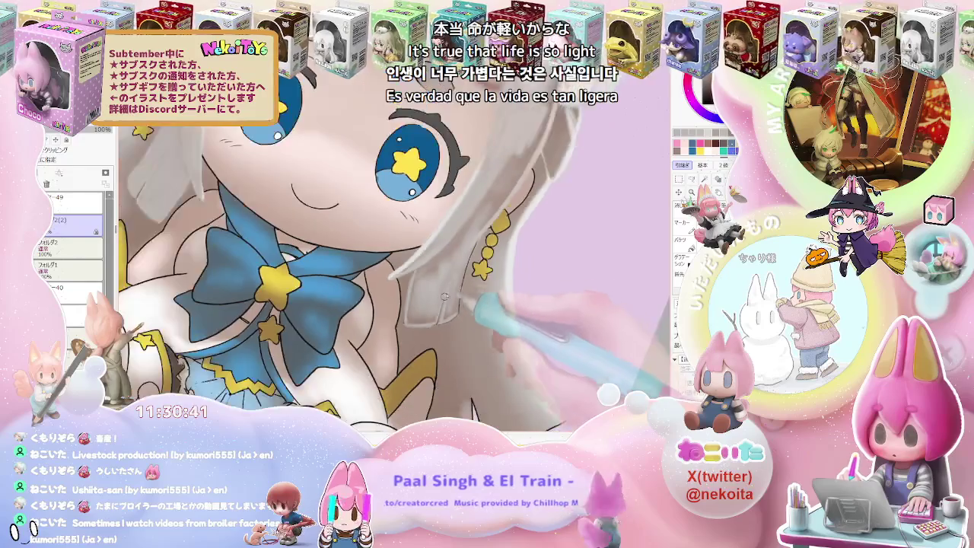
{"action": "scroll", "coordinate": [480, 316], "scroll_direction": "down", "scroll_amount": 2}
{"action": "scroll", "coordinate": [503, 297], "scroll_direction": "down", "scroll_amount": 1}
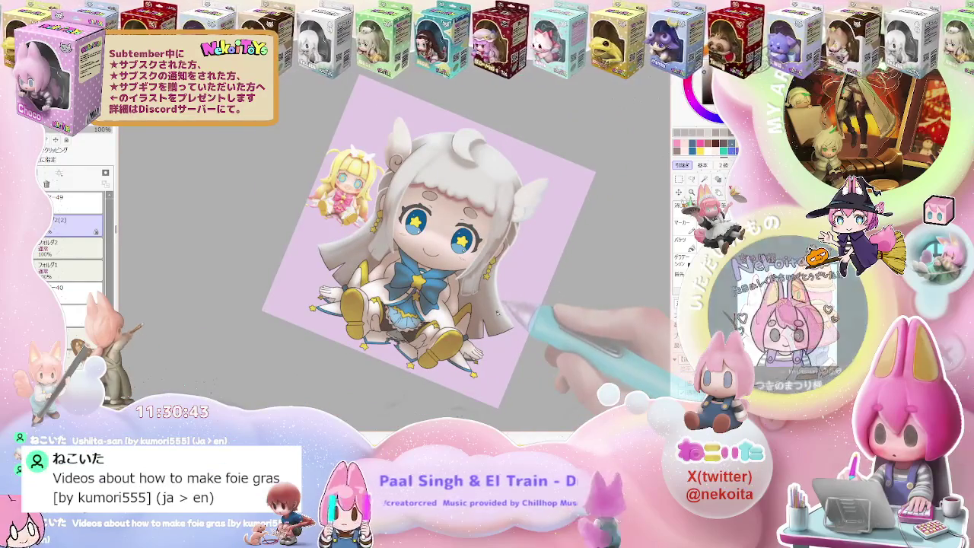
{"action": "scroll", "coordinate": [502, 299], "scroll_direction": "up", "scroll_amount": 1}
{"action": "scroll", "coordinate": [501, 300], "scroll_direction": "up", "scroll_amount": 2}
{"action": "scroll", "coordinate": [426, 251], "scroll_direction": "up", "scroll_amount": 2}
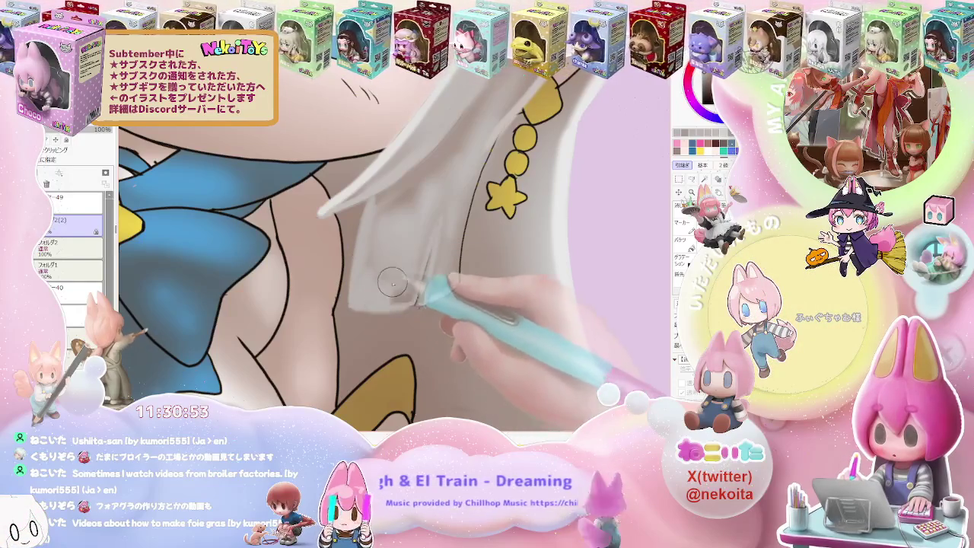
Step: Review the whole character, then the bow and necklace, and enlarge the brush
{"action": "key", "text": "minus"}
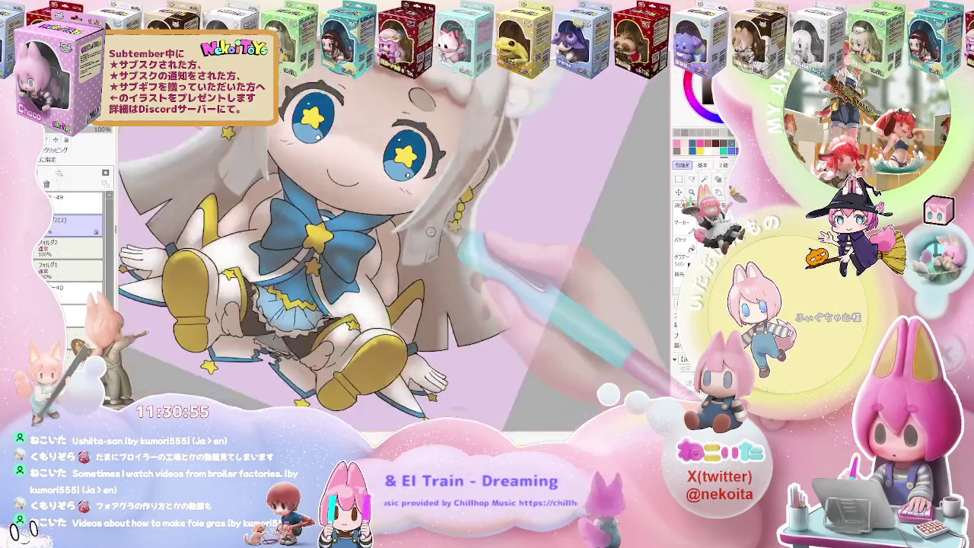
{"action": "key", "text": "minus"}
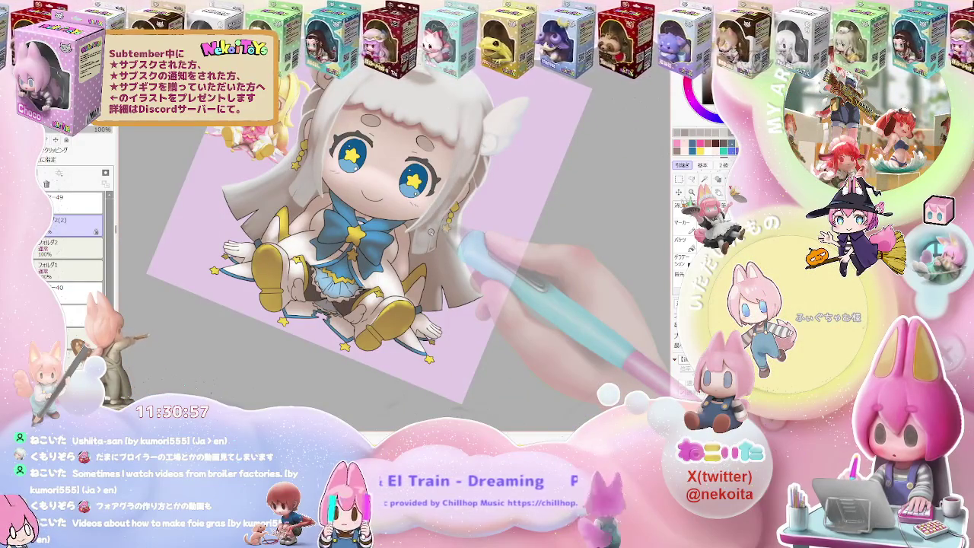
{"action": "key", "text": "minus"}
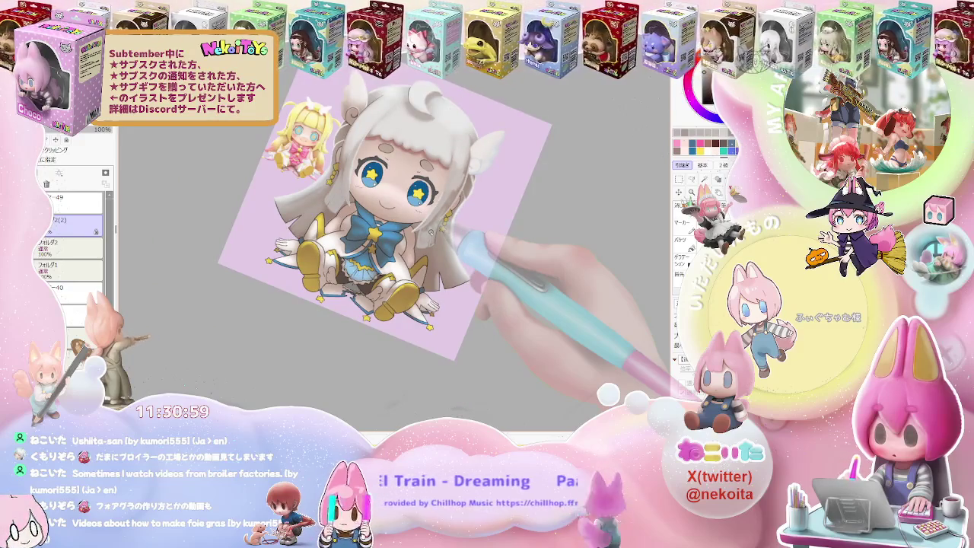
{"action": "key", "text": "plus"}
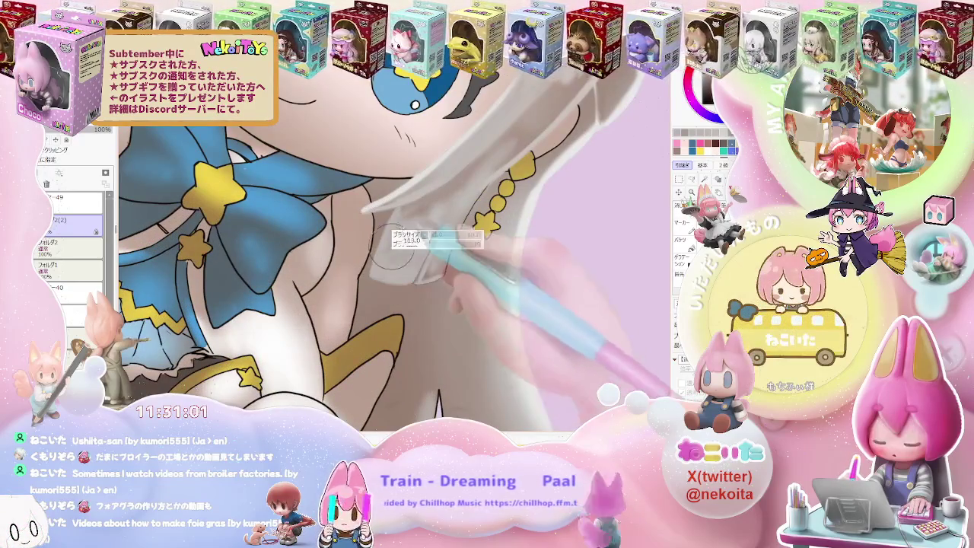
{"action": "key", "text": "bracketright"}
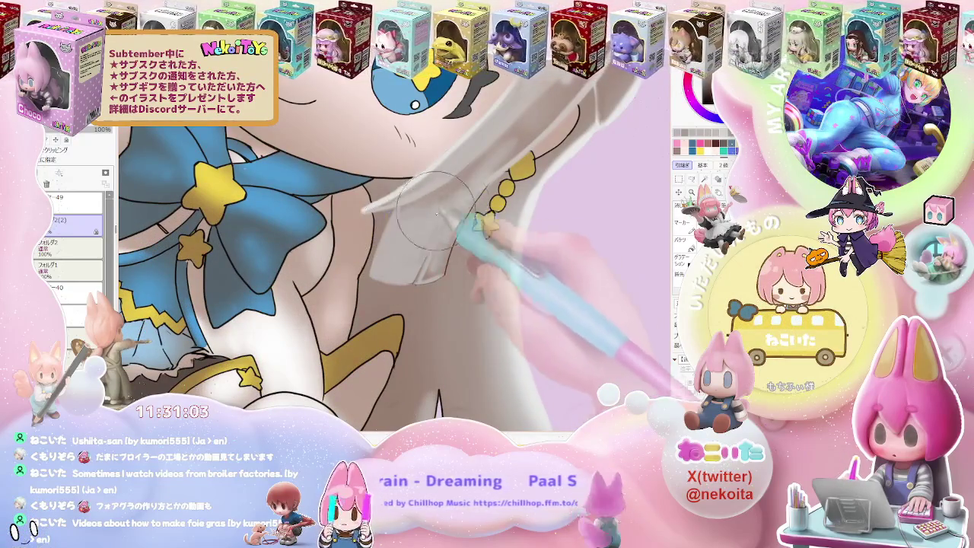
{"action": "key", "text": "minus"}
{"action": "key", "text": "plus"}
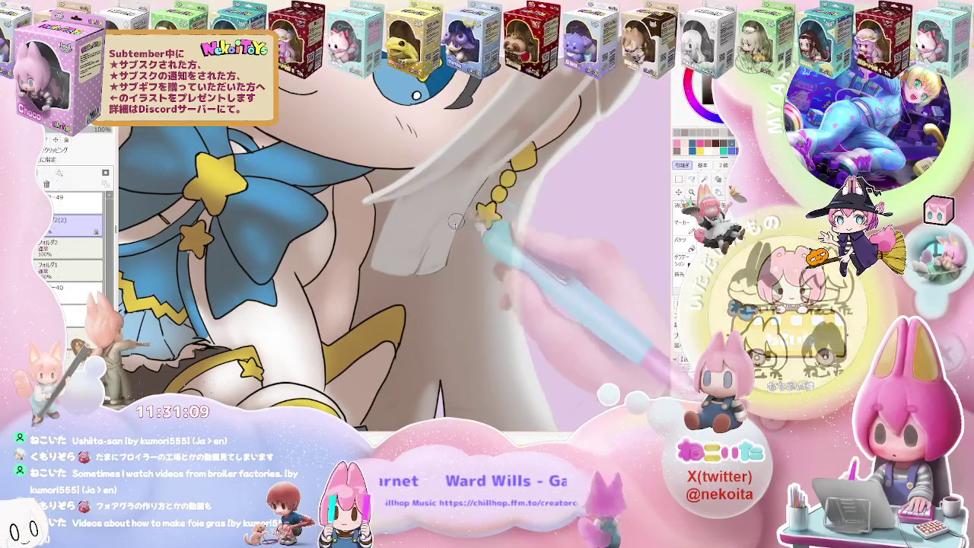
Step: Check the feet, face and bow shading, then return the canvas to upright
{"action": "key", "text": "minus"}
{"action": "key", "text": "minus"}
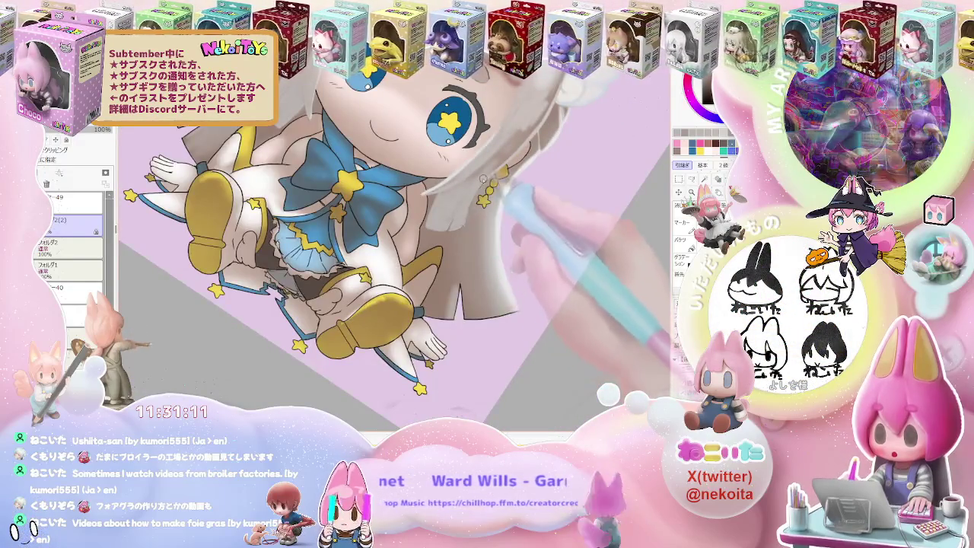
{"action": "key", "text": "minus"}
{"action": "key", "text": "minus"}
{"action": "key", "text": "minus"}
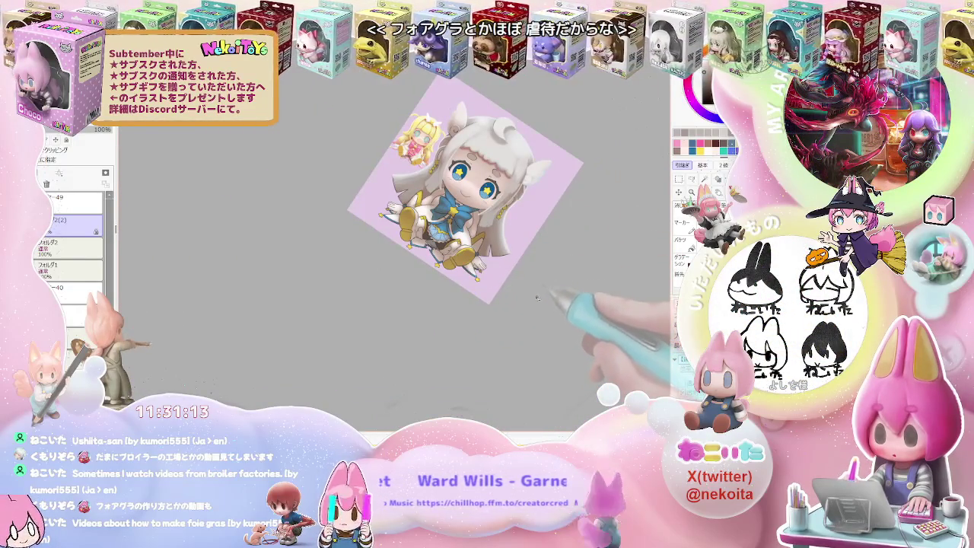
{"action": "key", "text": "plus"}
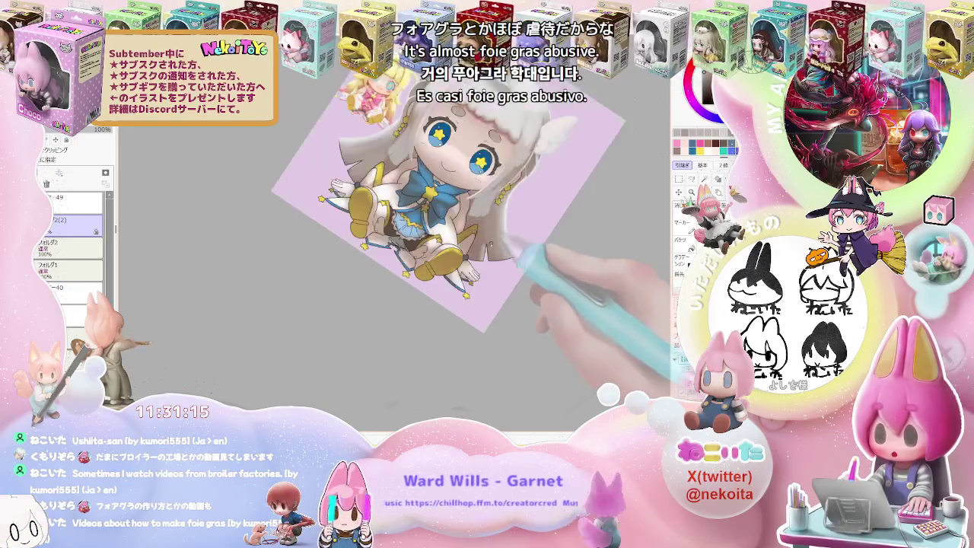
{"action": "key", "text": "plus"}
{"action": "key", "text": "plus"}
{"action": "key", "text": "plus"}
{"action": "key", "text": "plus"}
{"action": "key", "text": "minus"}
{"action": "key", "text": "minus"}
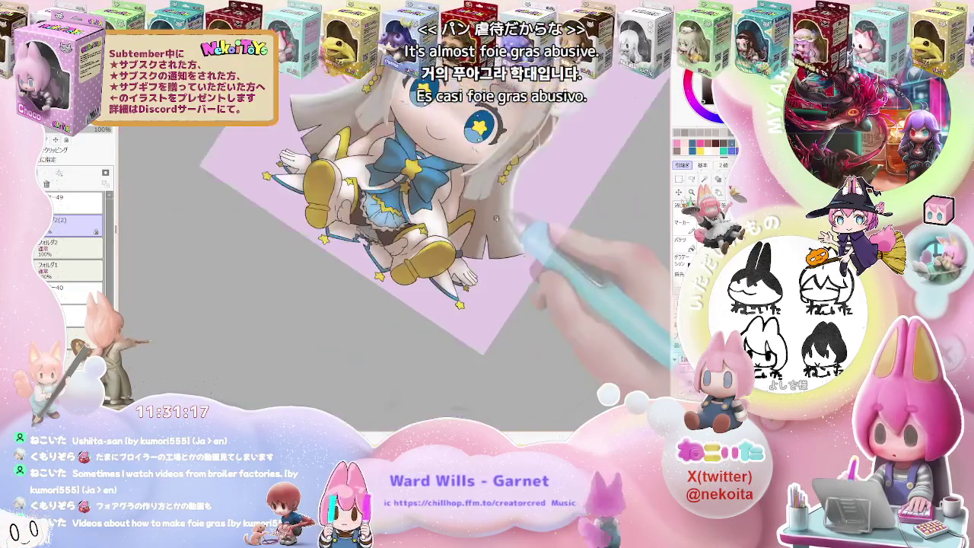
{"action": "key", "text": "plus"}
{"action": "key", "text": "plus"}
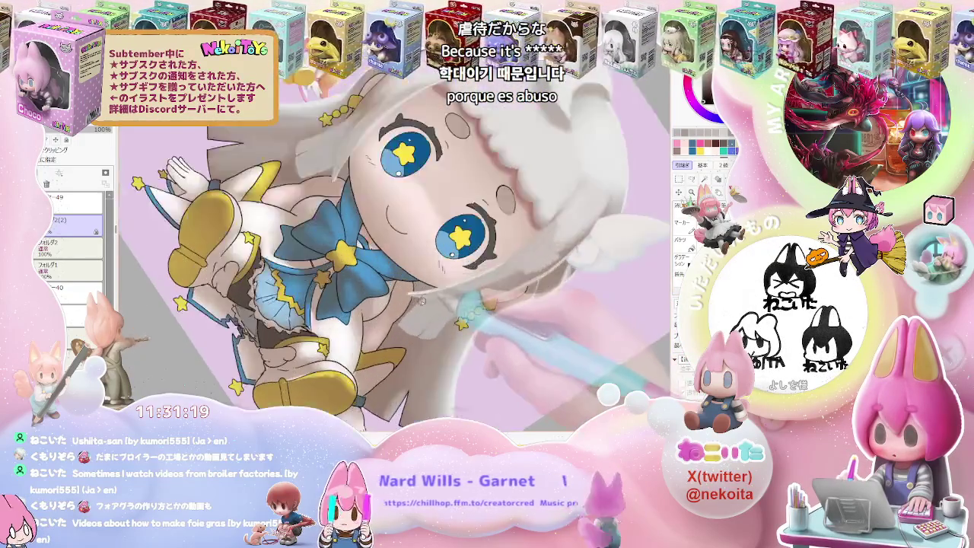
{"action": "key", "text": "plus"}
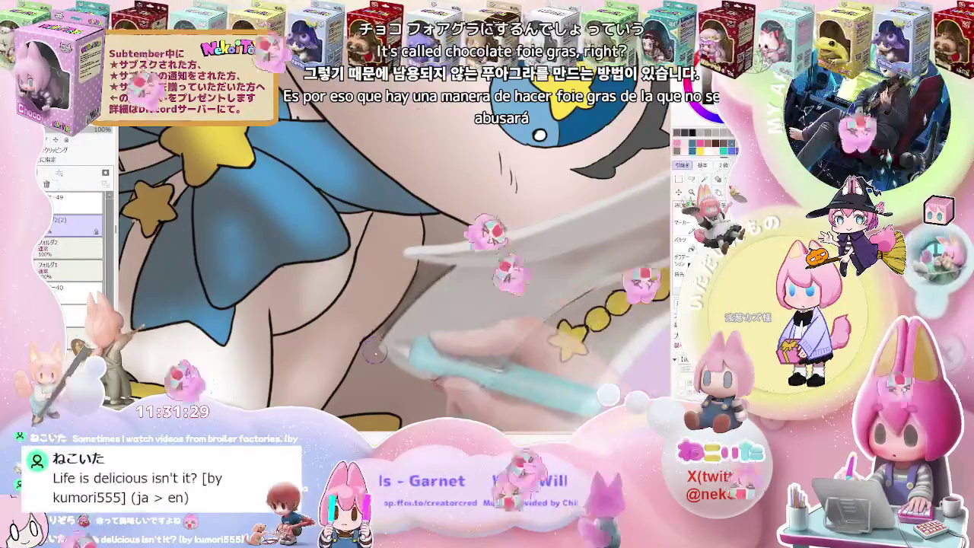
{"action": "key", "text": "ctrl+minus"}
{"action": "key", "text": "ctrl+minus"}
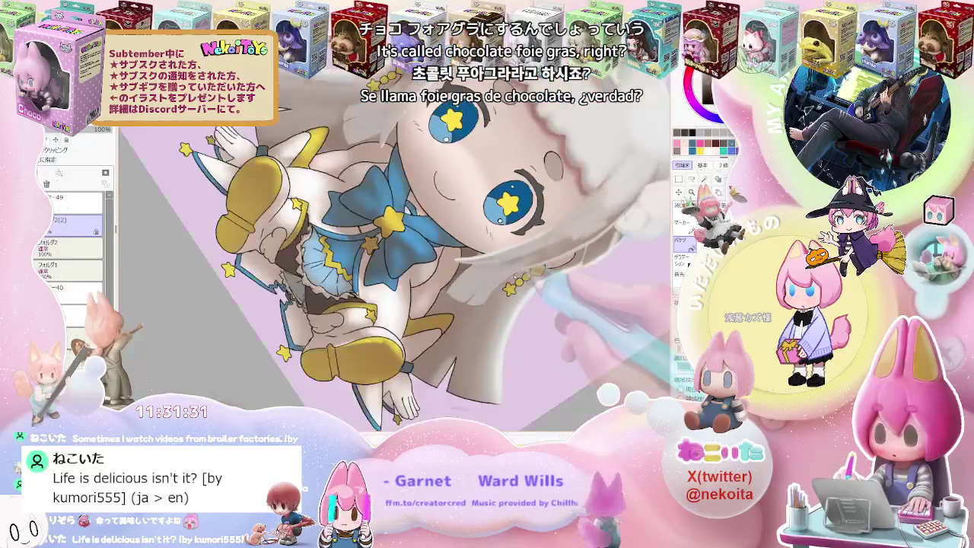
{"action": "key", "text": "Home"}
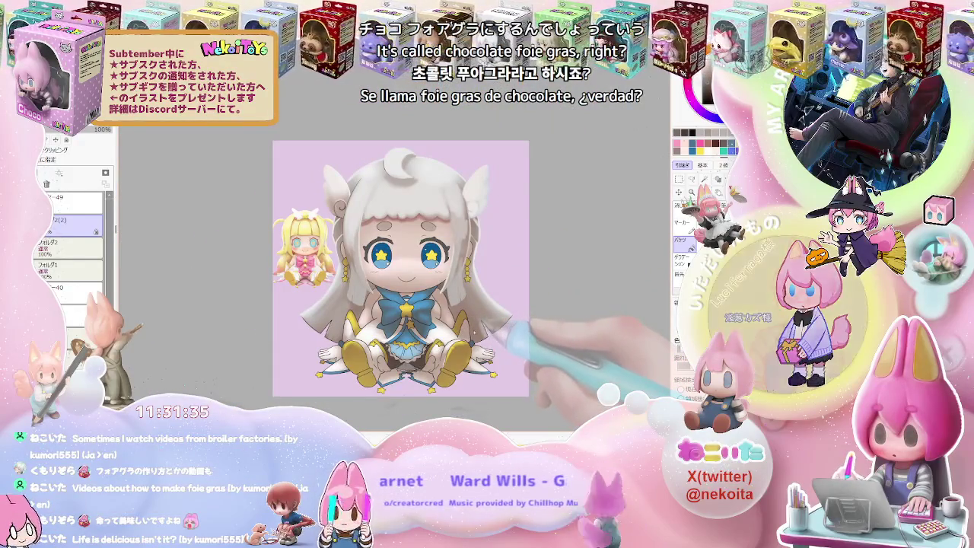
Step: Zoom in on the cheek and neck beside the earring, airbrush at size 41
{"action": "scroll", "coordinate": [401, 268], "scroll_direction": "up", "scroll_amount": 2}
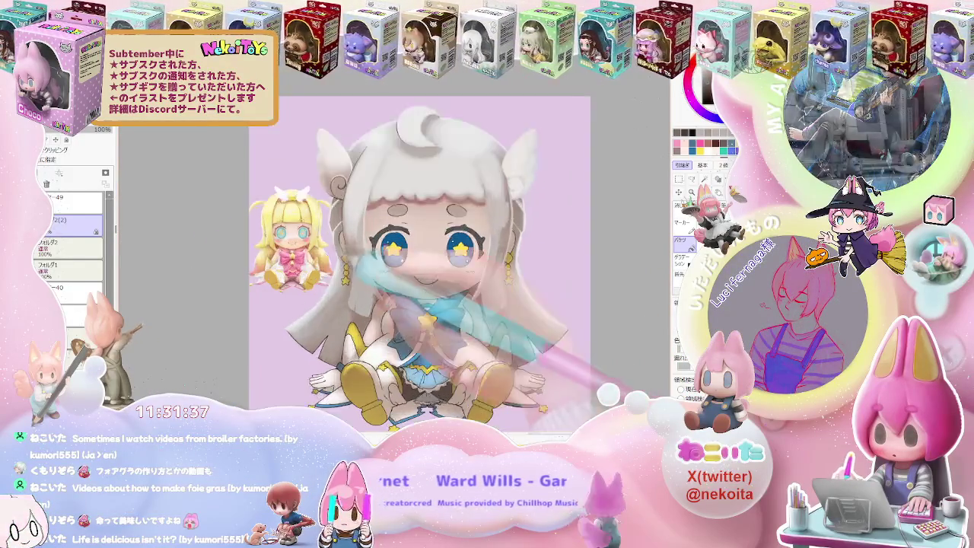
{"action": "scroll", "coordinate": [400, 267], "scroll_direction": "up", "scroll_amount": 3}
{"action": "scroll", "coordinate": [486, 251], "scroll_direction": "down", "scroll_amount": 1}
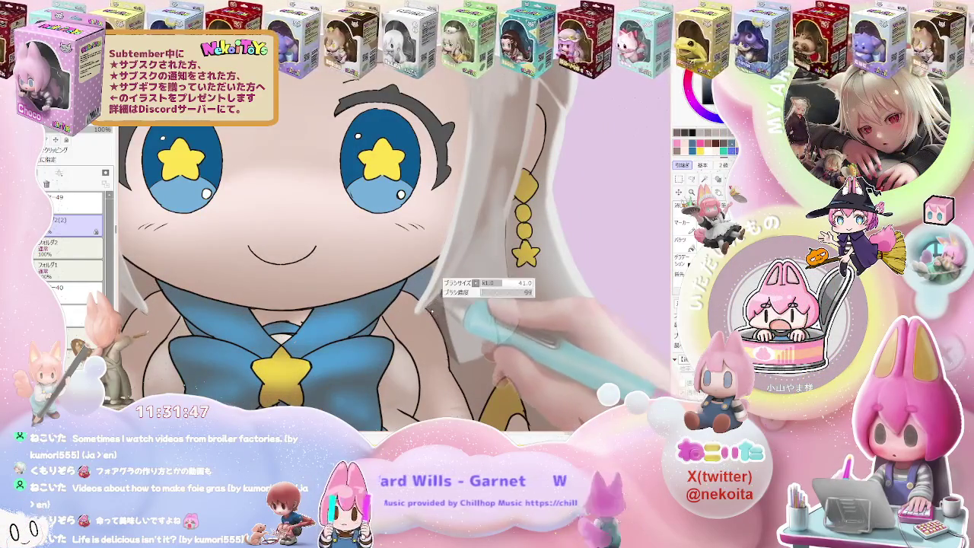
{"action": "scroll", "coordinate": [435, 289], "scroll_direction": "up", "scroll_amount": 2}
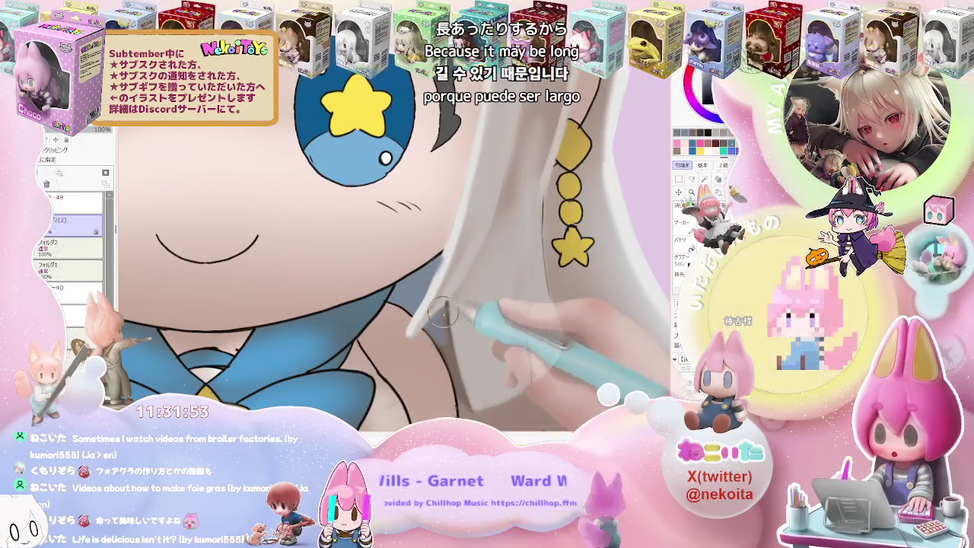
{"action": "scroll", "coordinate": [449, 340], "scroll_direction": "down", "scroll_amount": 4}
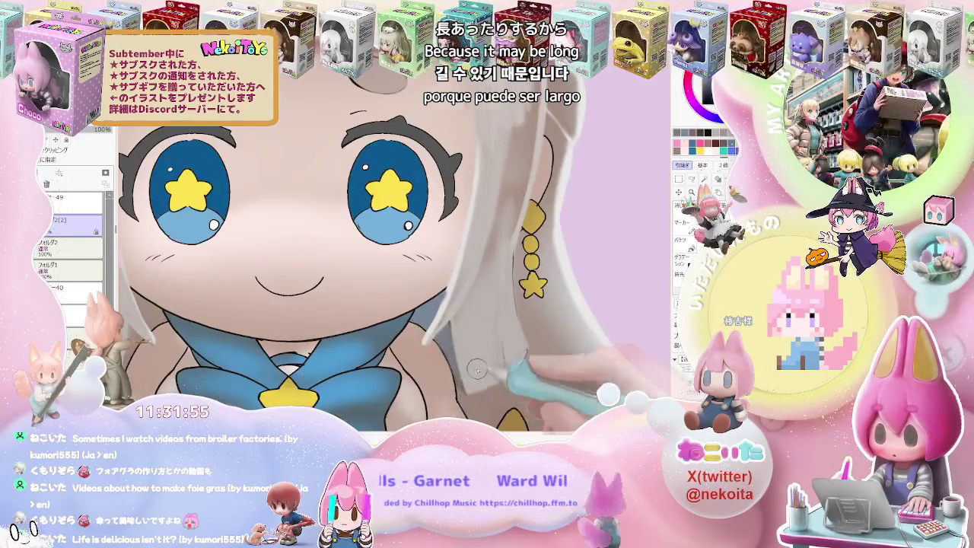
{"action": "scroll", "coordinate": [550, 343], "scroll_direction": "down", "scroll_amount": 3}
{"action": "scroll", "coordinate": [581, 330], "scroll_direction": "up", "scroll_amount": 2}
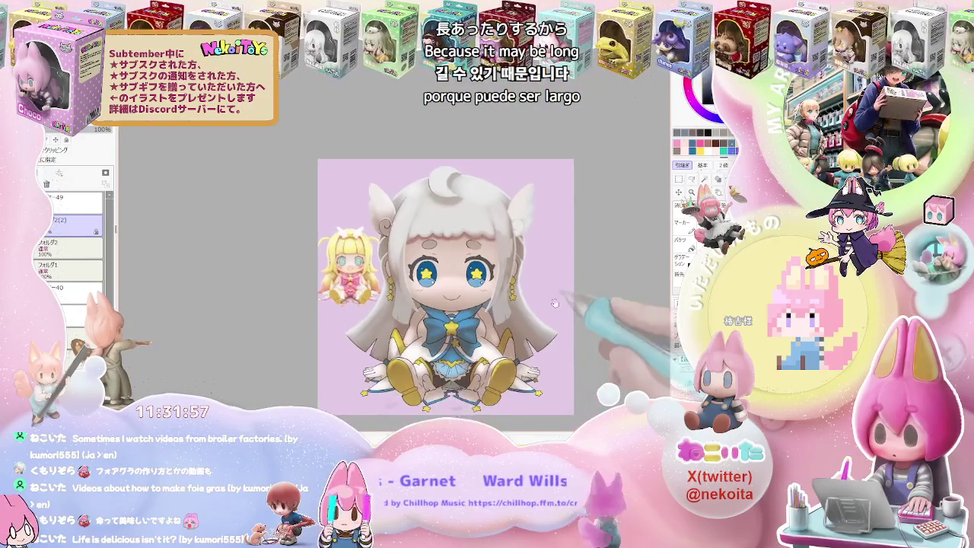
Step: Tilt the view and deepen the grey shadow along the hair lock's inner edge by the chin
{"action": "left_click_drag", "start_coordinate": [581, 330], "coordinate": [533, 305], "text": "alt+space"}
{"action": "scroll", "coordinate": [533, 305], "scroll_direction": "up", "scroll_amount": 4}
{"action": "scroll", "coordinate": [376, 304], "scroll_direction": "up", "scroll_amount": 2}
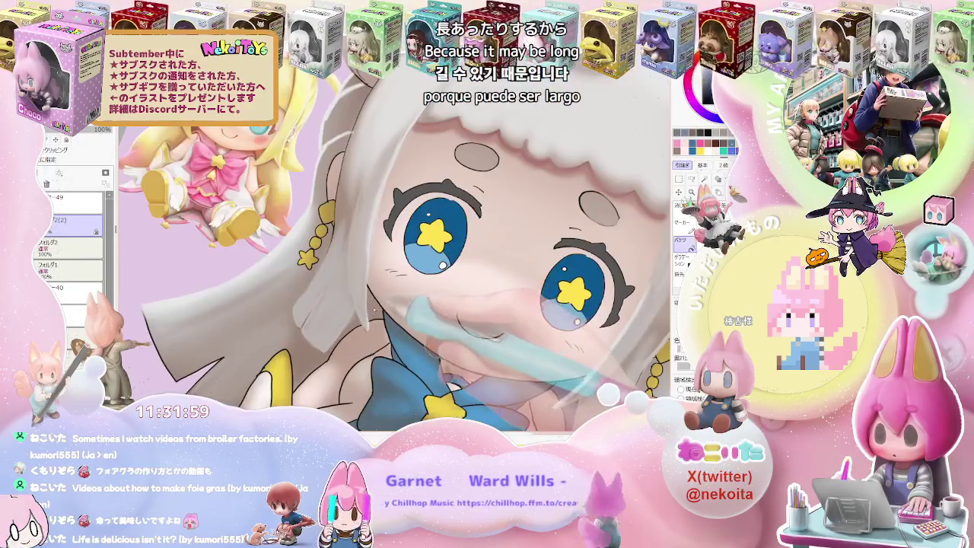
{"action": "scroll", "coordinate": [366, 314], "scroll_direction": "down", "scroll_amount": 3}
{"action": "scroll", "coordinate": [367, 314], "scroll_direction": "down", "scroll_amount": 1}
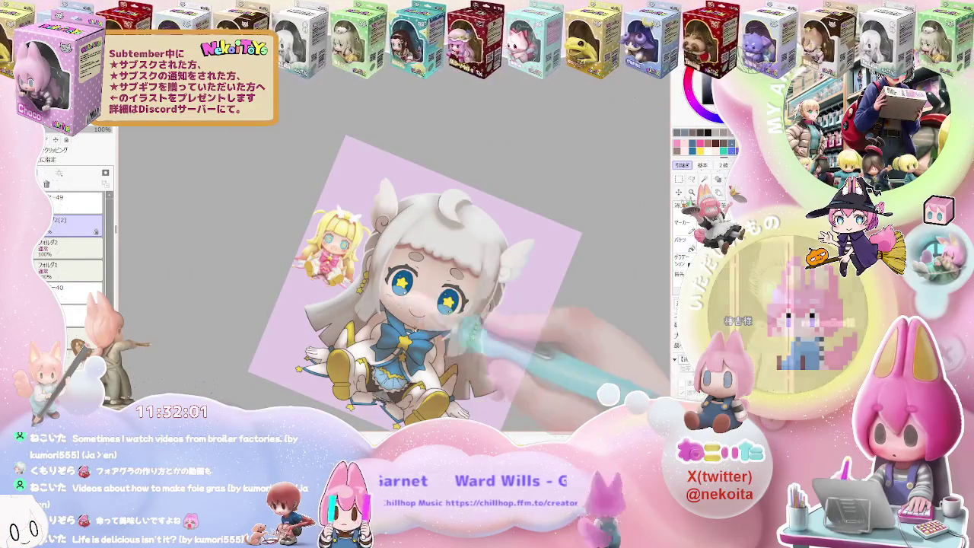
{"action": "scroll", "coordinate": [367, 314], "scroll_direction": "up", "scroll_amount": 4}
{"action": "scroll", "coordinate": [366, 315], "scroll_direction": "up", "scroll_amount": 1}
{"action": "scroll", "coordinate": [357, 319], "scroll_direction": "up", "scroll_amount": 1}
{"action": "scroll", "coordinate": [304, 361], "scroll_direction": "up", "scroll_amount": 1}
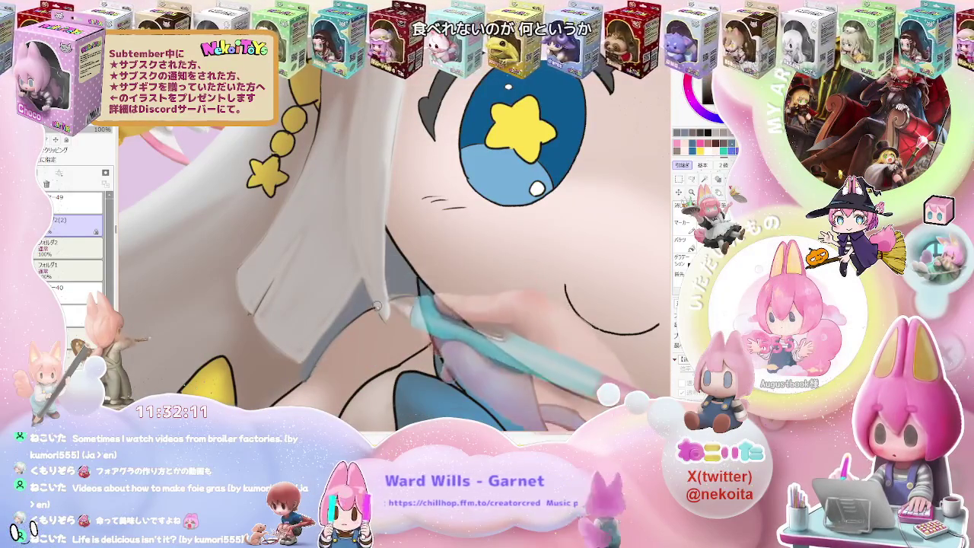
{"action": "scroll", "coordinate": [386, 318], "scroll_direction": "down", "scroll_amount": 5}
Step: Straighten the canvas view and zoom in on the hair beside the blue bow
{"action": "scroll", "coordinate": [385, 318], "scroll_direction": "down", "scroll_amount": 3}
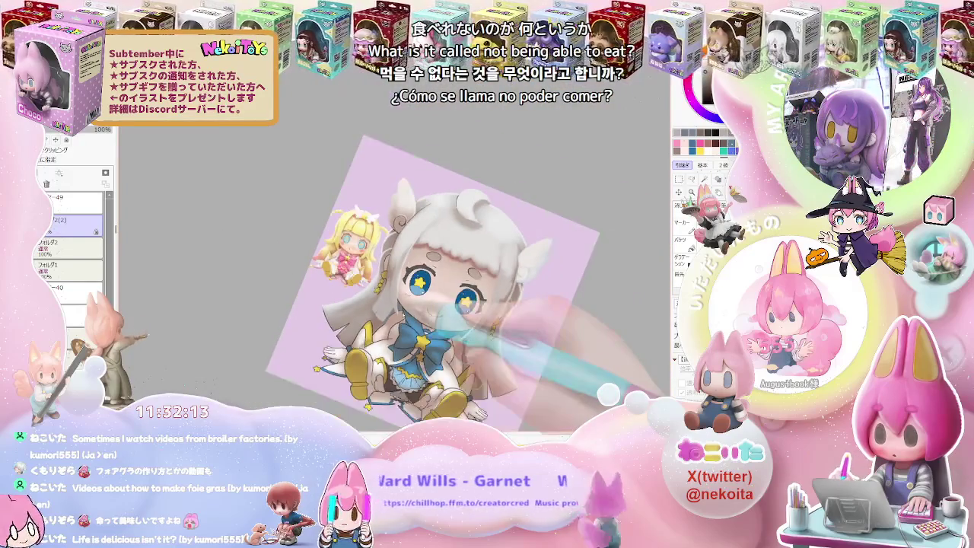
{"action": "key", "text": "Home"}
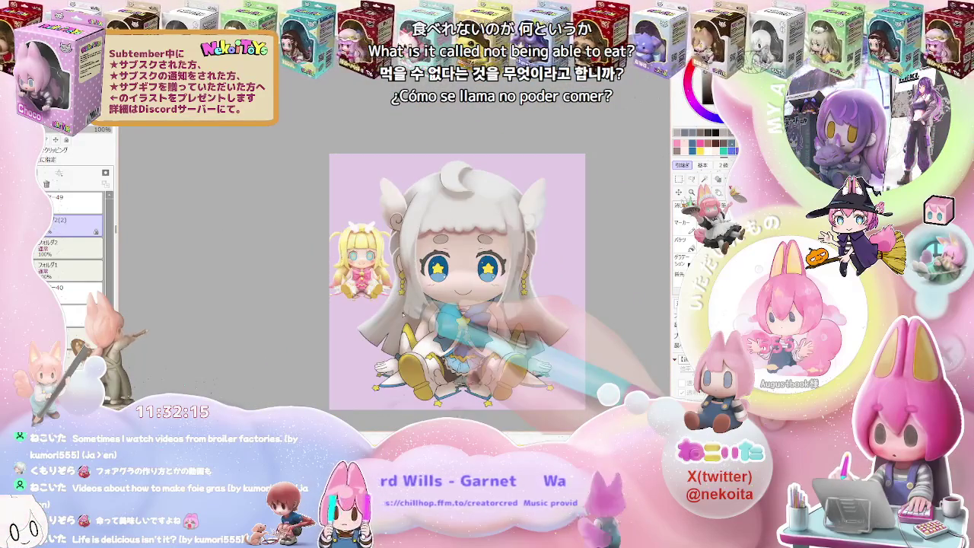
{"action": "scroll", "coordinate": [416, 322], "scroll_direction": "up", "scroll_amount": 3}
{"action": "scroll", "coordinate": [416, 322], "scroll_direction": "up", "scroll_amount": 2}
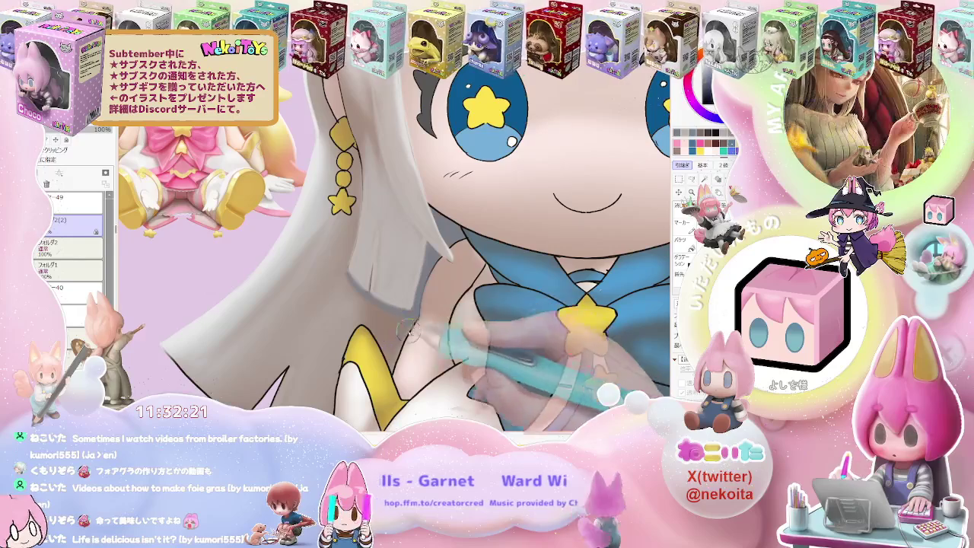
{"action": "scroll", "coordinate": [401, 346], "scroll_direction": "up", "scroll_amount": 2}
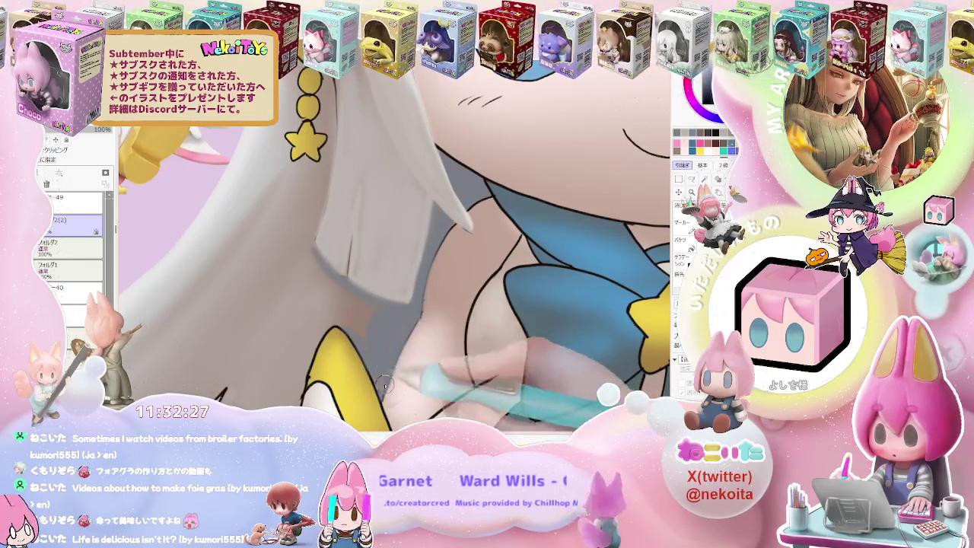
Step: Set the airbrush size to 50 and shade under the hair beside the blue bow
{"action": "scroll", "coordinate": [430, 315], "scroll_direction": "down", "scroll_amount": 2}
{"action": "scroll", "coordinate": [430, 315], "scroll_direction": "down", "scroll_amount": 2}
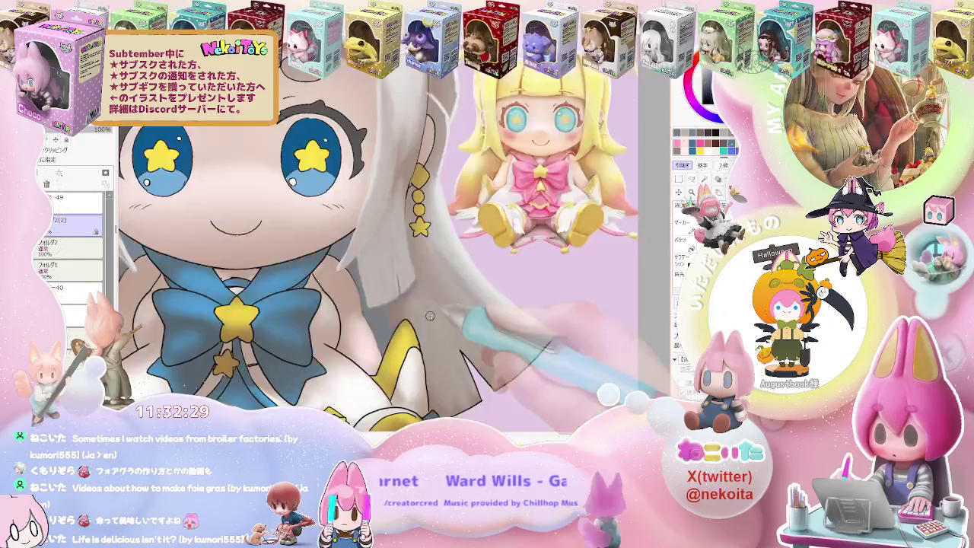
{"action": "scroll", "coordinate": [430, 315], "scroll_direction": "down", "scroll_amount": 1}
{"action": "scroll", "coordinate": [430, 315], "scroll_direction": "down", "scroll_amount": 1}
{"action": "scroll", "coordinate": [430, 316], "scroll_direction": "down", "scroll_amount": 1}
{"action": "scroll", "coordinate": [430, 315], "scroll_direction": "up", "scroll_amount": 2}
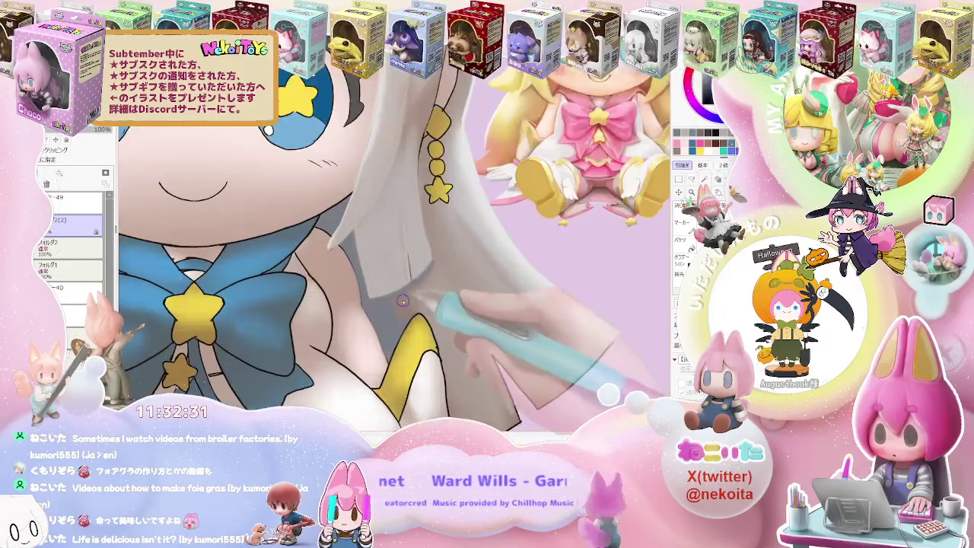
{"action": "left_click_drag", "start_coordinate": [417, 290], "coordinate": [411, 303]}
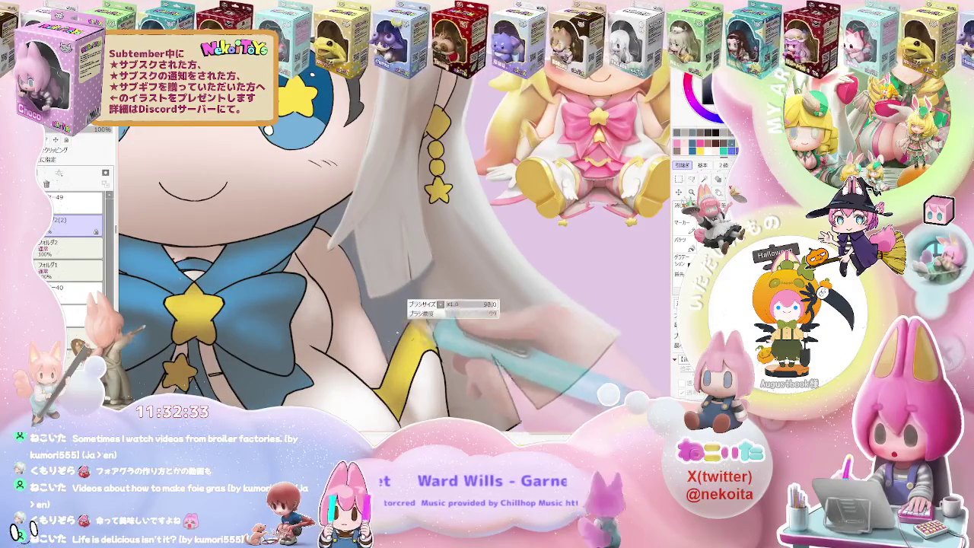
{"action": "scroll", "coordinate": [420, 310], "scroll_direction": "down", "scroll_amount": 2}
{"action": "scroll", "coordinate": [420, 310], "scroll_direction": "up", "scroll_amount": 2}
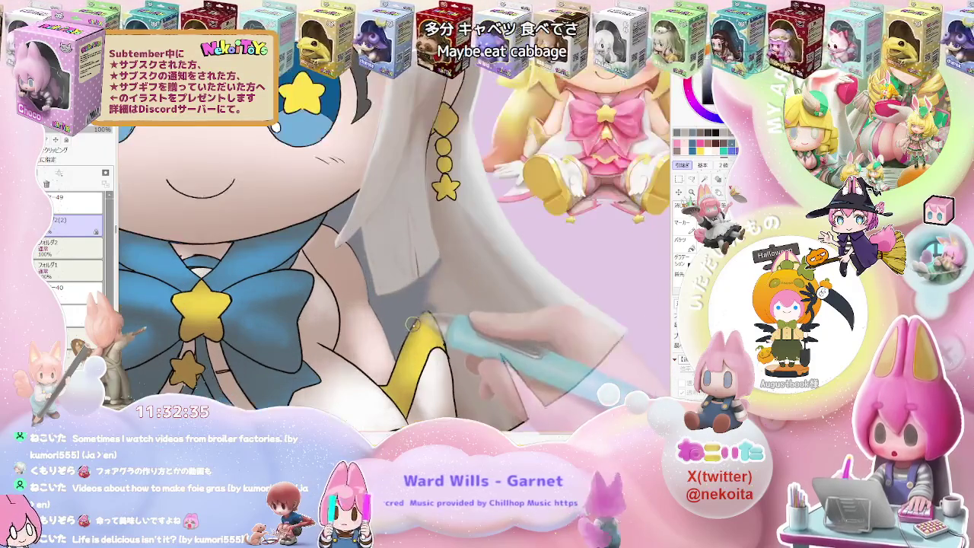
{"action": "scroll", "coordinate": [420, 312], "scroll_direction": "down", "scroll_amount": 2}
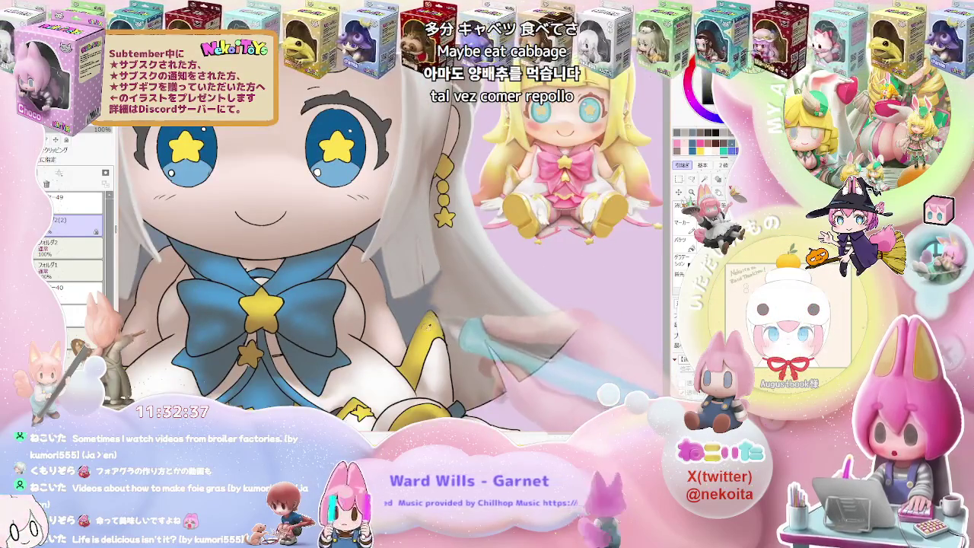
{"action": "scroll", "coordinate": [426, 308], "scroll_direction": "up", "scroll_amount": 3}
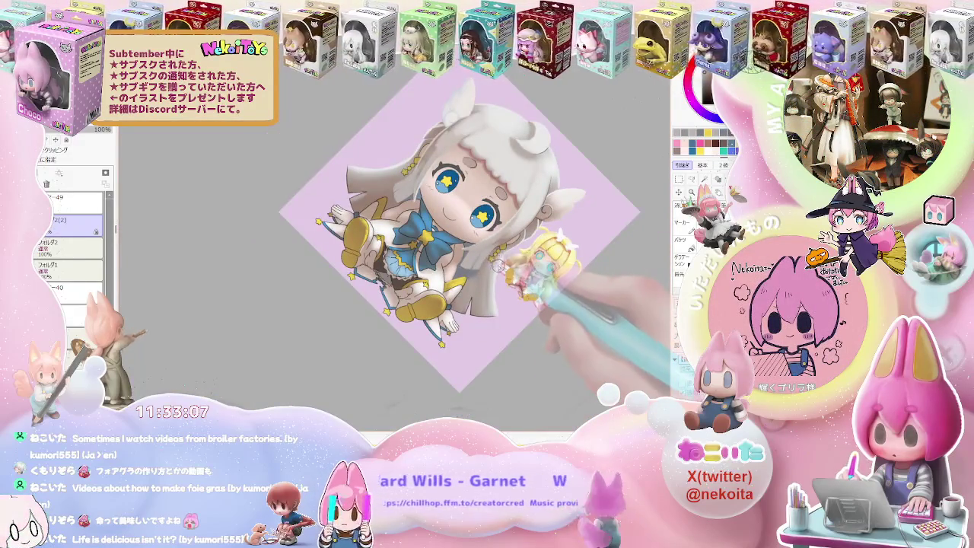
Step: Zoom and tilt onto the skirt and enlarge the brush for shading the cloak
{"action": "scroll", "coordinate": [498, 264], "scroll_direction": "up", "scroll_amount": 3}
{"action": "scroll", "coordinate": [456, 305], "scroll_direction": "up", "scroll_amount": 3}
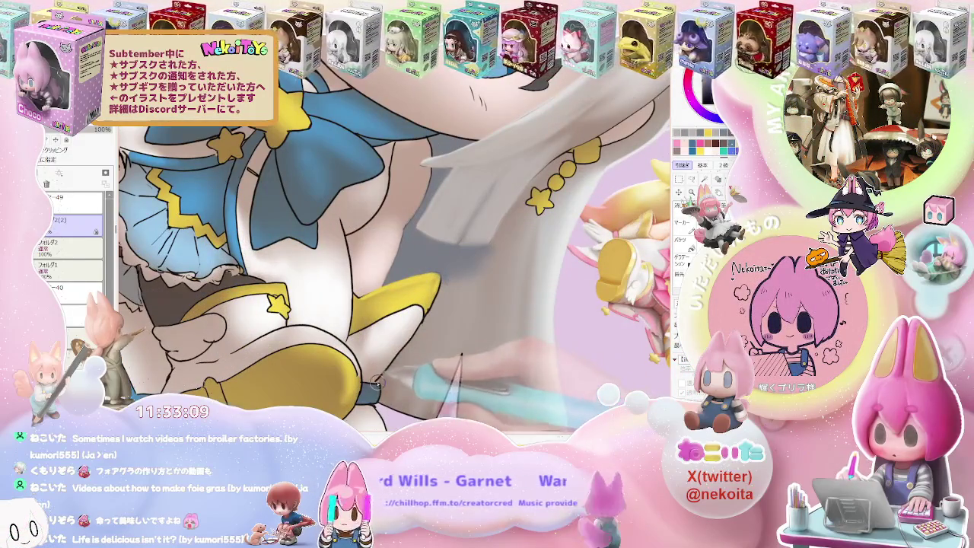
{"action": "scroll", "coordinate": [448, 273], "scroll_direction": "down", "scroll_amount": 2}
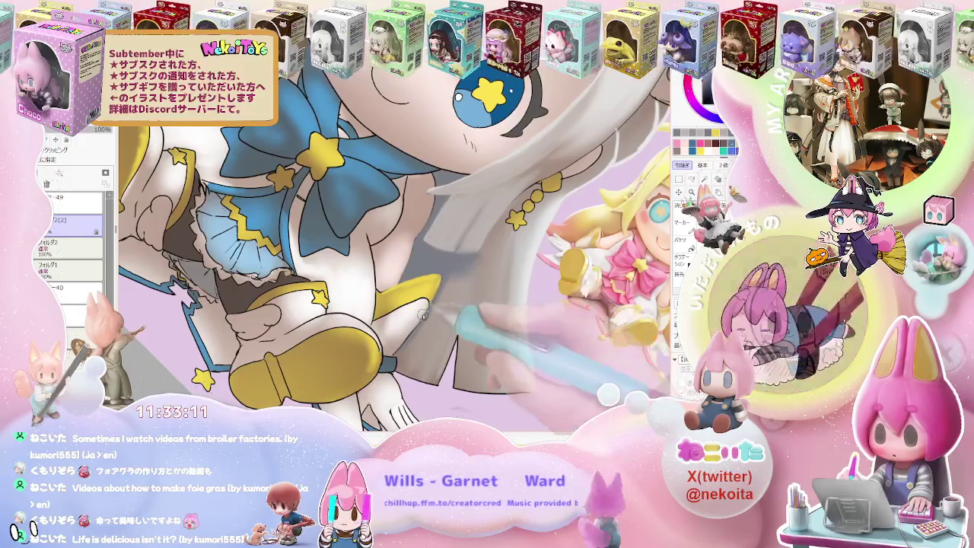
{"action": "scroll", "coordinate": [449, 289], "scroll_direction": "down", "scroll_amount": 2}
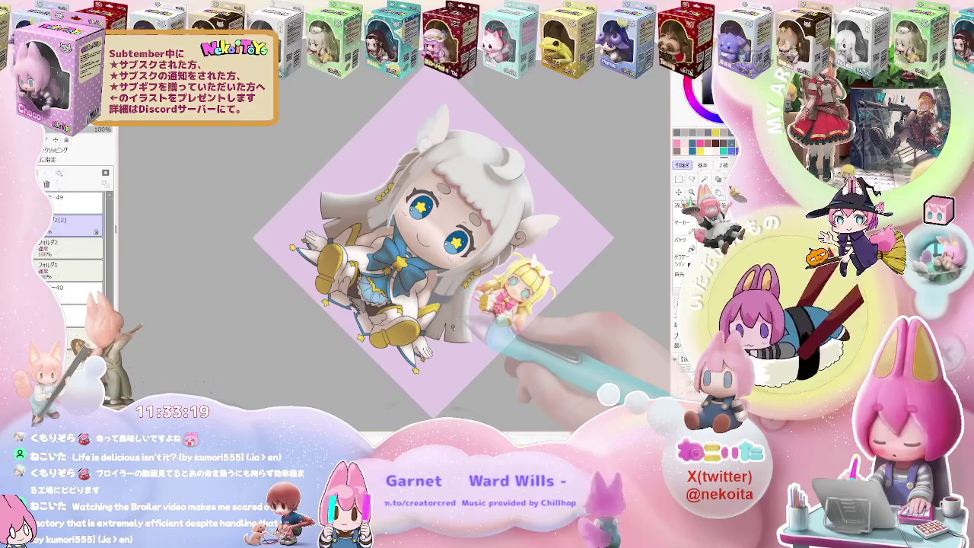
{"action": "scroll", "coordinate": [453, 328], "scroll_direction": "up", "scroll_amount": 2}
{"action": "scroll", "coordinate": [445, 296], "scroll_direction": "up", "scroll_amount": 2}
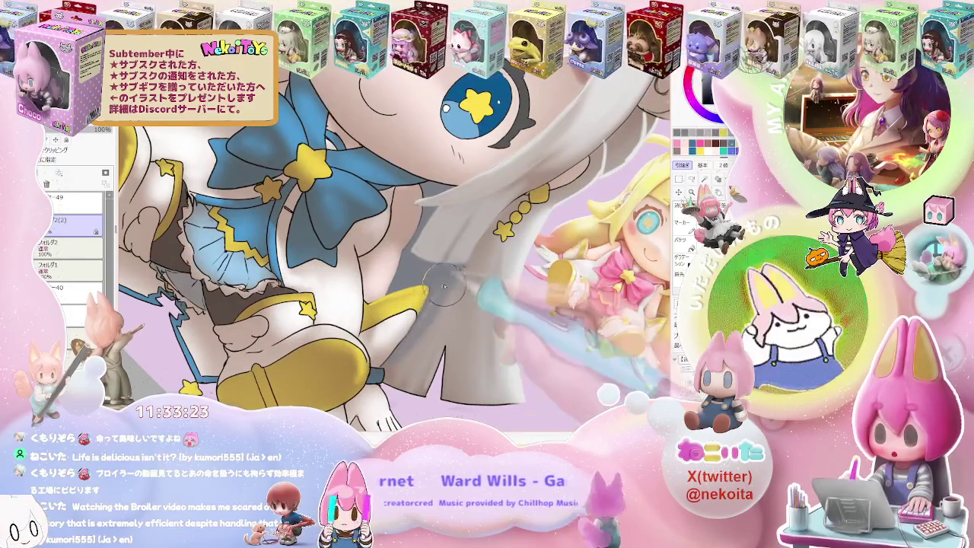
{"action": "key", "text": "ctrl+plus"}
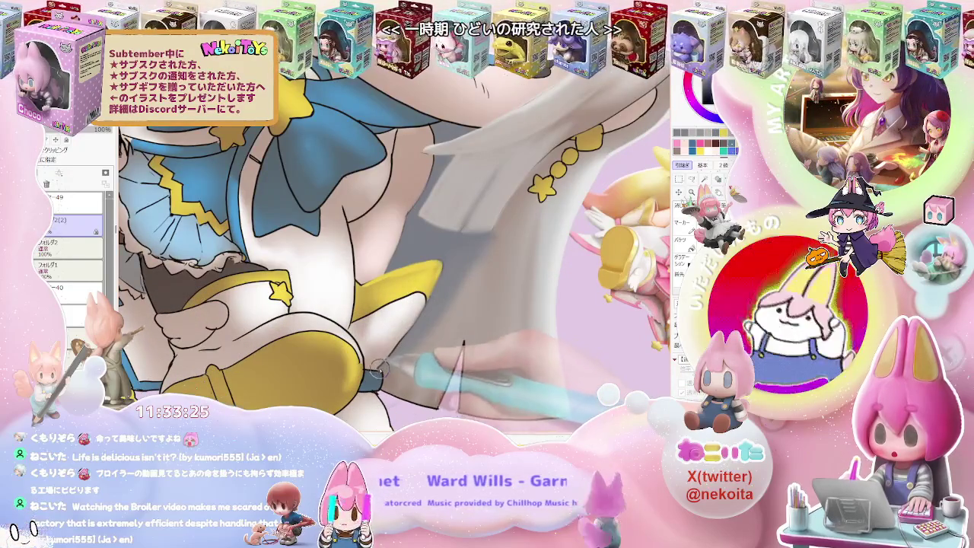
{"action": "key", "text": "bracketright"}
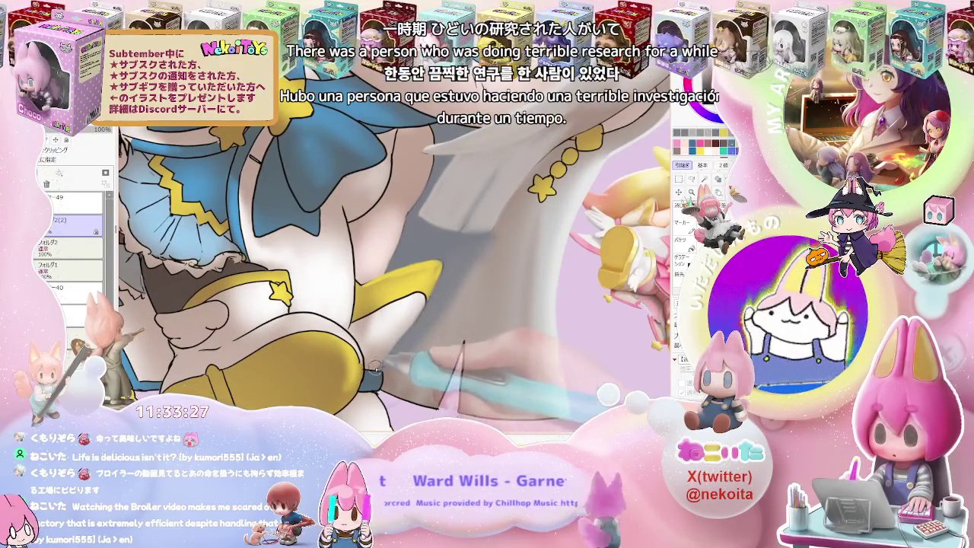
Step: Shade the white cloak around the bow and skirt, checking against the whole canvas
{"action": "key", "text": "ctrl+minus"}
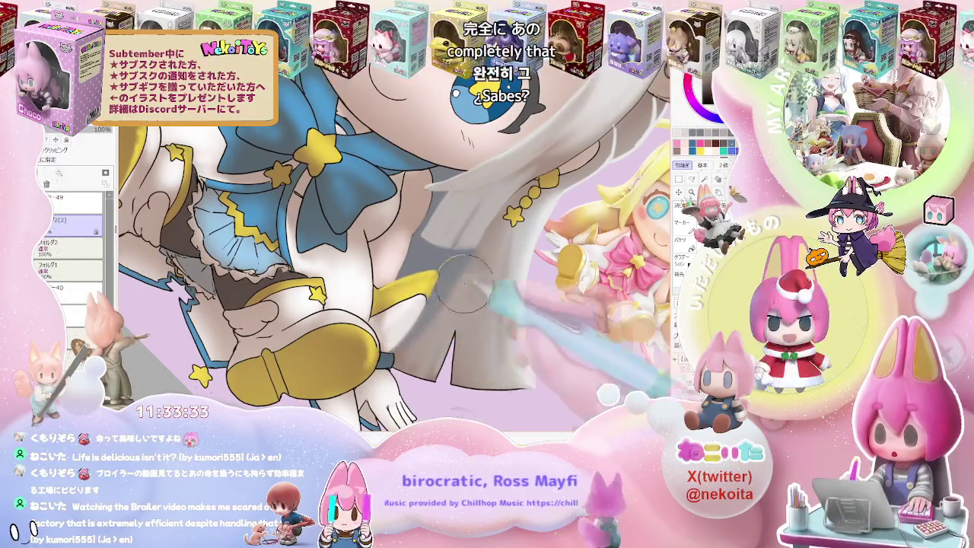
{"action": "key", "text": "ctrl+minus"}
{"action": "key", "text": "ctrl+plus"}
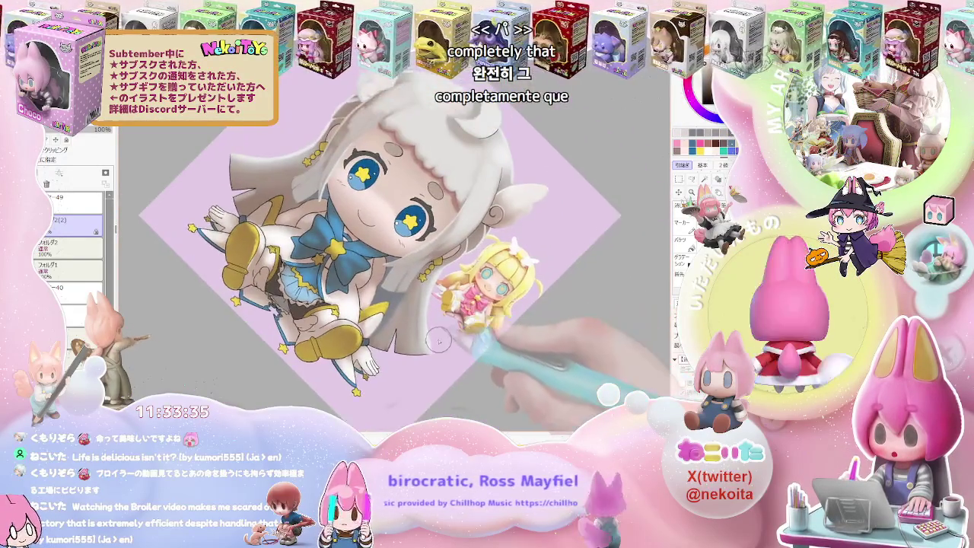
{"action": "key", "text": "ctrl+plus"}
{"action": "key", "text": "ctrl+plus"}
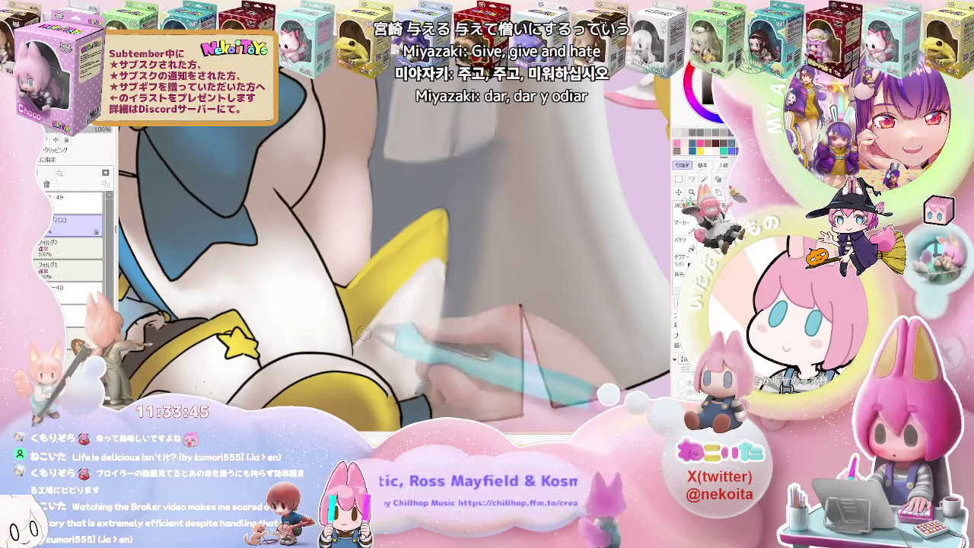
{"action": "key", "text": "ctrl+minus"}
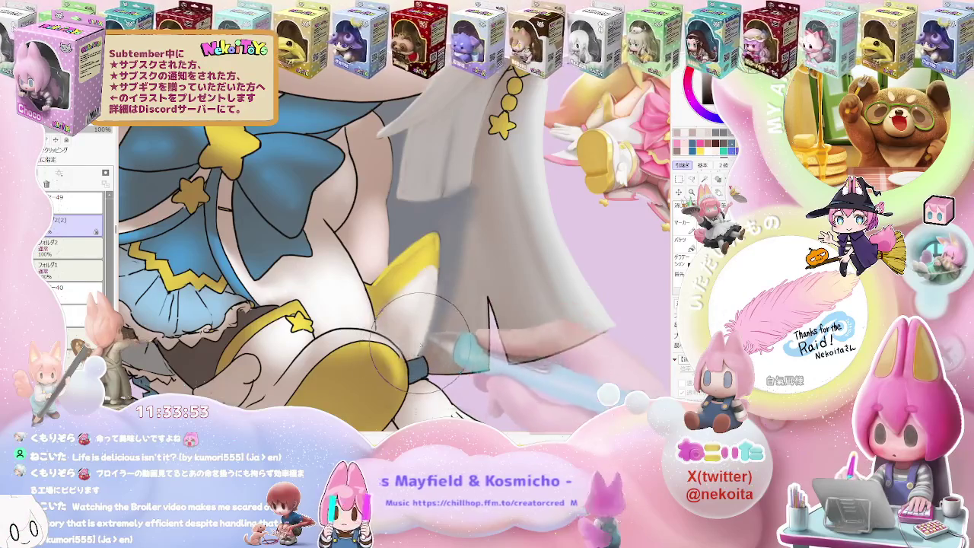
{"action": "key", "text": "ctrl+minus"}
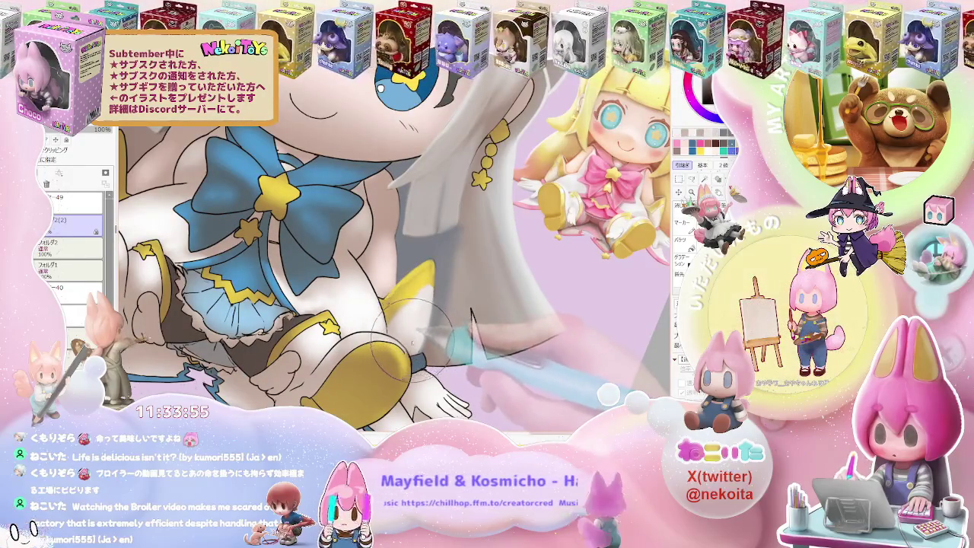
{"action": "key", "text": "ctrl+minus"}
{"action": "key", "text": "ctrl+minus"}
{"action": "key", "text": "ctrl+minus"}
{"action": "key", "text": "ctrl+minus"}
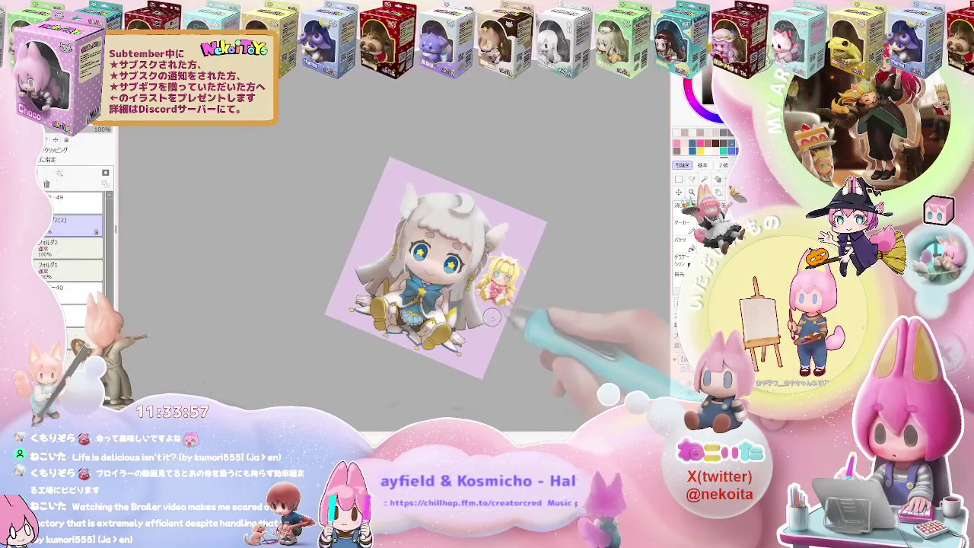
{"action": "key", "text": "End"}
{"action": "key", "text": "End"}
{"action": "key", "text": "End"}
{"action": "key", "text": "End"}
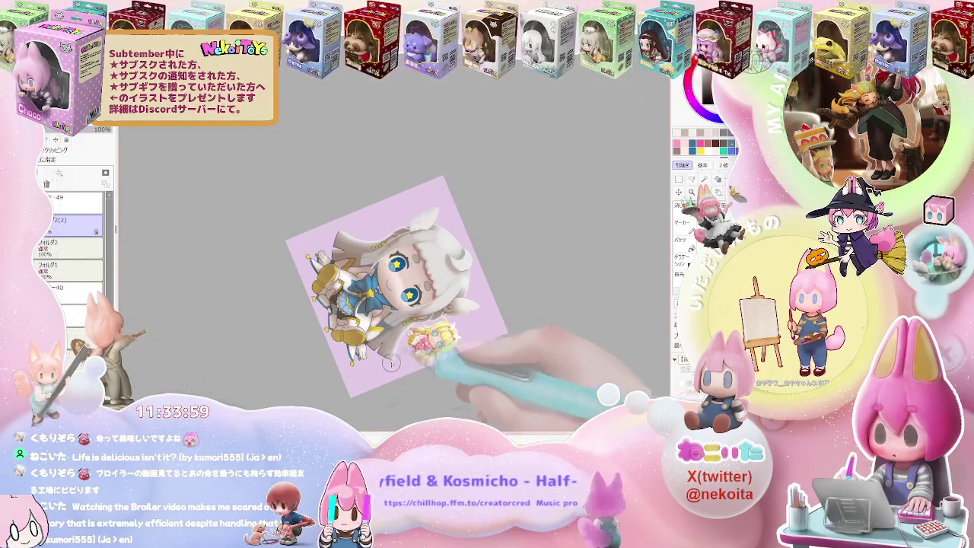
Step: Shade the cloak and hair near the yellow shoe and leg
{"action": "key", "text": "ctrl+plus"}
{"action": "key", "text": "ctrl+plus"}
{"action": "key", "text": "ctrl+plus"}
{"action": "key", "text": "ctrl+plus"}
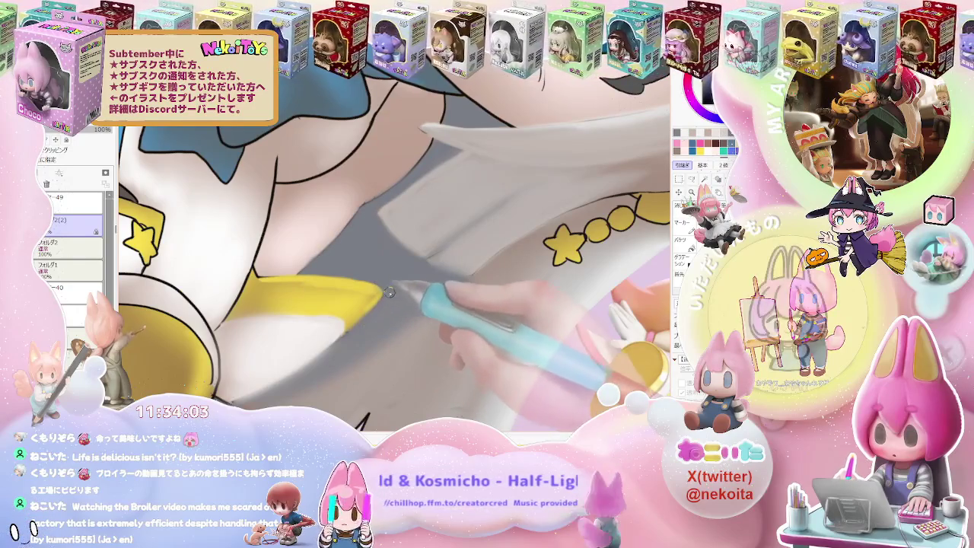
{"action": "key", "text": "ctrl+minus"}
{"action": "key", "text": "ctrl+minus"}
{"action": "key", "text": "ctrl+minus"}
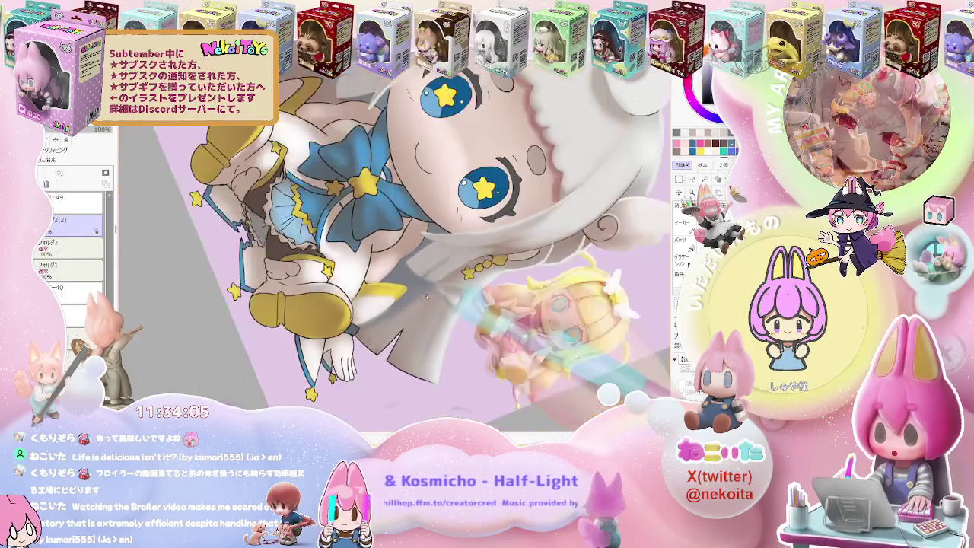
{"action": "key", "text": "ctrl+plus"}
{"action": "key", "text": "ctrl+plus"}
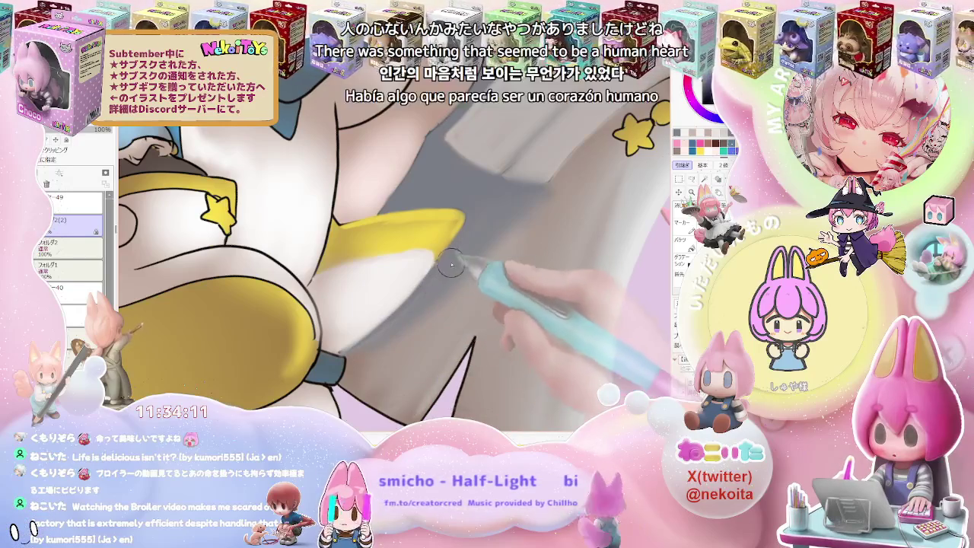
{"action": "key", "text": "ctrl+minus"}
{"action": "key", "text": "ctrl+minus"}
{"action": "key", "text": "ctrl+minus"}
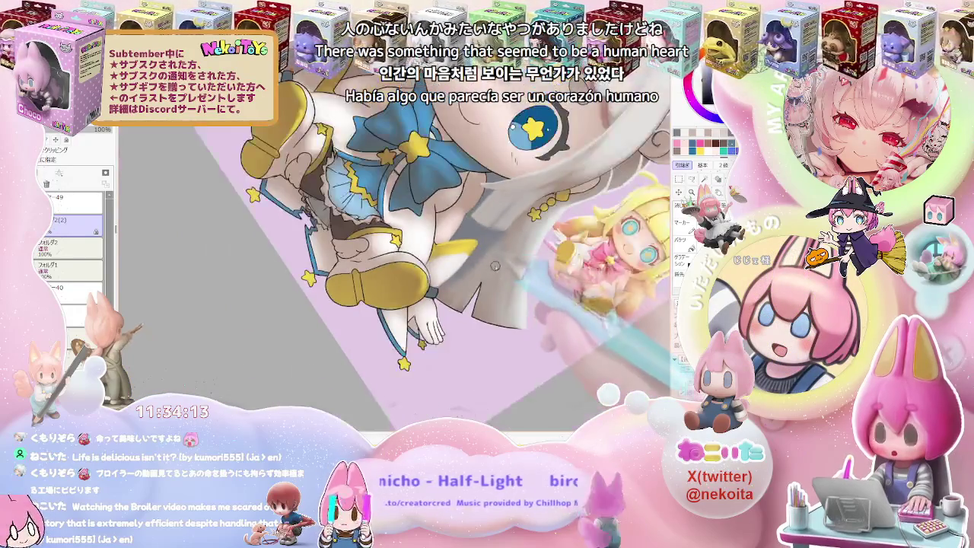
{"action": "key", "text": "ctrl+minus"}
{"action": "key", "text": "ctrl+plus"}
{"action": "key", "text": "ctrl+plus"}
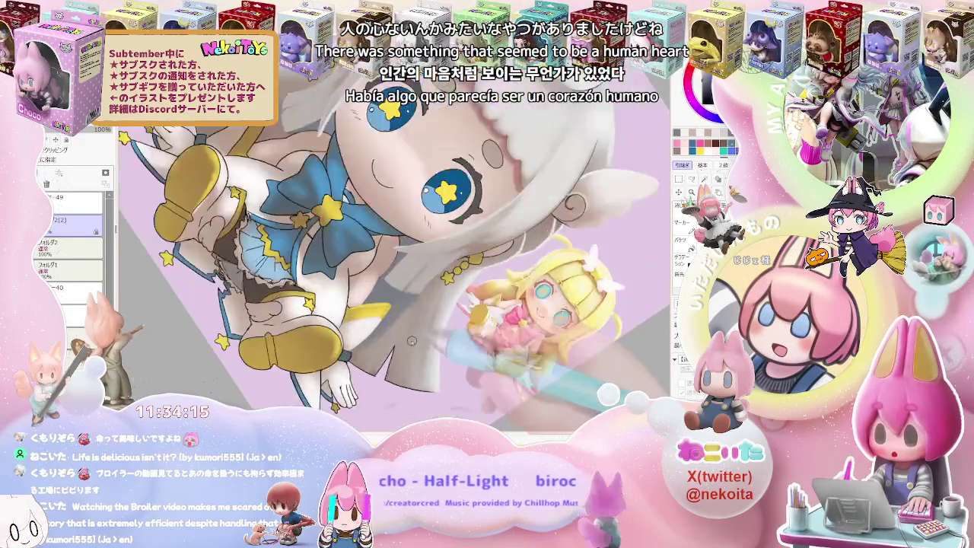
{"action": "key", "text": "ctrl+plus"}
{"action": "key", "text": "ctrl+plus"}
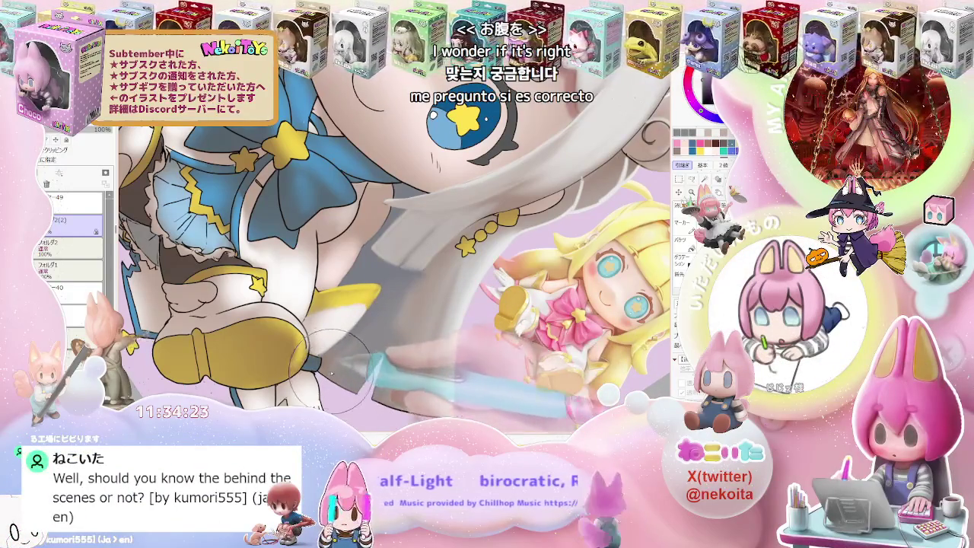
Step: Review the shading, alternating between a face close-up and the whole tilted illustration
{"action": "key", "text": "minus"}
{"action": "key", "text": "minus"}
{"action": "key", "text": "minus"}
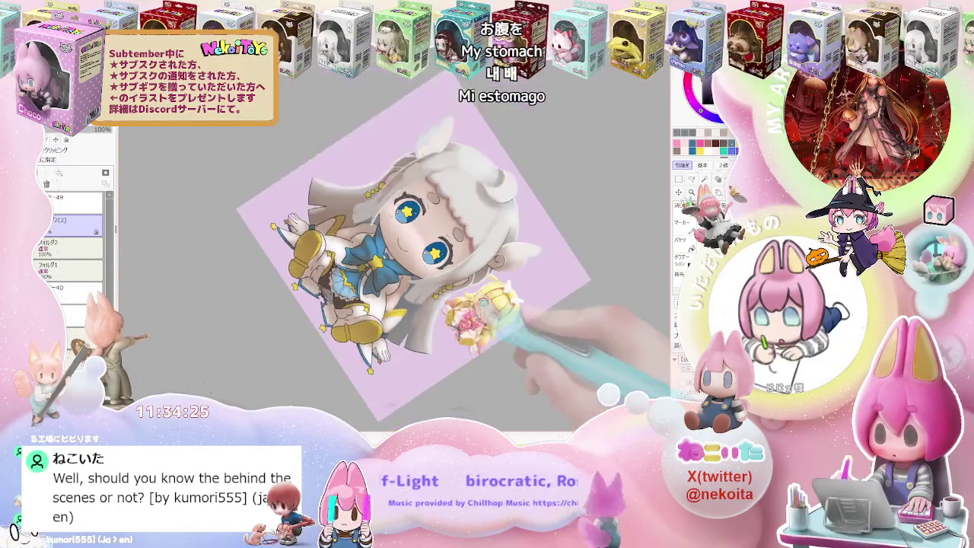
{"action": "key", "text": "plus"}
{"action": "key", "text": "plus"}
{"action": "key", "text": "plus"}
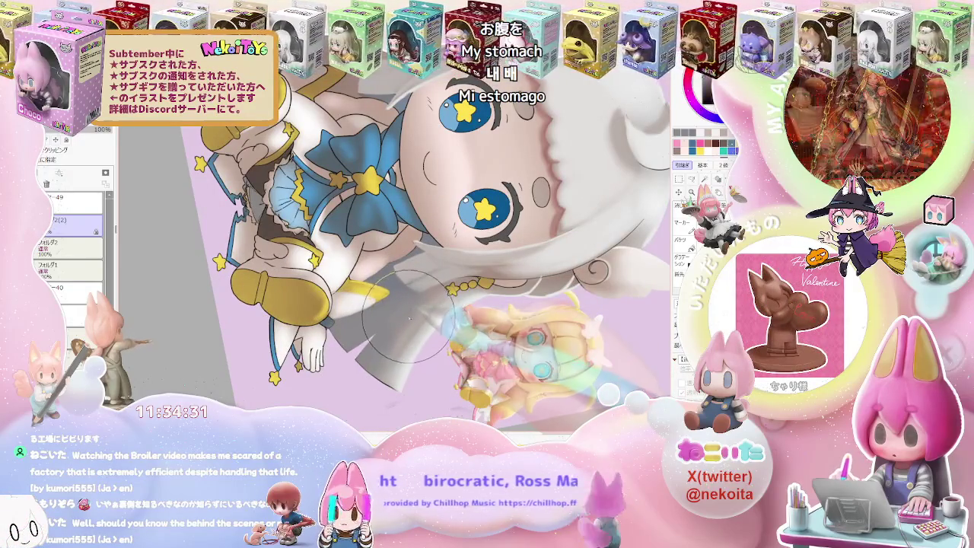
{"action": "key", "text": "minus"}
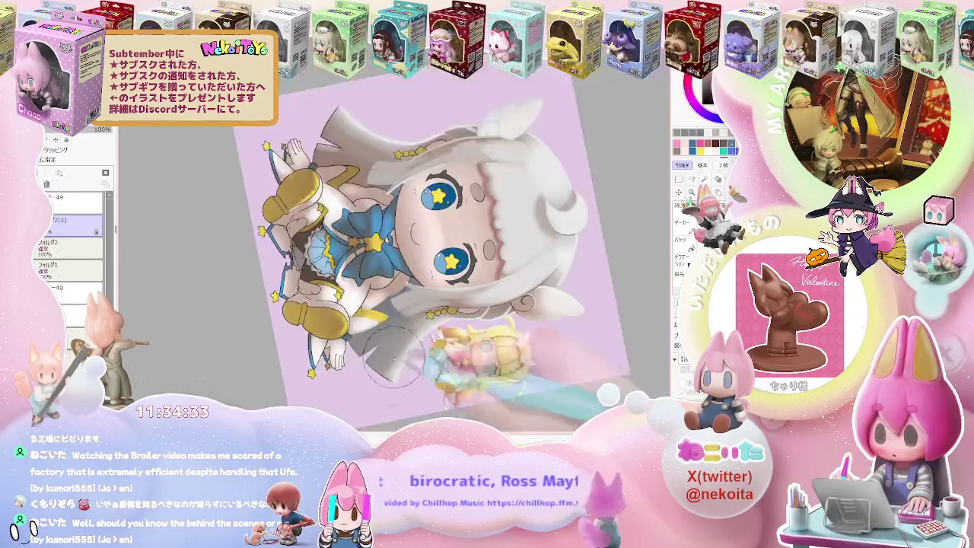
{"action": "key", "text": "minus"}
{"action": "key", "text": "minus"}
{"action": "key", "text": "plus"}
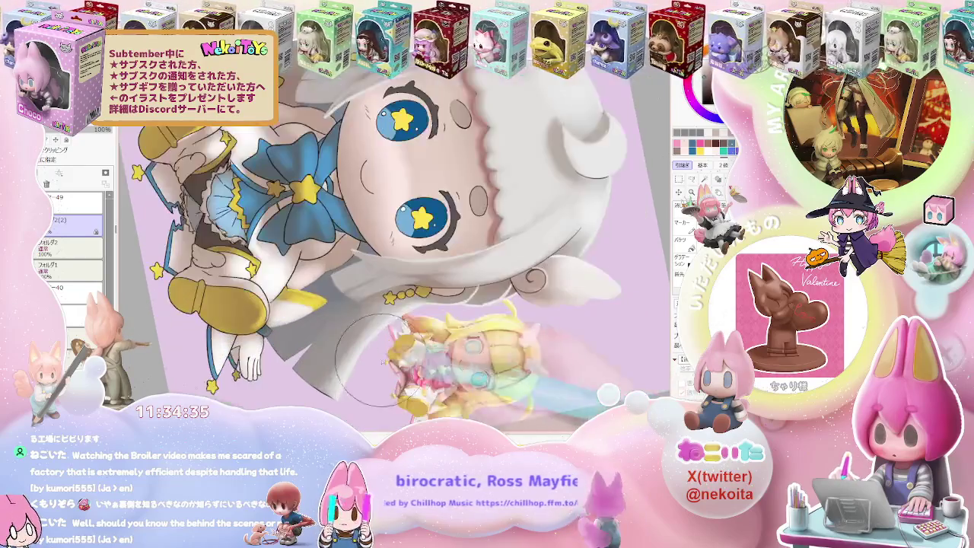
{"action": "key", "text": "plus"}
{"action": "key", "text": "minus"}
{"action": "key", "text": "minus"}
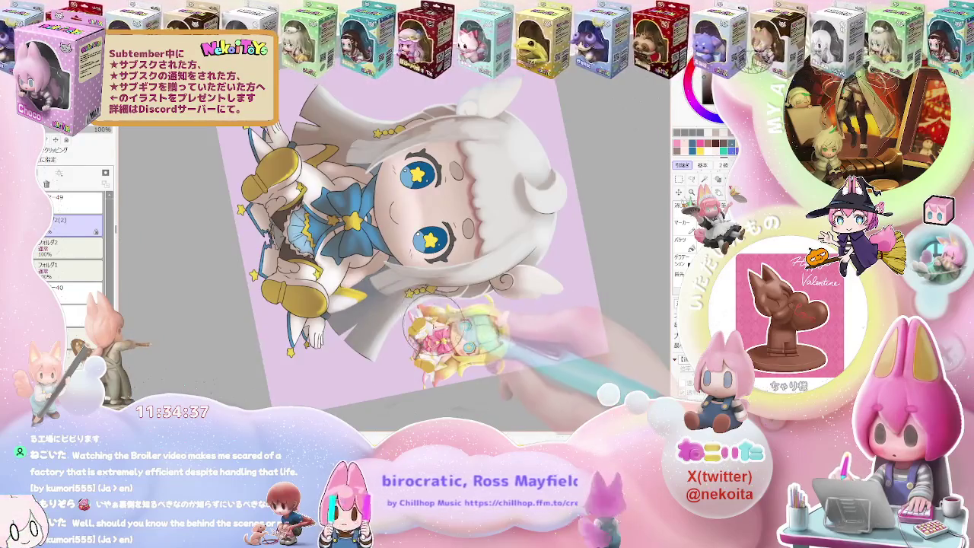
{"action": "key", "text": "minus"}
{"action": "key", "text": "plus"}
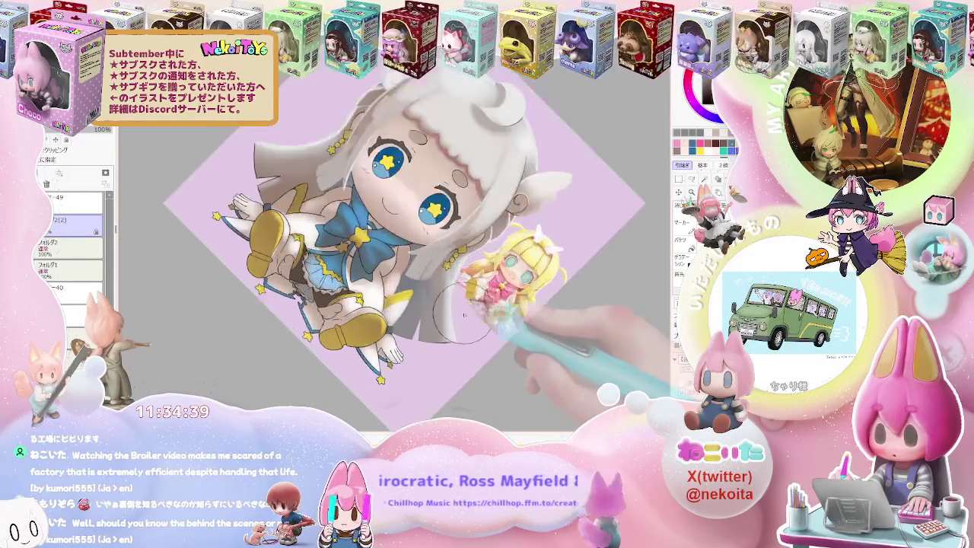
{"action": "key", "text": "plus"}
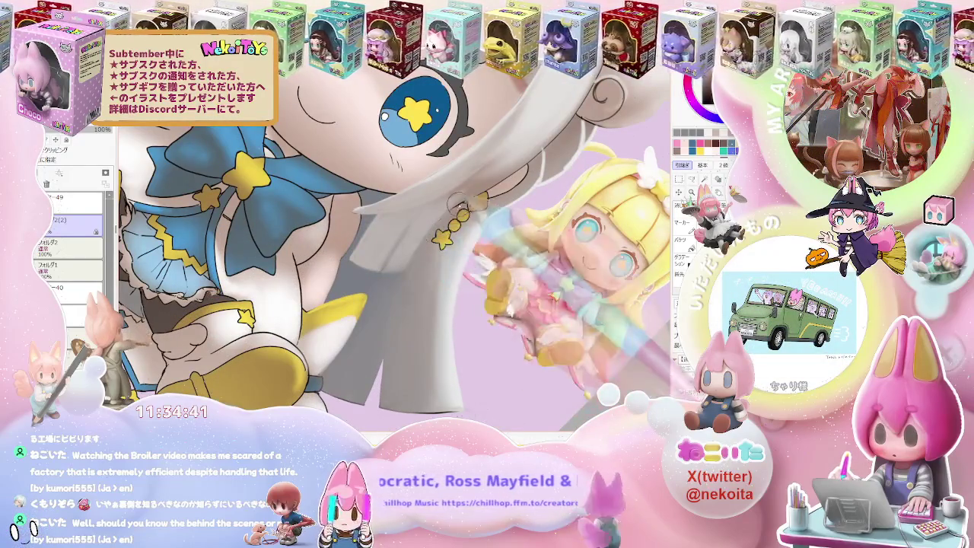
{"action": "key", "text": "minus"}
{"action": "key", "text": "minus"}
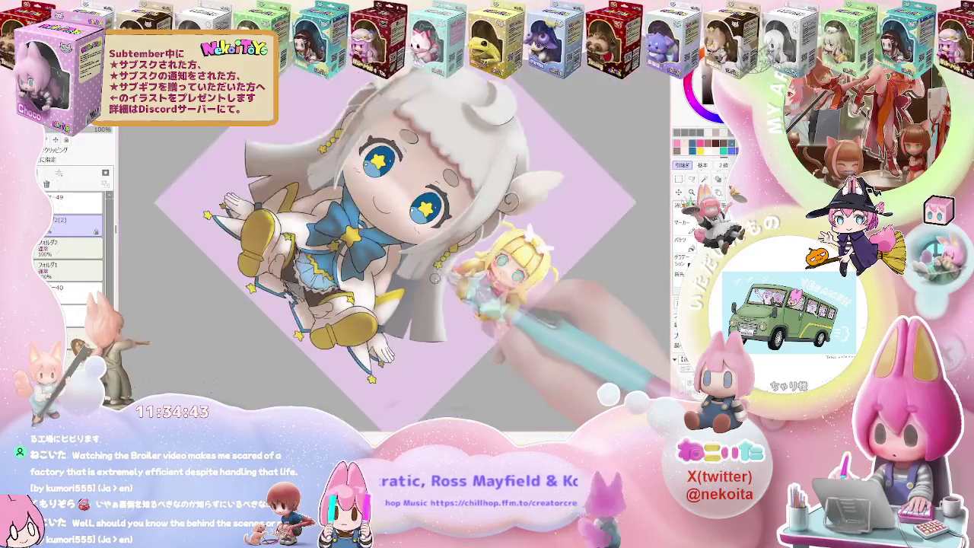
{"action": "key", "text": "minus"}
{"action": "key", "text": "minus"}
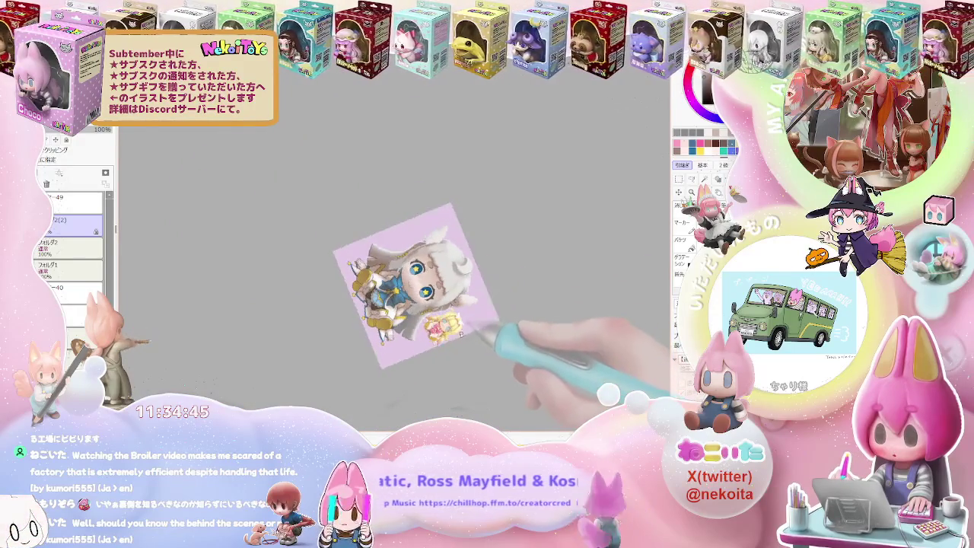
{"action": "key", "text": "plus"}
{"action": "key", "text": "plus"}
{"action": "key", "text": "plus"}
{"action": "key", "text": "plus"}
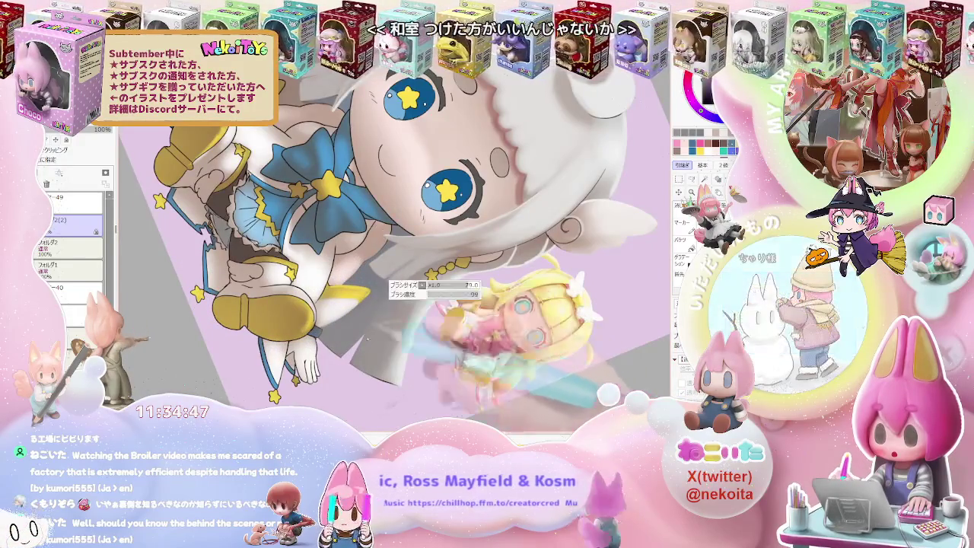
{"action": "key", "text": "plus"}
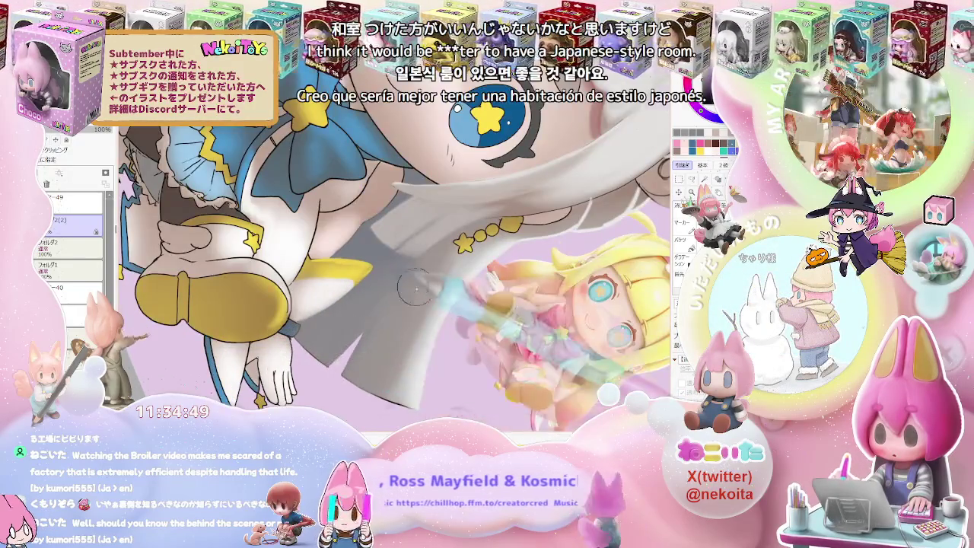
{"action": "key", "text": "minus"}
{"action": "key", "text": "minus"}
{"action": "key", "text": "minus"}
{"action": "key", "text": "End"}
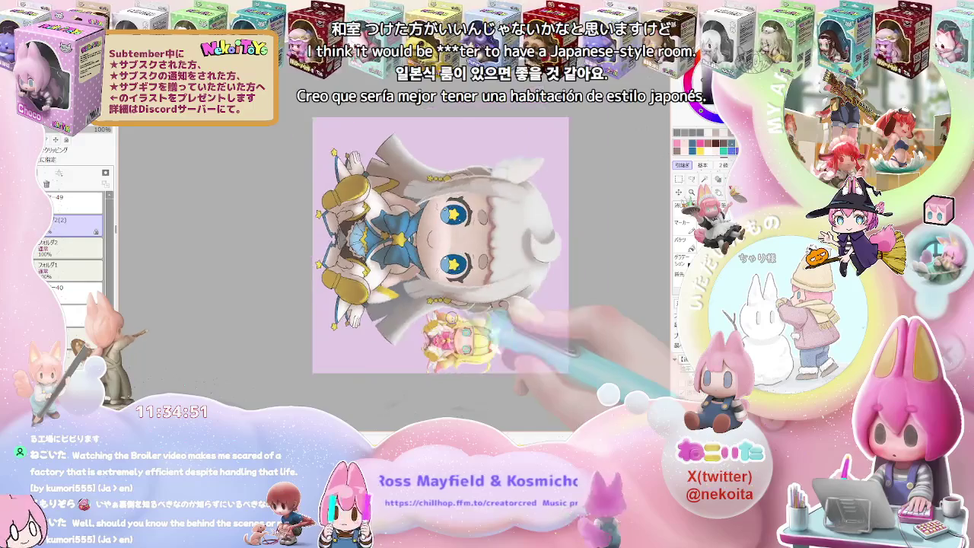
{"action": "key", "text": "plus"}
{"action": "key", "text": "plus"}
{"action": "key", "text": "plus"}
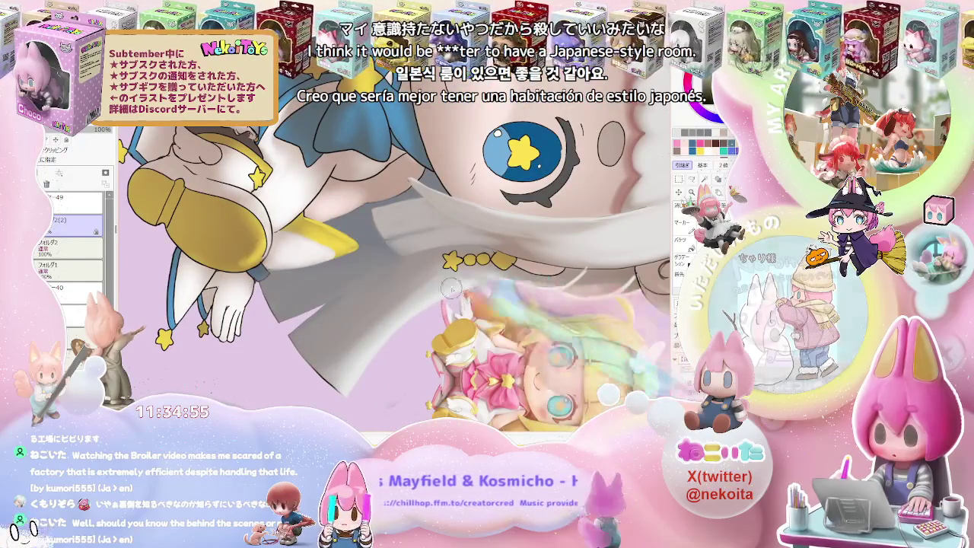
{"action": "key", "text": "Down"}
{"action": "key", "text": "Left"}
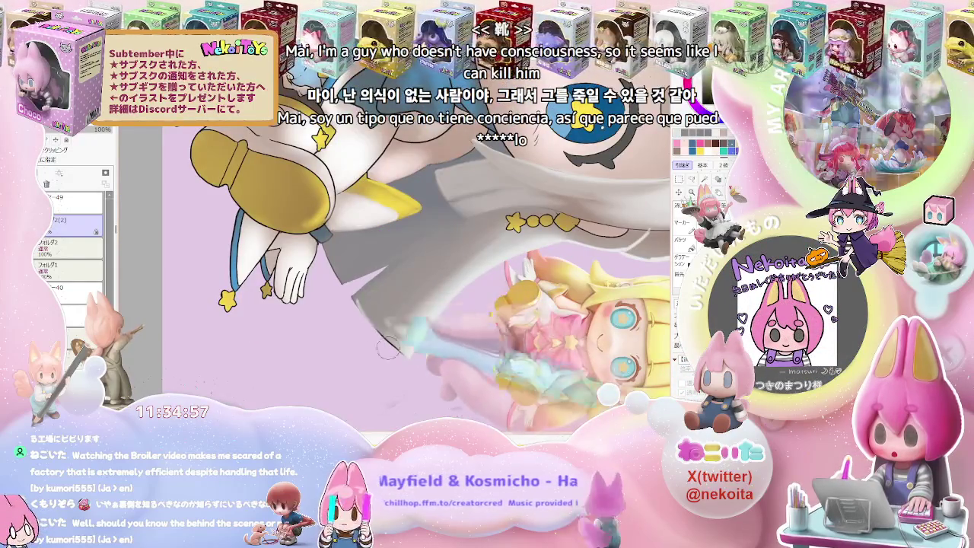
{"action": "key", "text": "Up"}
{"action": "key", "text": "minus"}
{"action": "key", "text": "minus"}
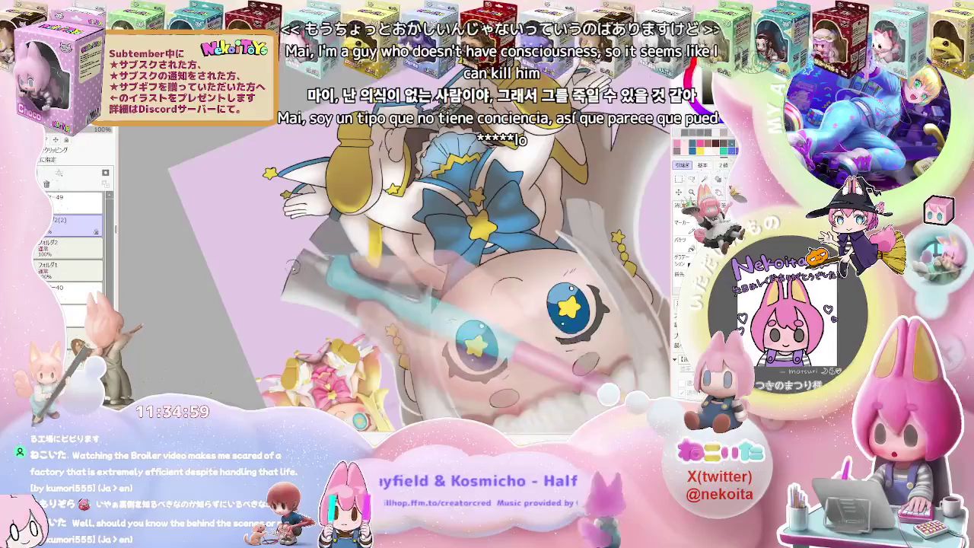
{"action": "key", "text": "plus"}
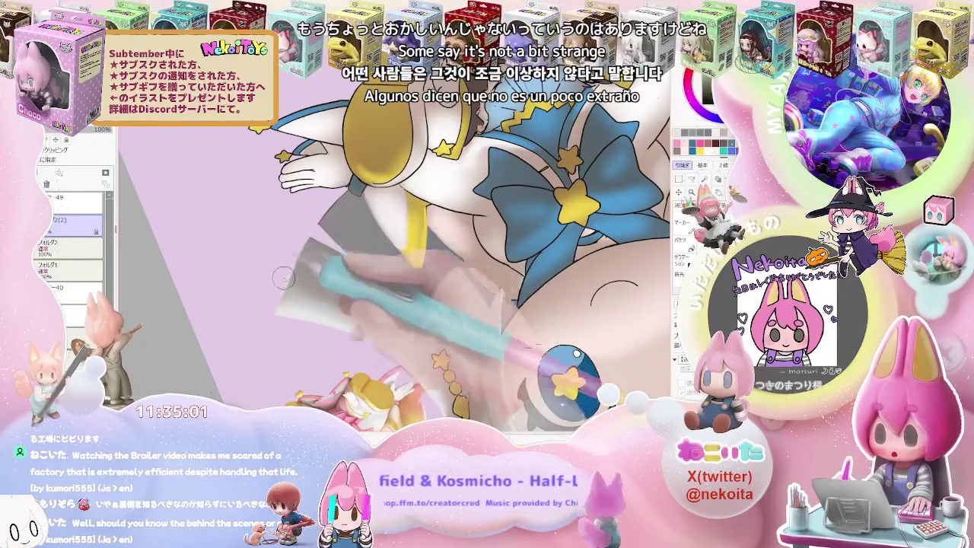
{"action": "key", "text": "minus"}
{"action": "key", "text": "plus"}
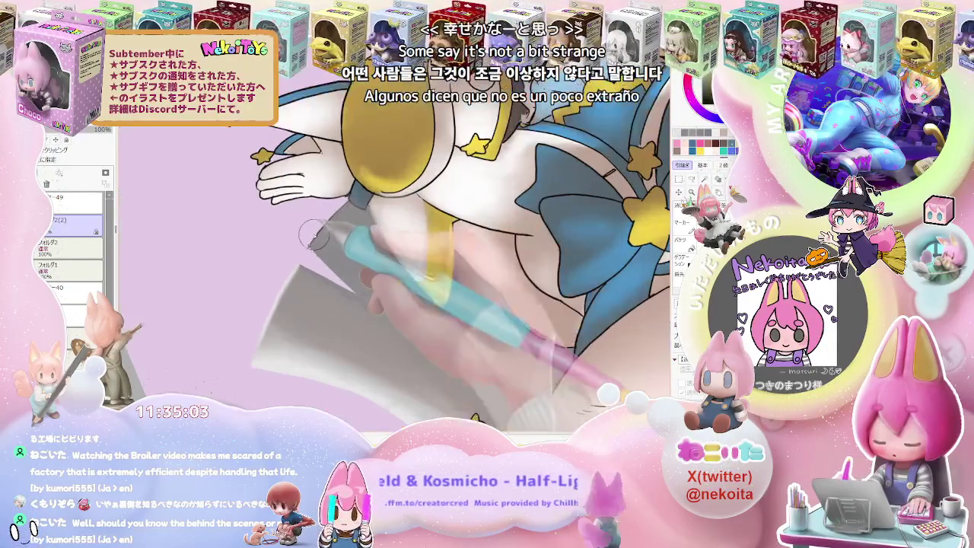
{"action": "key", "text": "minus"}
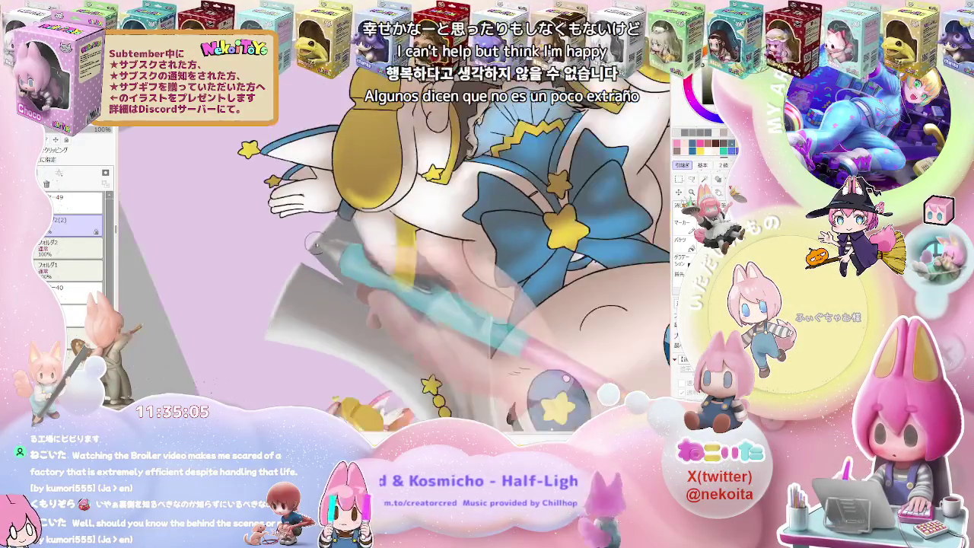
{"action": "key", "text": "minus"}
{"action": "key", "text": "minus"}
{"action": "key", "text": "plus"}
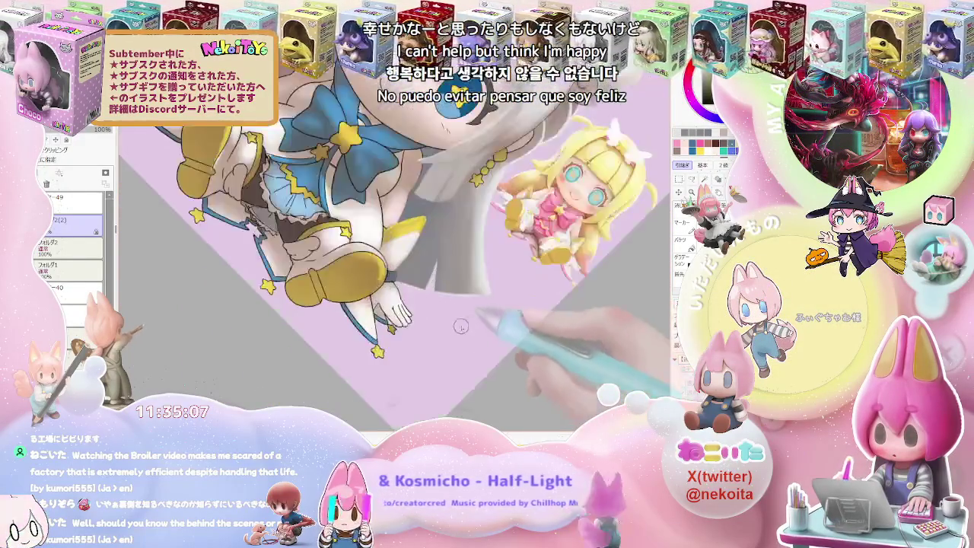
{"action": "key", "text": "plus"}
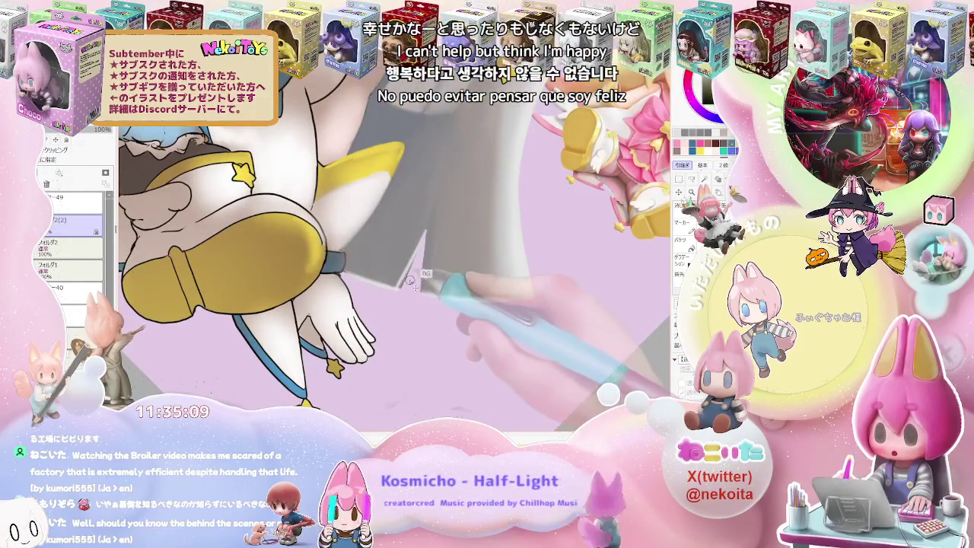
{"action": "left_click_drag", "start_coordinate": [441, 260], "coordinate": [392, 262]}
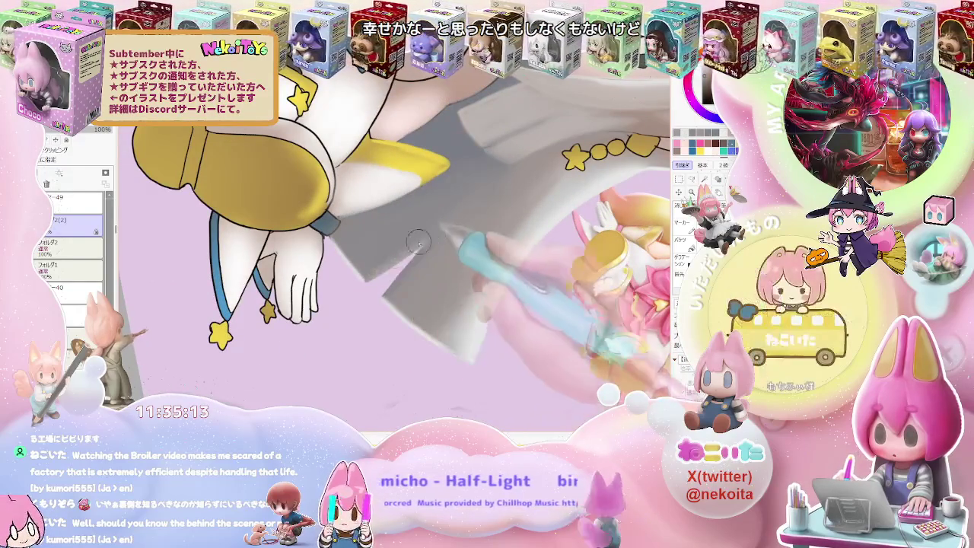
{"action": "scroll", "coordinate": [427, 234], "scroll_direction": "down", "scroll_amount": 2}
{"action": "scroll", "coordinate": [471, 258], "scroll_direction": "down", "scroll_amount": 2}
{"action": "scroll", "coordinate": [523, 281], "scroll_direction": "down", "scroll_amount": 2}
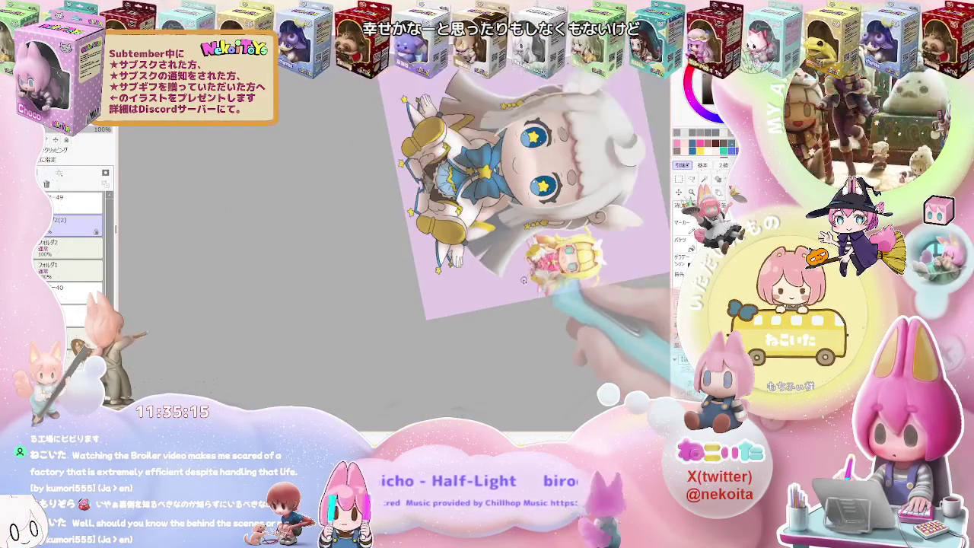
{"action": "mouse_move", "coordinate": [529, 280]}
{"action": "left_mouse_down"}
{"action": "mouse_move", "coordinate": [445, 329]}
{"action": "mouse_move", "coordinate": [467, 310]}
{"action": "mouse_move", "coordinate": [517, 312]}
{"action": "left_mouse_up"}
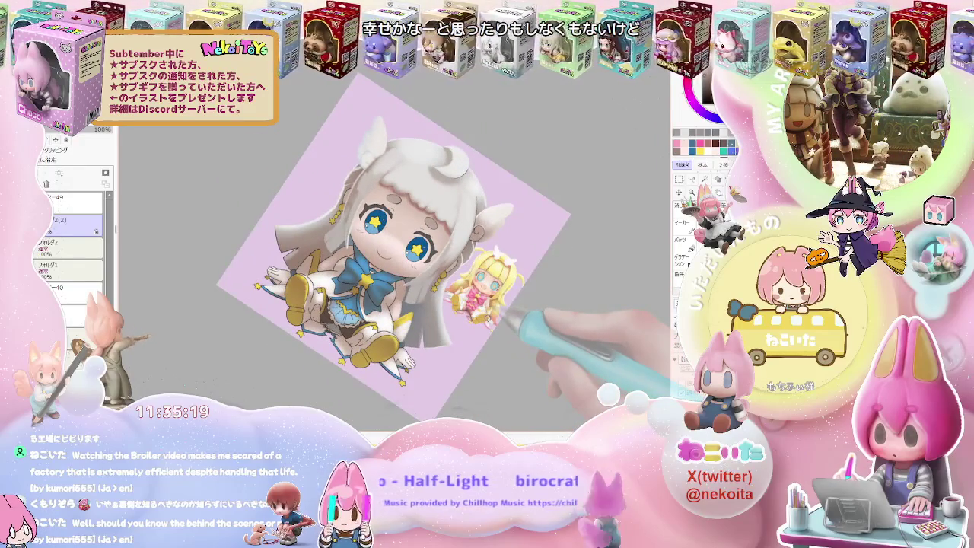
{"action": "scroll", "coordinate": [502, 315], "scroll_direction": "down", "scroll_amount": 2}
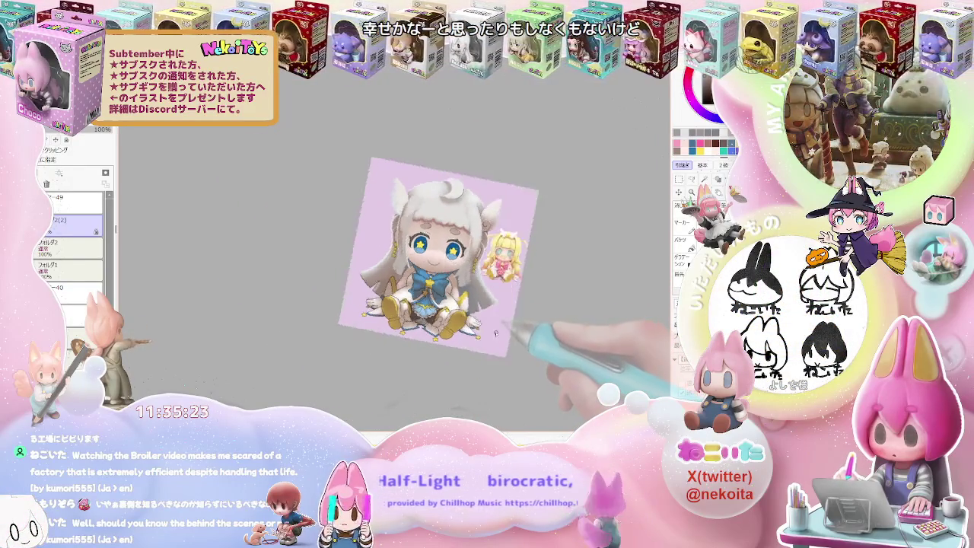
Step: Straighten the canvas view and zoom in and out around the chin, neck and collar
{"action": "key", "text": "Home"}
{"action": "scroll", "coordinate": [472, 271], "scroll_direction": "up", "scroll_amount": 3}
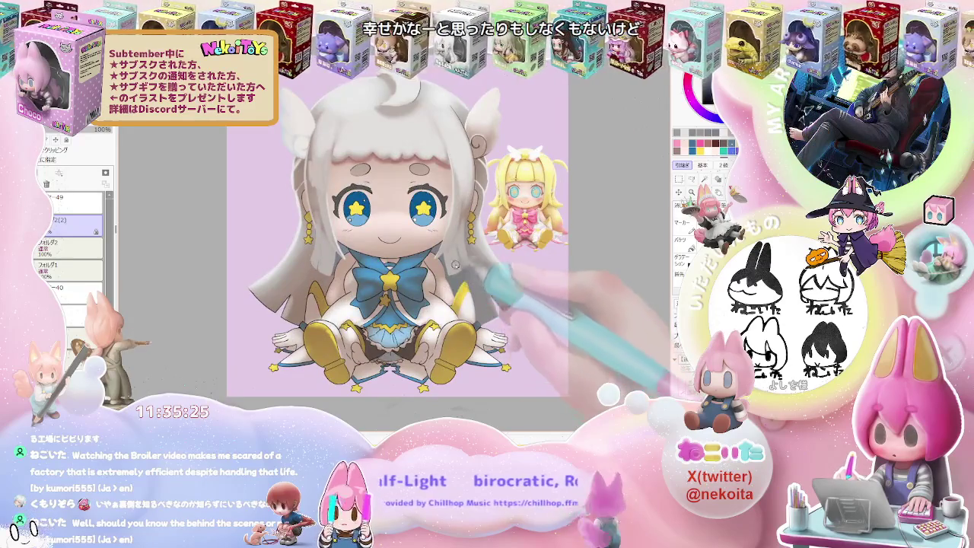
{"action": "scroll", "coordinate": [454, 264], "scroll_direction": "up", "scroll_amount": 3}
{"action": "scroll", "coordinate": [426, 251], "scroll_direction": "up", "scroll_amount": 1}
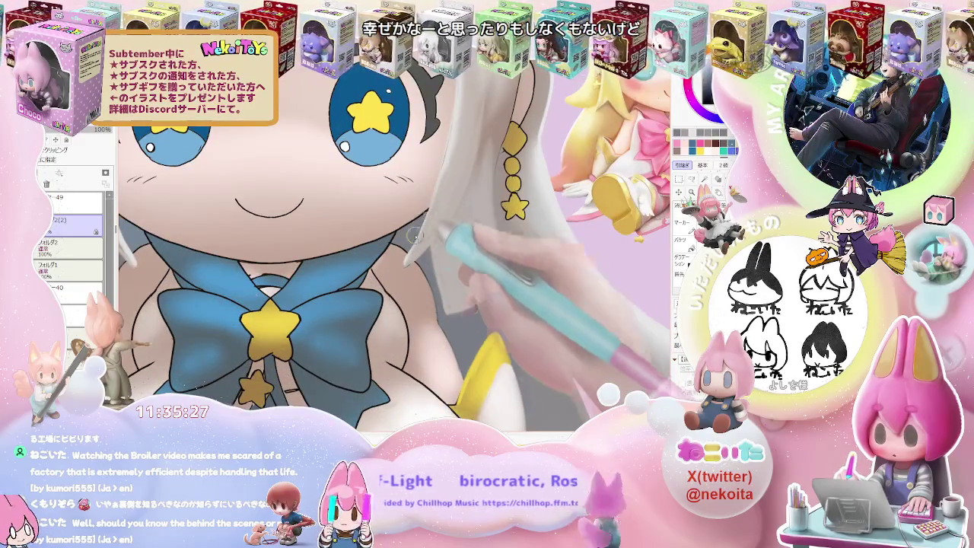
{"action": "scroll", "coordinate": [415, 237], "scroll_direction": "up", "scroll_amount": 2}
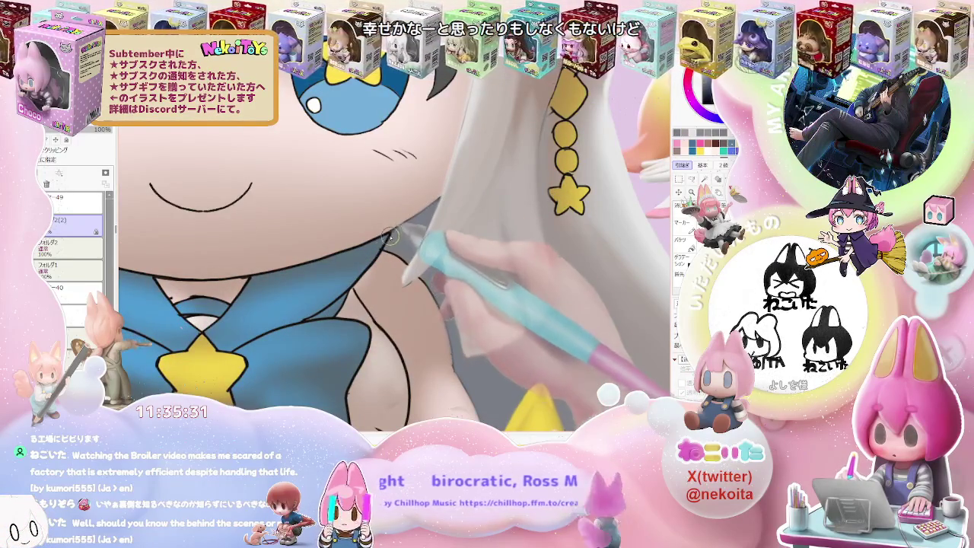
{"action": "scroll", "coordinate": [416, 269], "scroll_direction": "down", "scroll_amount": 2}
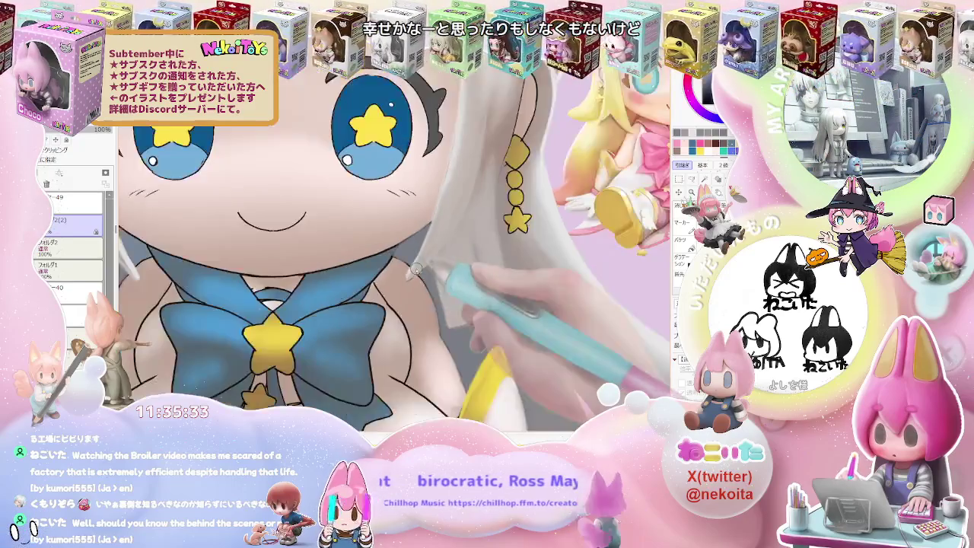
{"action": "scroll", "coordinate": [416, 269], "scroll_direction": "down", "scroll_amount": 3}
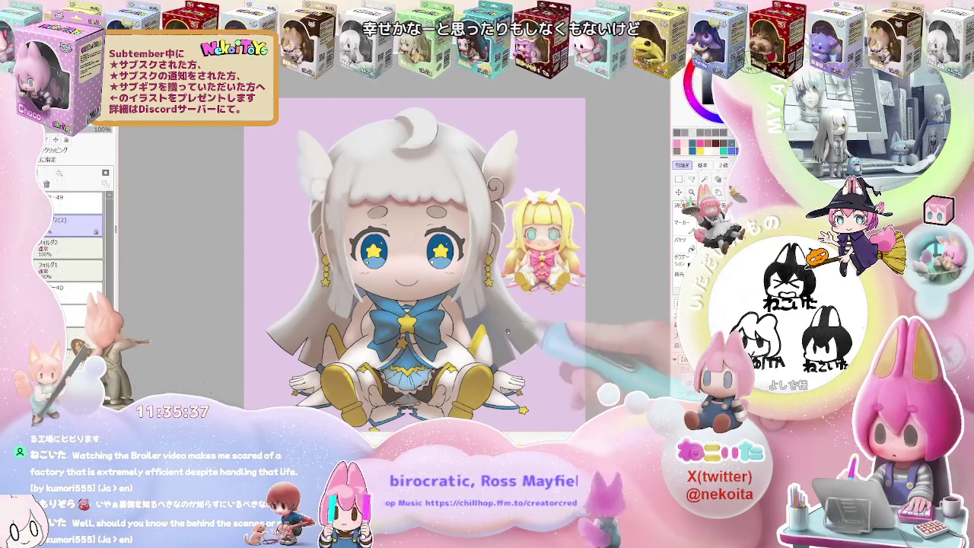
{"action": "scroll", "coordinate": [396, 300], "scroll_direction": "up", "scroll_amount": 3}
{"action": "scroll", "coordinate": [385, 289], "scroll_direction": "up", "scroll_amount": 2}
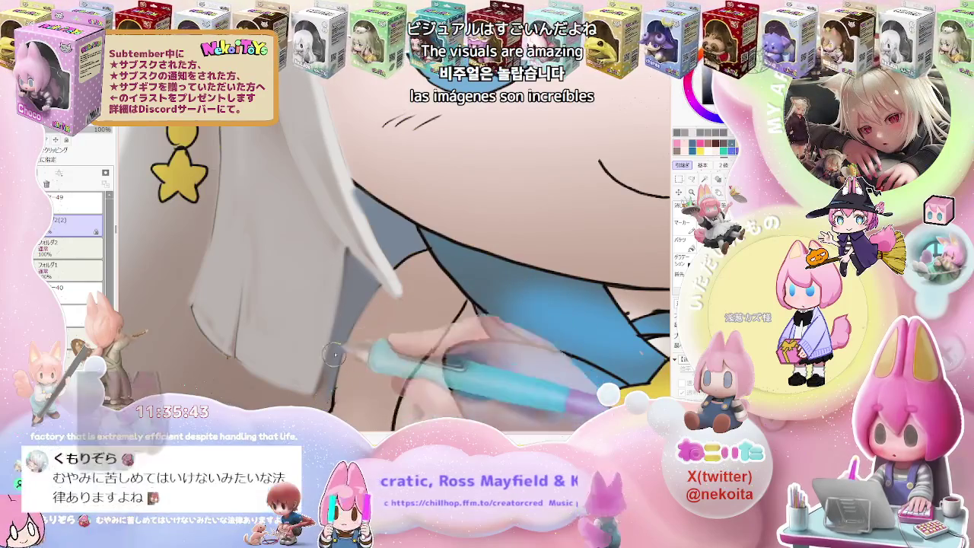
{"action": "scroll", "coordinate": [344, 335], "scroll_direction": "down", "scroll_amount": 1}
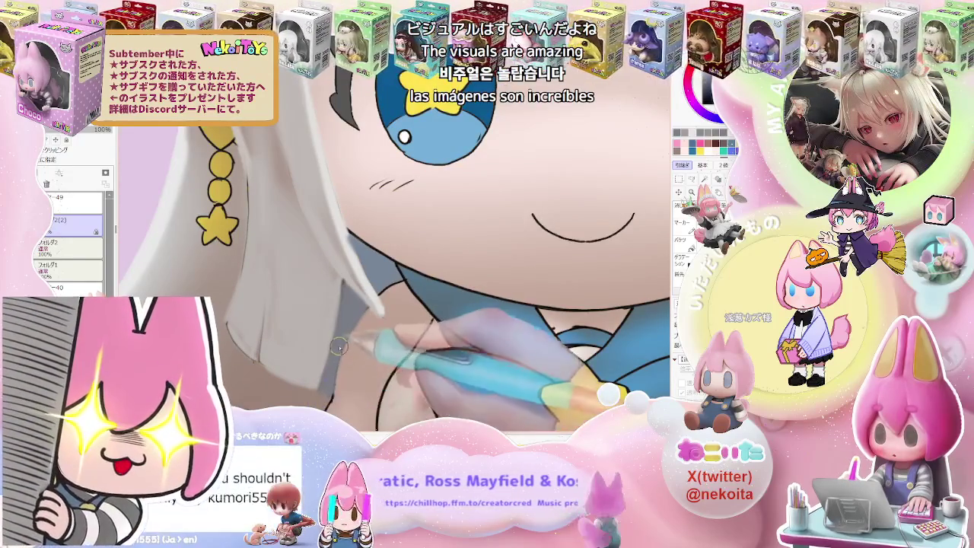
{"action": "scroll", "coordinate": [365, 320], "scroll_direction": "up", "scroll_amount": 3}
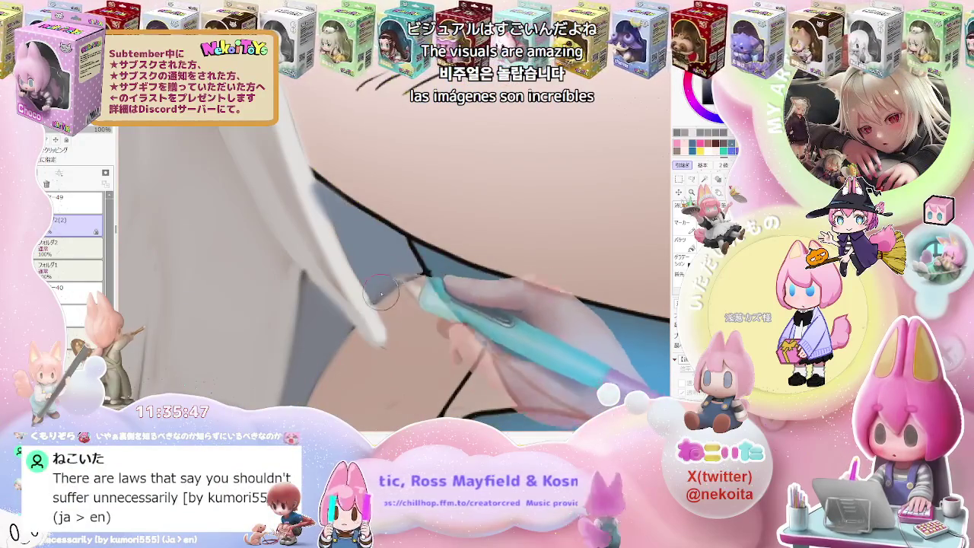
{"action": "scroll", "coordinate": [396, 274], "scroll_direction": "down", "scroll_amount": 3}
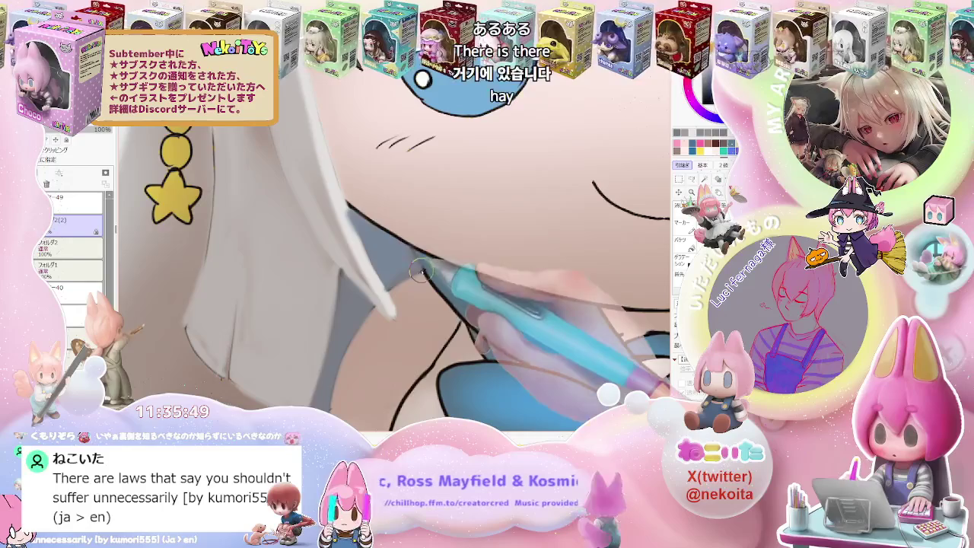
{"action": "scroll", "coordinate": [418, 268], "scroll_direction": "down", "scroll_amount": 1}
{"action": "scroll", "coordinate": [449, 270], "scroll_direction": "down", "scroll_amount": 2}
{"action": "scroll", "coordinate": [478, 273], "scroll_direction": "down", "scroll_amount": 1}
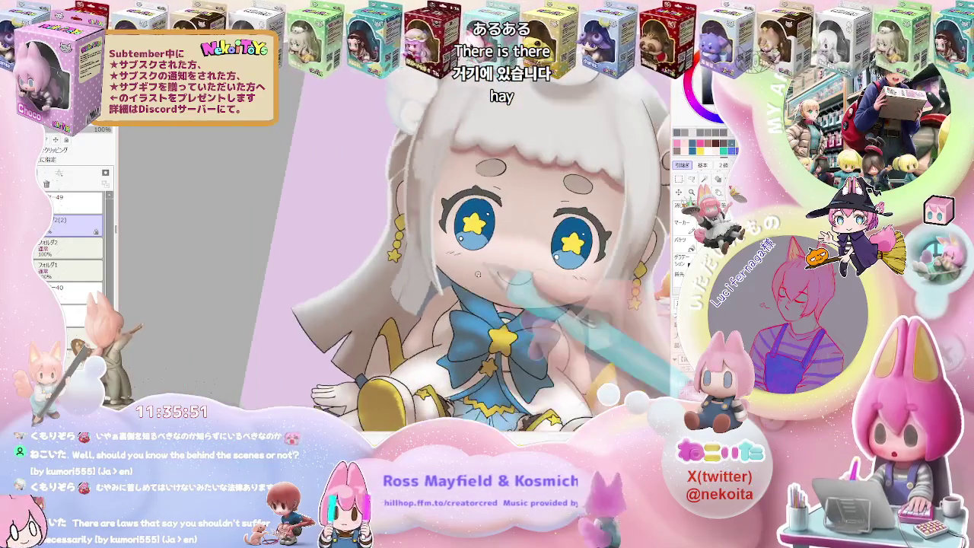
Step: Rotate the view toward the eye and the hair strand across the cheek, zooming in close
{"action": "left_click_drag", "start_coordinate": [478, 272], "coordinate": [426, 251]}
{"action": "scroll", "coordinate": [380, 274], "scroll_direction": "up", "scroll_amount": 2}
{"action": "scroll", "coordinate": [323, 278], "scroll_direction": "up", "scroll_amount": 2}
{"action": "scroll", "coordinate": [323, 277], "scroll_direction": "up", "scroll_amount": 2}
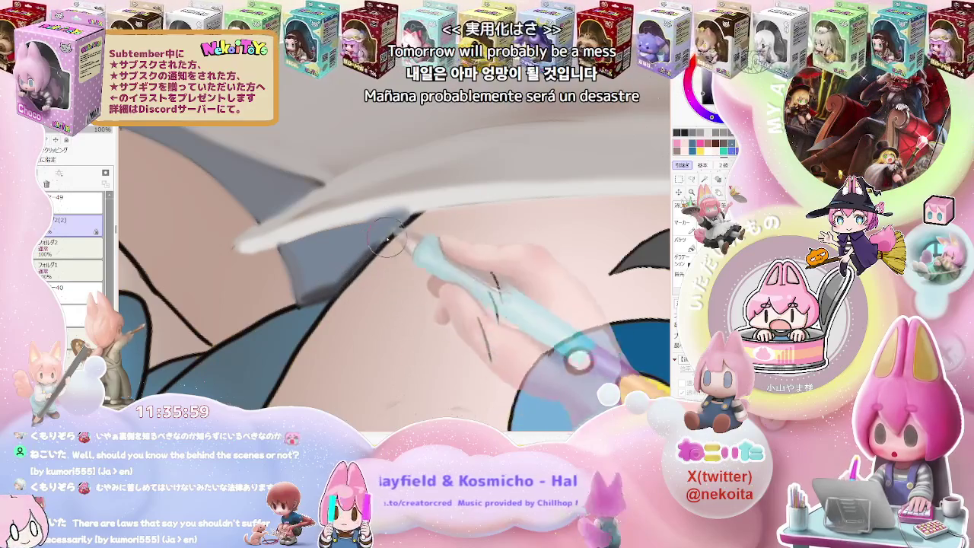
{"action": "key", "text": "Delete"}
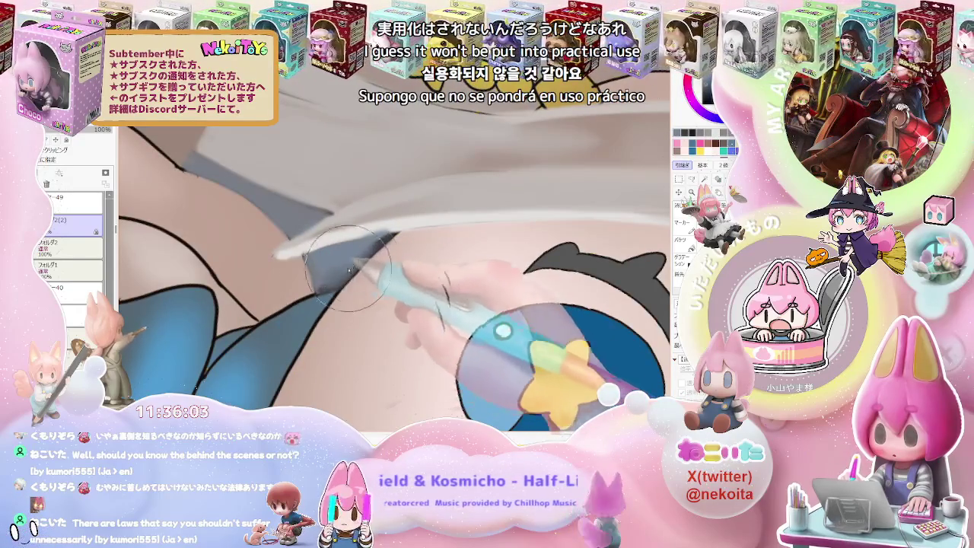
{"action": "scroll", "coordinate": [371, 246], "scroll_direction": "down", "scroll_amount": 2}
{"action": "scroll", "coordinate": [370, 246], "scroll_direction": "down", "scroll_amount": 2}
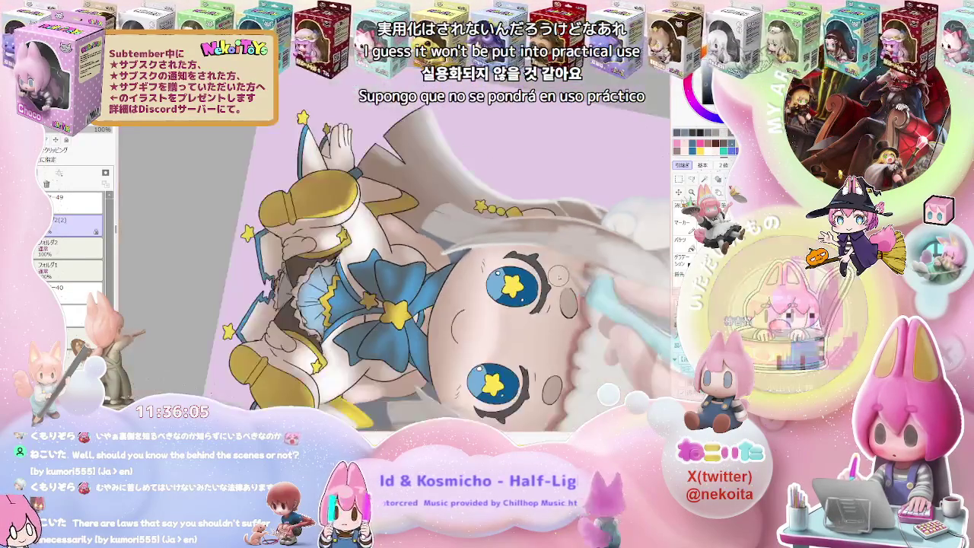
{"action": "scroll", "coordinate": [370, 246], "scroll_direction": "down", "scroll_amount": 2}
{"action": "scroll", "coordinate": [577, 290], "scroll_direction": "down", "scroll_amount": 1}
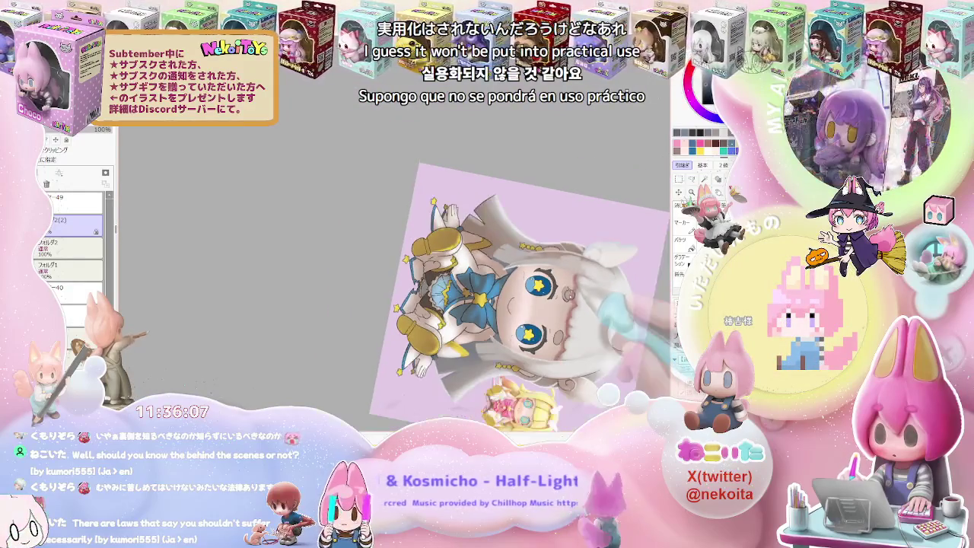
{"action": "scroll", "coordinate": [571, 277], "scroll_direction": "down", "scroll_amount": 1}
{"action": "scroll", "coordinate": [570, 276], "scroll_direction": "up", "scroll_amount": 2}
{"action": "scroll", "coordinate": [479, 293], "scroll_direction": "up", "scroll_amount": 3}
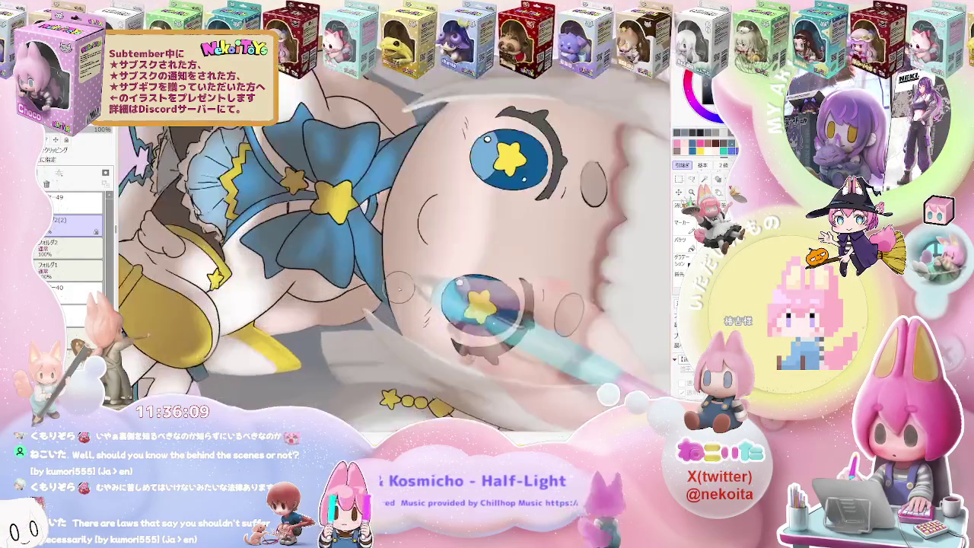
Step: Zoom in and out around the face and the blue bow
{"action": "scroll", "coordinate": [389, 306], "scroll_direction": "up", "scroll_amount": 3}
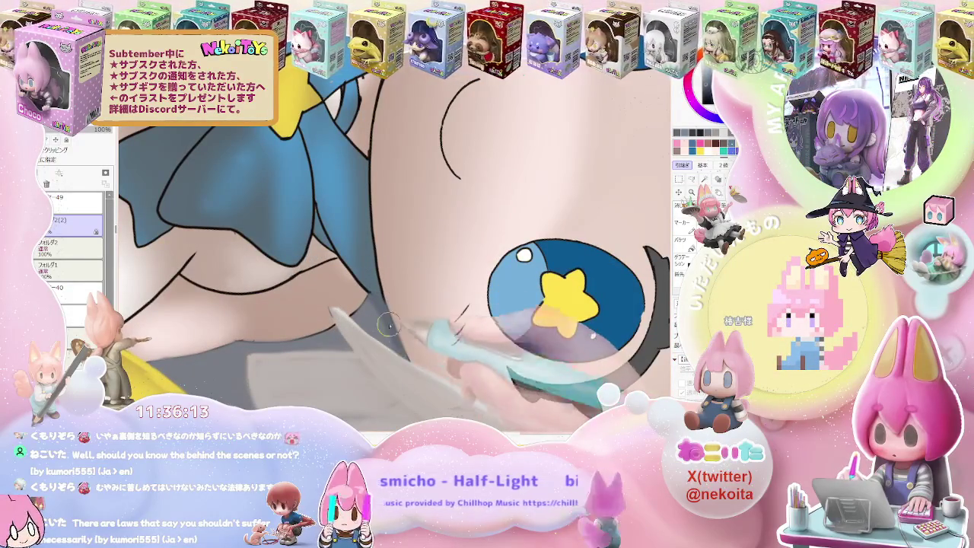
{"action": "scroll", "coordinate": [388, 326], "scroll_direction": "down", "scroll_amount": 2}
{"action": "scroll", "coordinate": [388, 326], "scroll_direction": "down", "scroll_amount": 2}
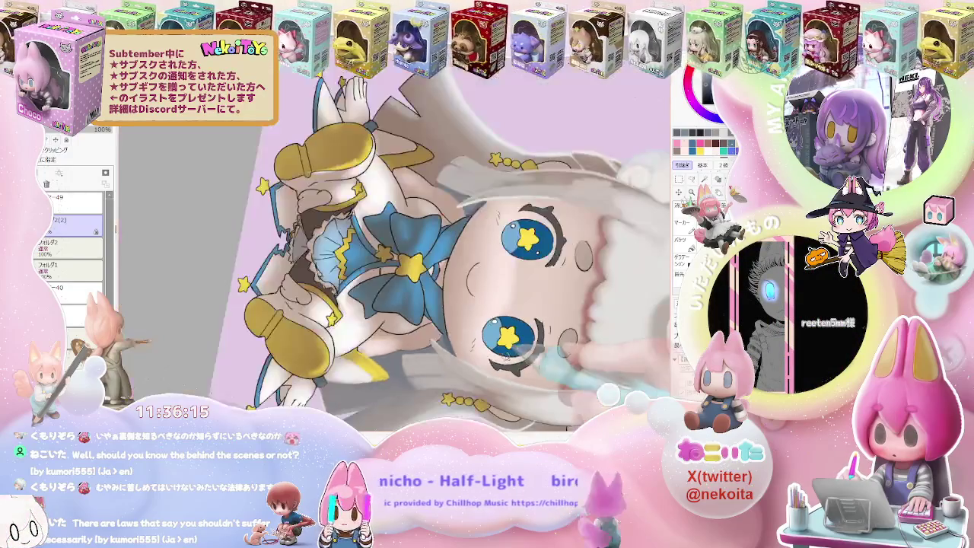
{"action": "scroll", "coordinate": [475, 206], "scroll_direction": "up", "scroll_amount": 2}
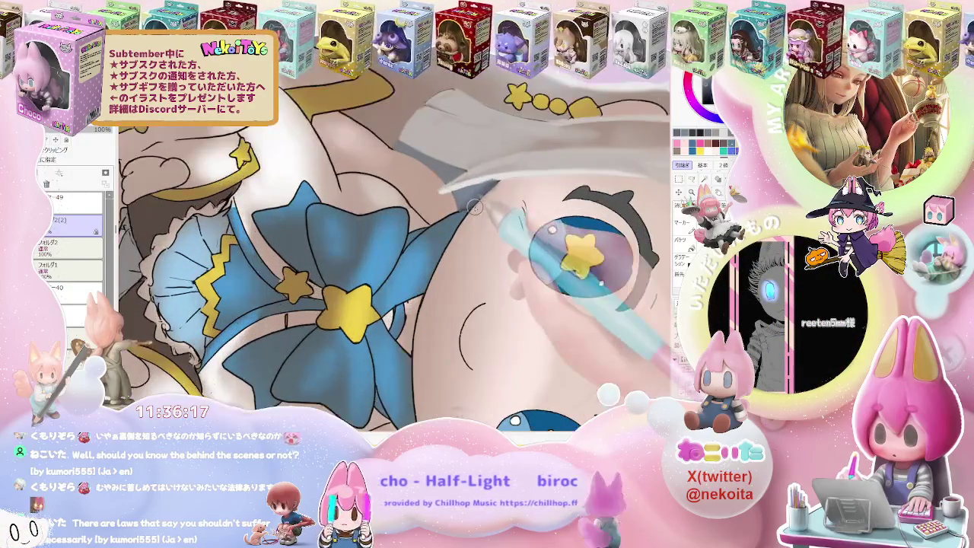
{"action": "scroll", "coordinate": [389, 304], "scroll_direction": "down", "scroll_amount": 1}
{"action": "scroll", "coordinate": [389, 304], "scroll_direction": "up", "scroll_amount": 1}
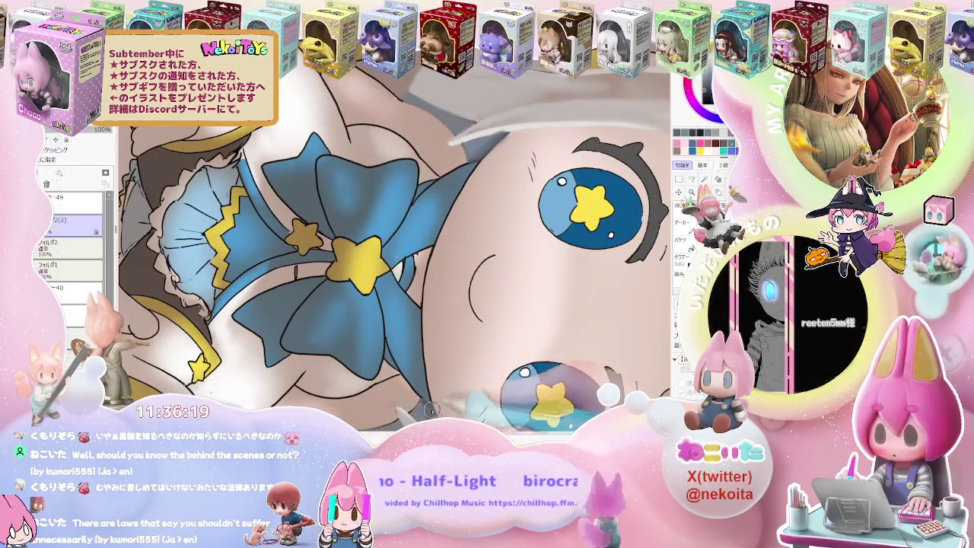
{"action": "scroll", "coordinate": [411, 366], "scroll_direction": "up", "scroll_amount": 1}
{"action": "scroll", "coordinate": [373, 312], "scroll_direction": "up", "scroll_amount": 1}
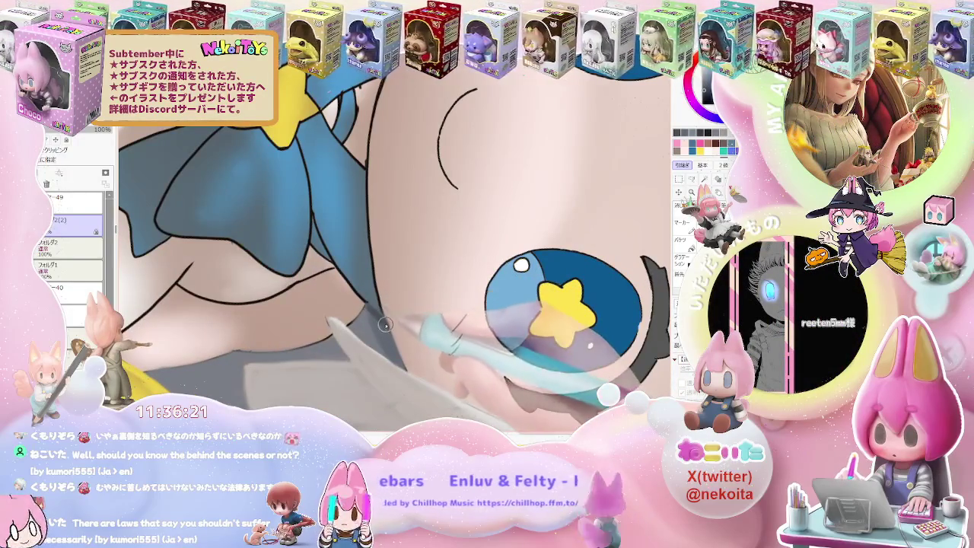
{"action": "scroll", "coordinate": [404, 360], "scroll_direction": "down", "scroll_amount": 2}
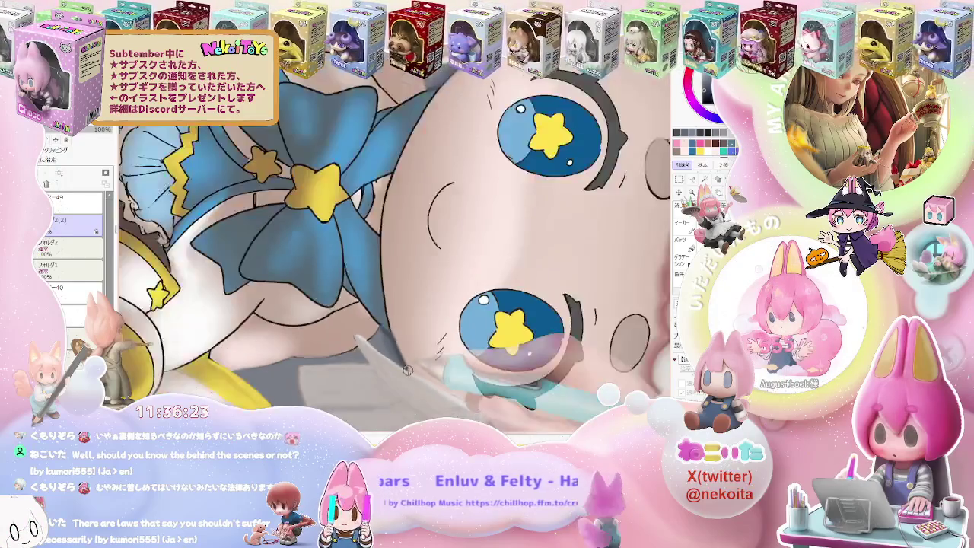
{"action": "scroll", "coordinate": [408, 371], "scroll_direction": "down", "scroll_amount": 1}
{"action": "scroll", "coordinate": [408, 370], "scroll_direction": "down", "scroll_amount": 1}
{"action": "scroll", "coordinate": [396, 327], "scroll_direction": "up", "scroll_amount": 2}
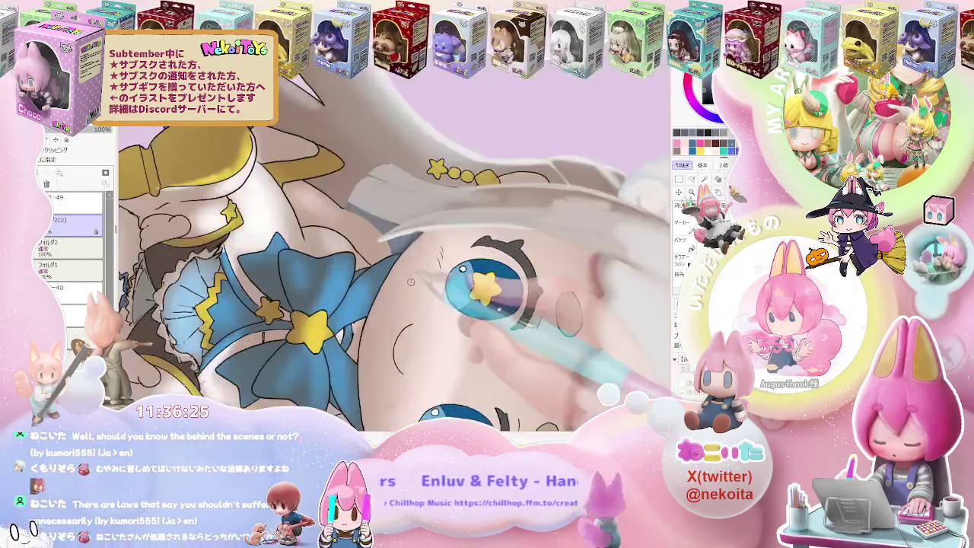
{"action": "scroll", "coordinate": [379, 278], "scroll_direction": "up", "scroll_amount": 1}
{"action": "scroll", "coordinate": [377, 278], "scroll_direction": "up", "scroll_amount": 1}
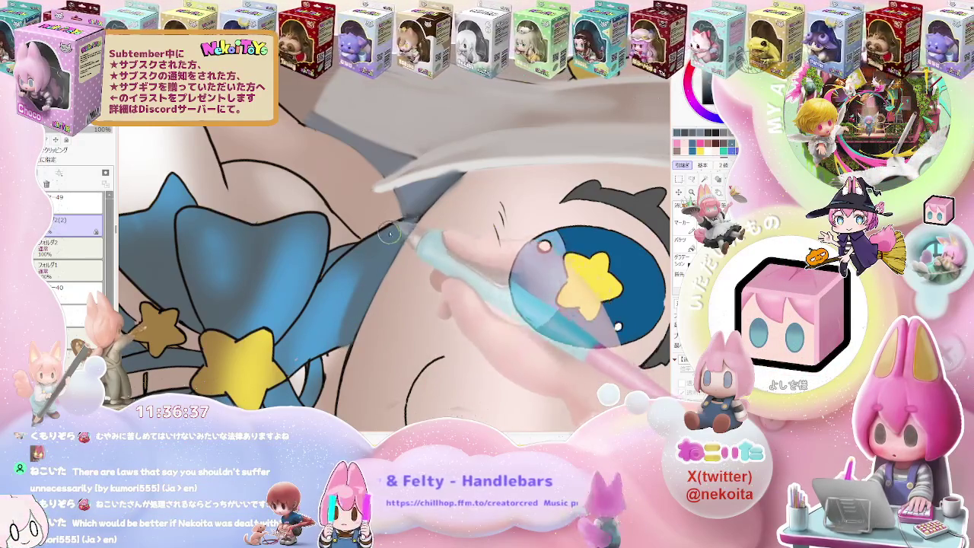
Step: Zoom out to the whole character, then close in on the blue bow and star with a larger brush
{"action": "key", "text": "ctrl+minus"}
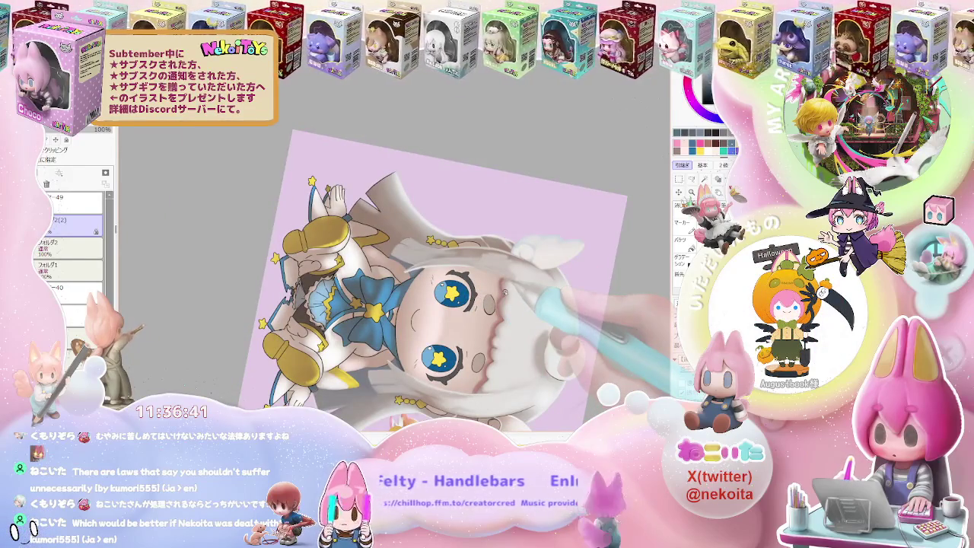
{"action": "key", "text": "ctrl+plus"}
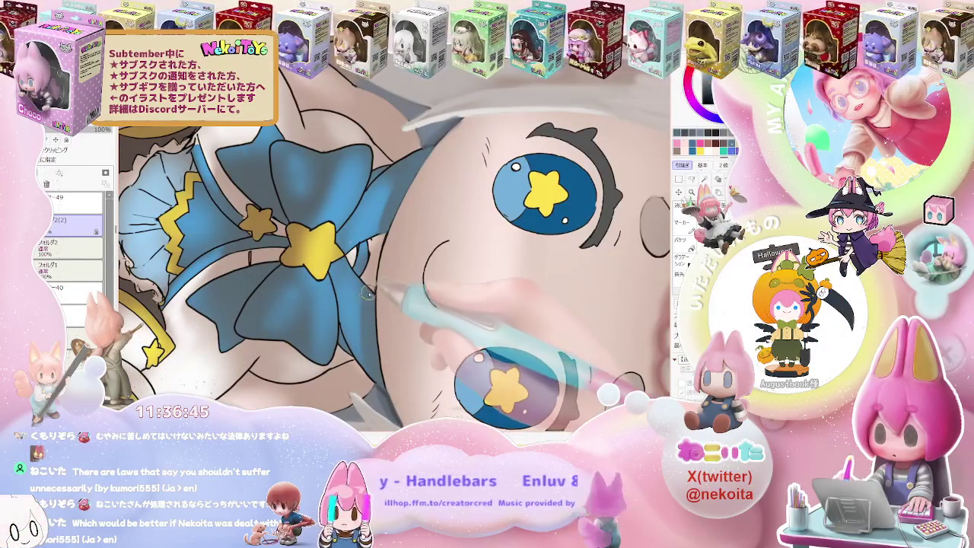
{"action": "key", "text": "minus"}
{"action": "key", "text": "minus"}
{"action": "key", "text": "minus"}
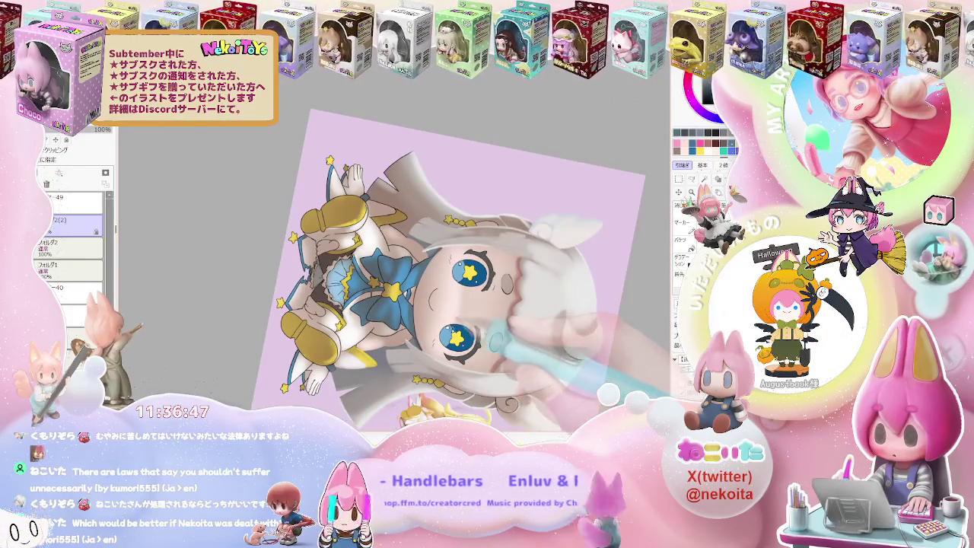
{"action": "key", "text": "plus"}
{"action": "key", "text": "plus"}
{"action": "key", "text": "plus"}
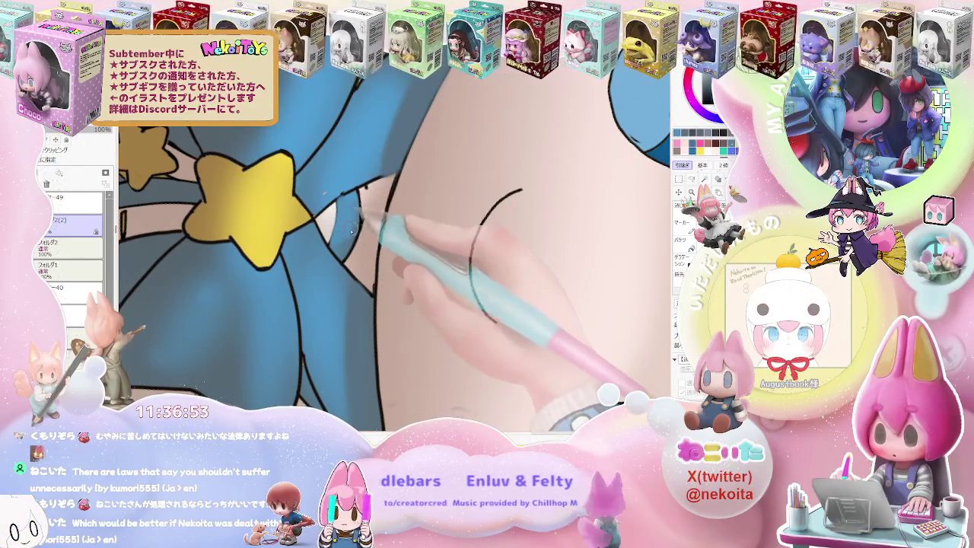
{"action": "key", "text": "bracketright"}
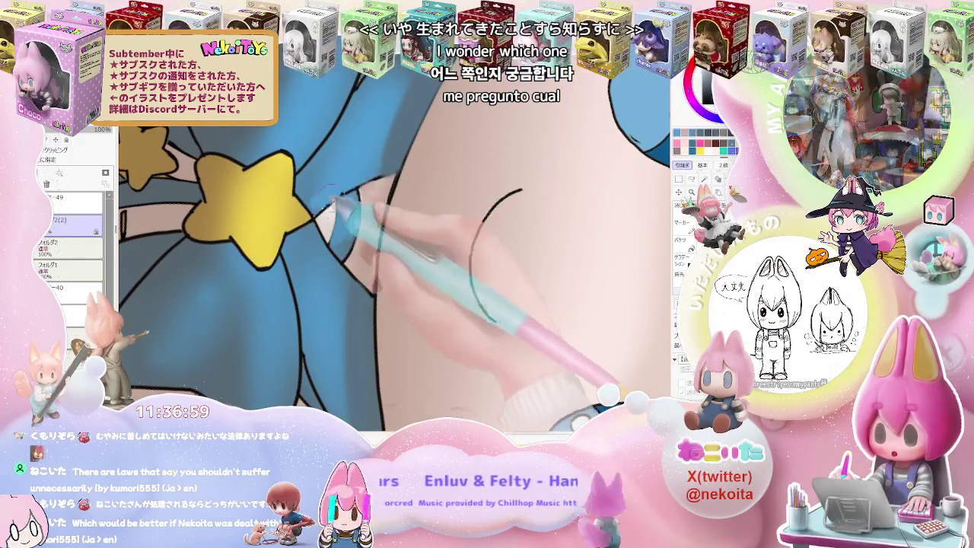
Step: Zoom in and out around the skin beneath the blue bow
{"action": "scroll", "coordinate": [328, 204], "scroll_direction": "down", "scroll_amount": 2}
{"action": "scroll", "coordinate": [394, 259], "scroll_direction": "down", "scroll_amount": 3}
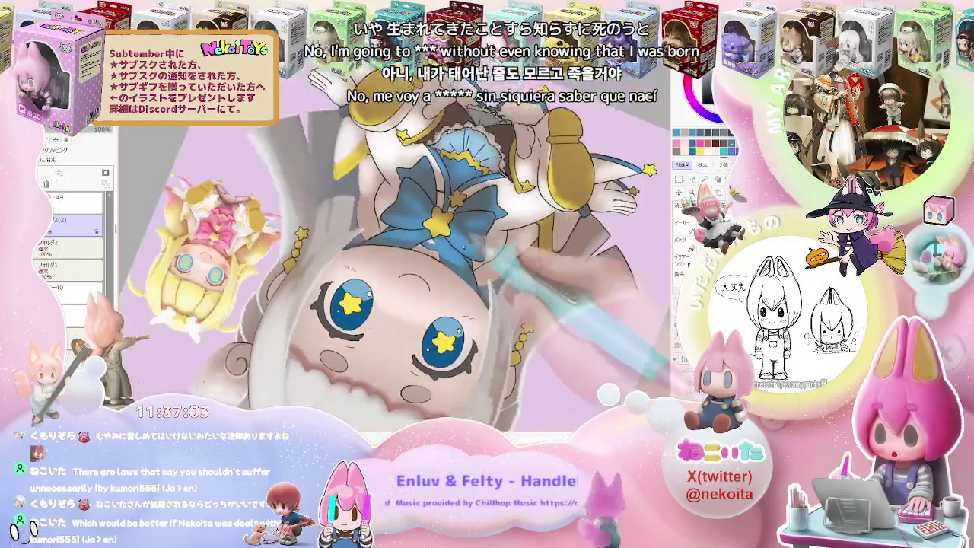
{"action": "scroll", "coordinate": [519, 204], "scroll_direction": "up", "scroll_amount": 3}
{"action": "scroll", "coordinate": [385, 234], "scroll_direction": "up", "scroll_amount": 2}
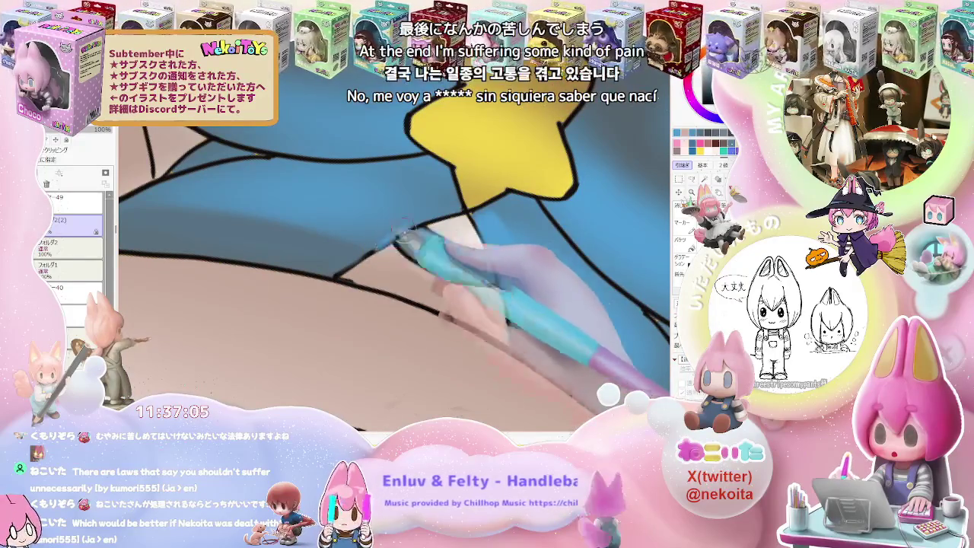
{"action": "scroll", "coordinate": [394, 259], "scroll_direction": "down", "scroll_amount": 1}
{"action": "scroll", "coordinate": [394, 258], "scroll_direction": "down", "scroll_amount": 2}
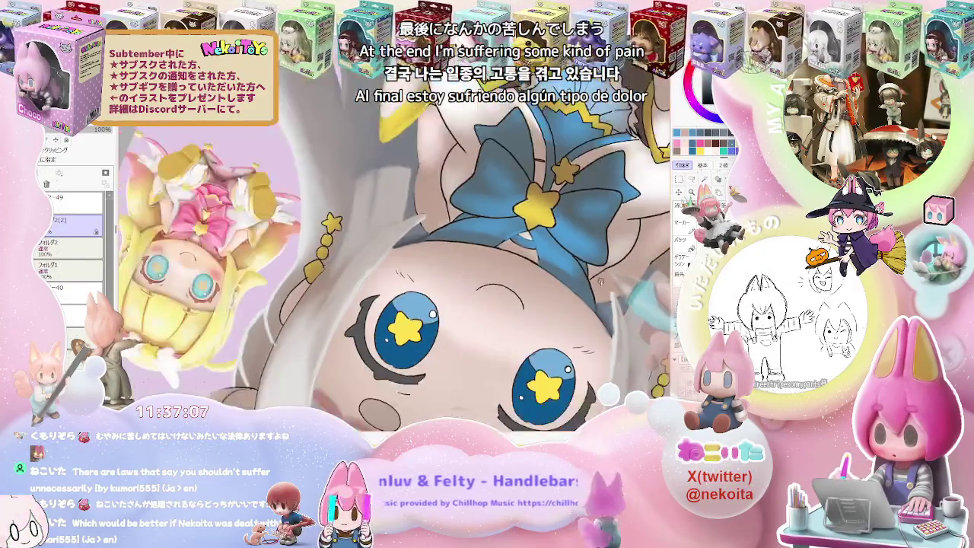
{"action": "scroll", "coordinate": [601, 282], "scroll_direction": "down", "scroll_amount": 1}
{"action": "scroll", "coordinate": [548, 304], "scroll_direction": "down", "scroll_amount": 2}
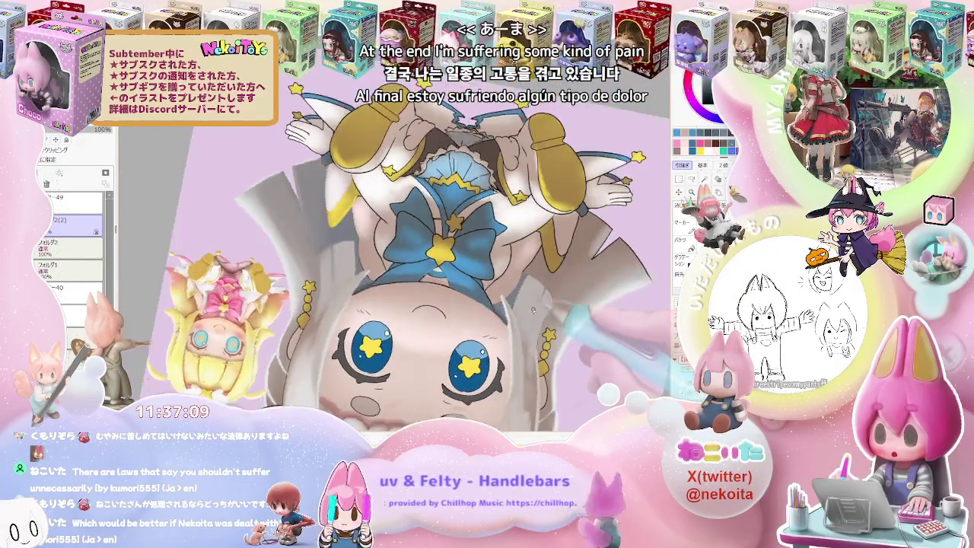
{"action": "scroll", "coordinate": [517, 320], "scroll_direction": "up", "scroll_amount": 2}
{"action": "scroll", "coordinate": [456, 334], "scroll_direction": "up", "scroll_amount": 2}
{"action": "scroll", "coordinate": [396, 304], "scroll_direction": "up", "scroll_amount": 2}
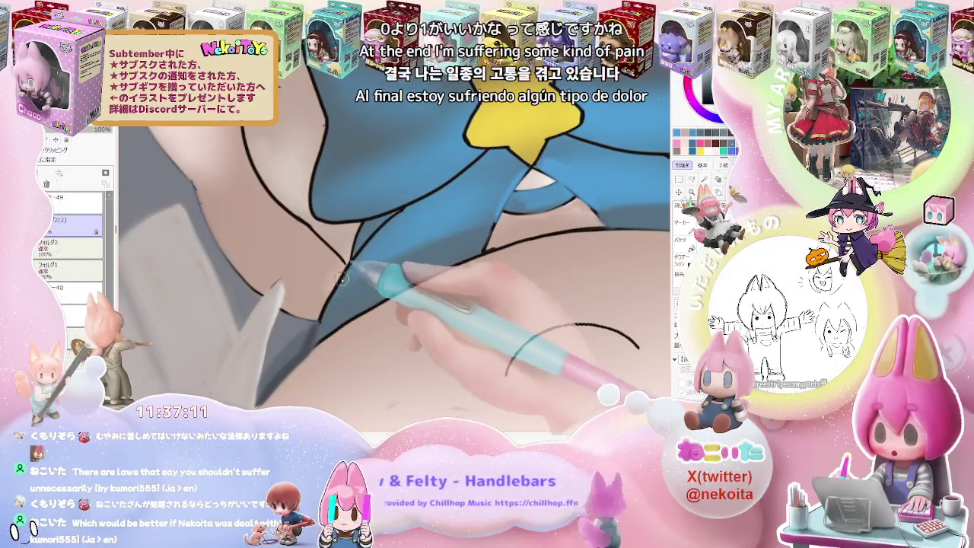
{"action": "scroll", "coordinate": [426, 229], "scroll_direction": "down", "scroll_amount": 1}
{"action": "scroll", "coordinate": [431, 203], "scroll_direction": "down", "scroll_amount": 1}
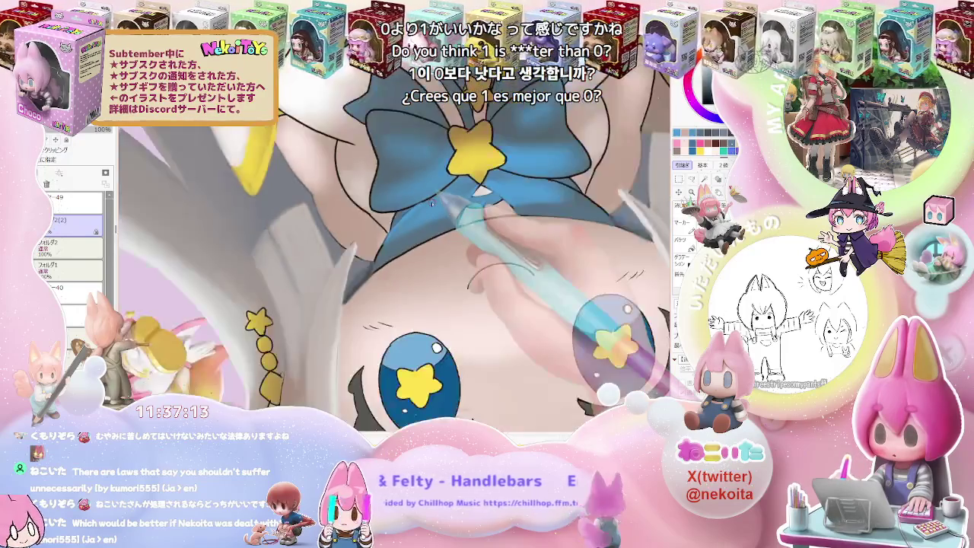
{"action": "scroll", "coordinate": [431, 203], "scroll_direction": "down", "scroll_amount": 1}
{"action": "scroll", "coordinate": [431, 203], "scroll_direction": "down", "scroll_amount": 1}
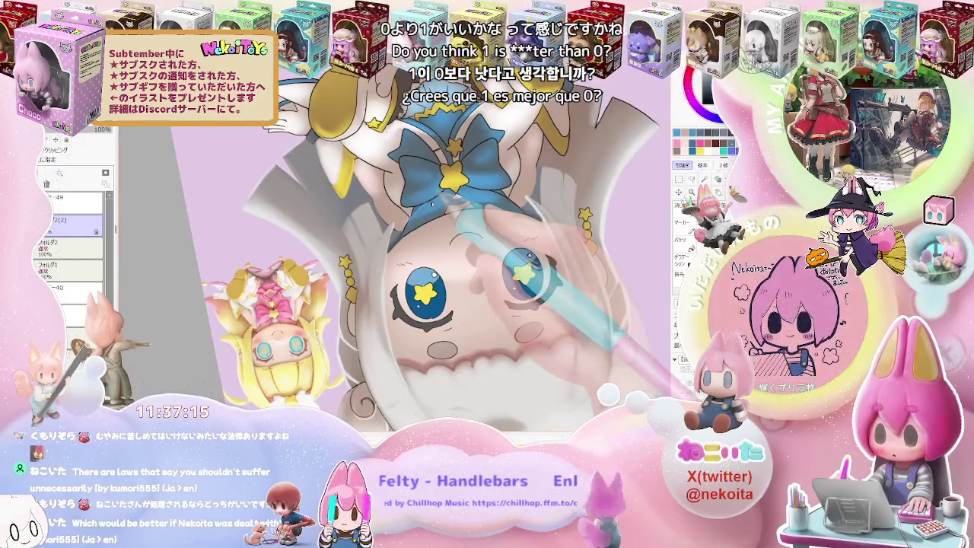
Step: Tilt the character sideways and zoom around the area between the star eyes and the bow
{"action": "key", "text": "Delete"}
{"action": "key", "text": "Delete"}
{"action": "key", "text": "Delete"}
{"action": "key", "text": "Delete"}
{"action": "scroll", "coordinate": [431, 203], "scroll_direction": "up", "scroll_amount": 1}
{"action": "scroll", "coordinate": [431, 203], "scroll_direction": "up", "scroll_amount": 1}
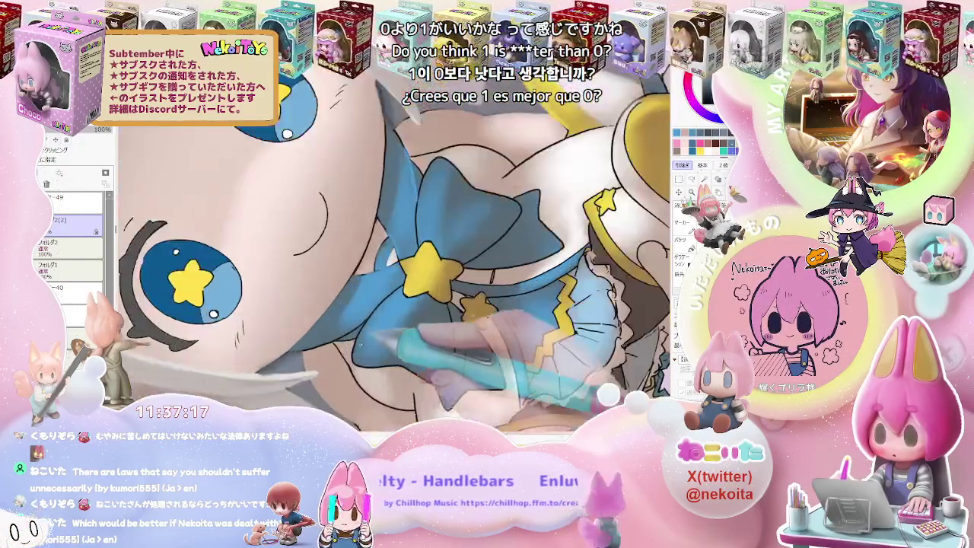
{"action": "scroll", "coordinate": [431, 203], "scroll_direction": "up", "scroll_amount": 1}
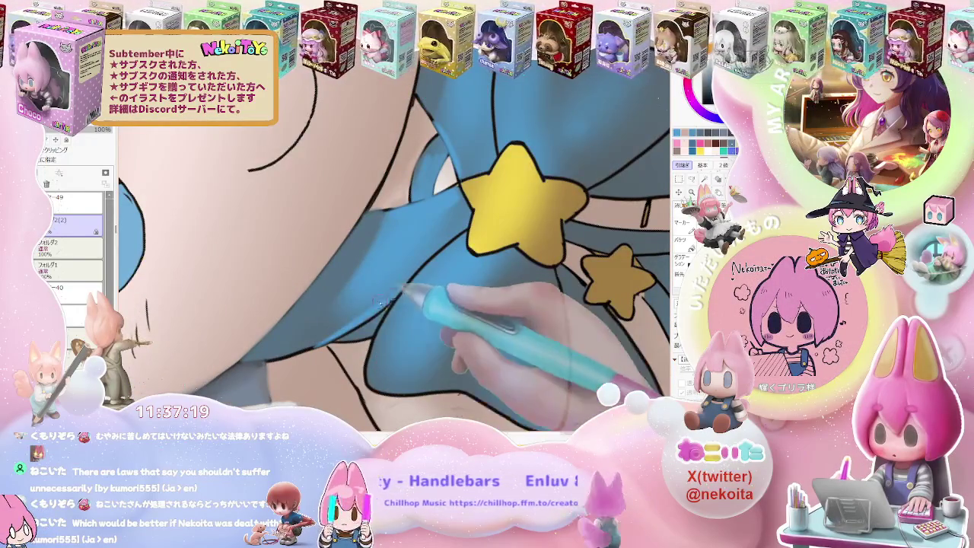
{"action": "scroll", "coordinate": [431, 203], "scroll_direction": "down", "scroll_amount": 1}
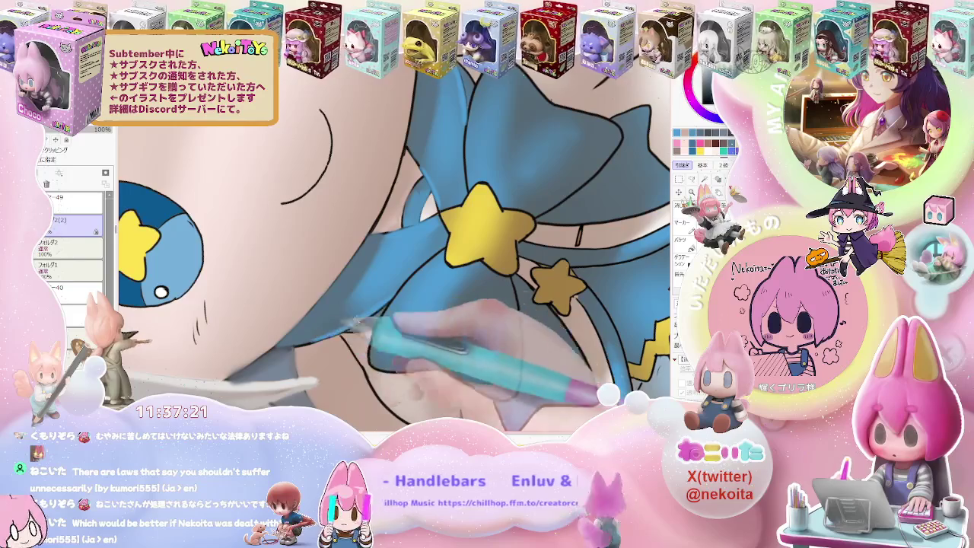
{"action": "scroll", "coordinate": [340, 332], "scroll_direction": "down", "scroll_amount": 1}
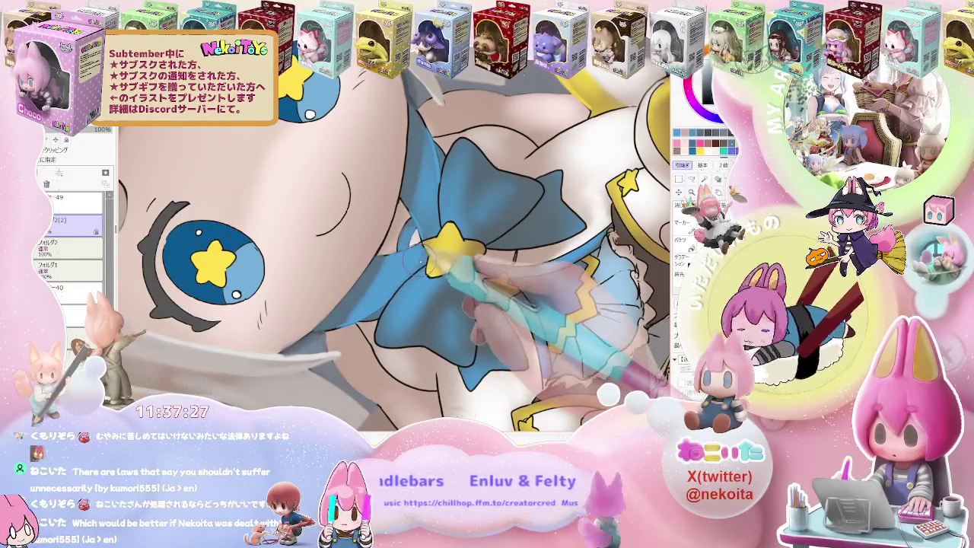
{"action": "scroll", "coordinate": [396, 259], "scroll_direction": "down", "scroll_amount": 1}
{"action": "scroll", "coordinate": [396, 259], "scroll_direction": "down", "scroll_amount": 1}
{"action": "scroll", "coordinate": [395, 259], "scroll_direction": "down", "scroll_amount": 1}
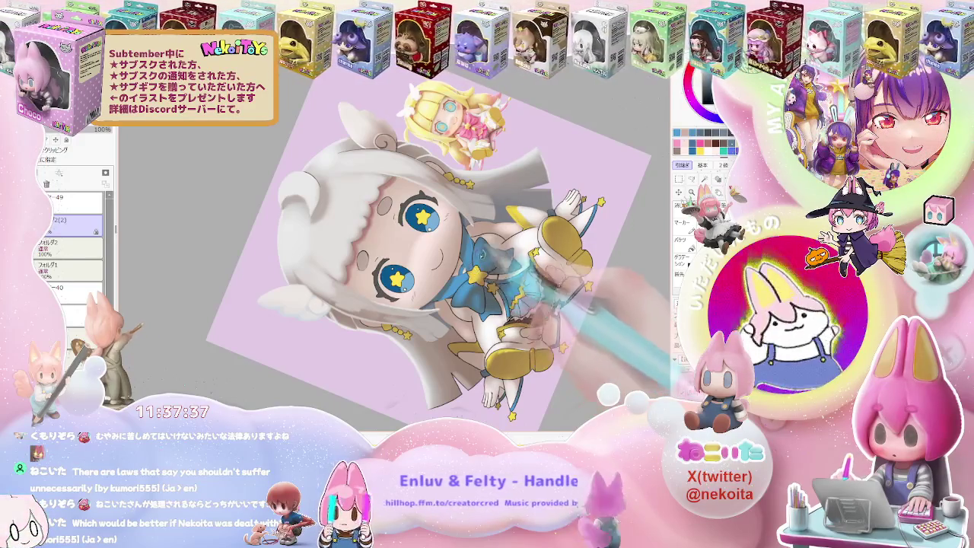
Step: Switch to the Bucket tool and zoom around the face and bow
{"action": "scroll", "coordinate": [418, 231], "scroll_direction": "up", "scroll_amount": 3}
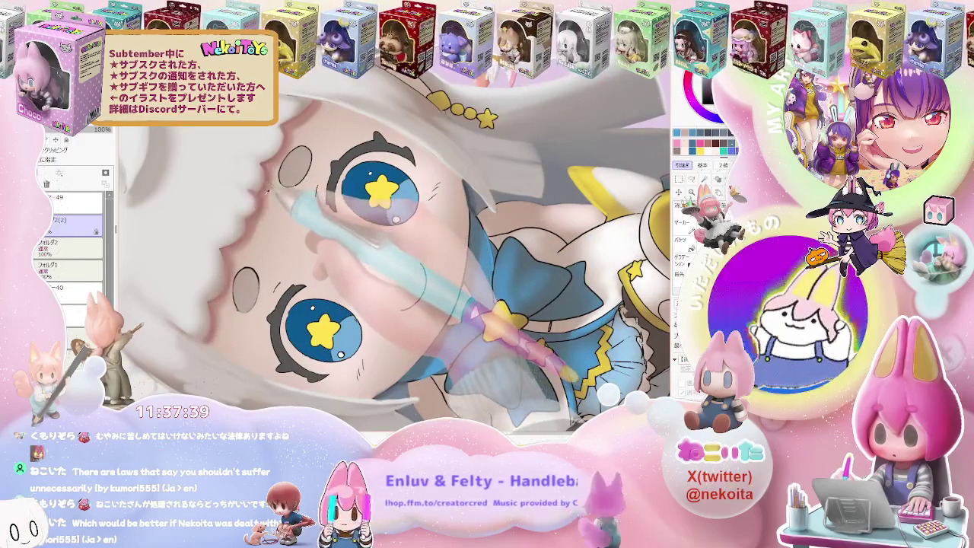
{"action": "left_click", "coordinate": [681, 239]}
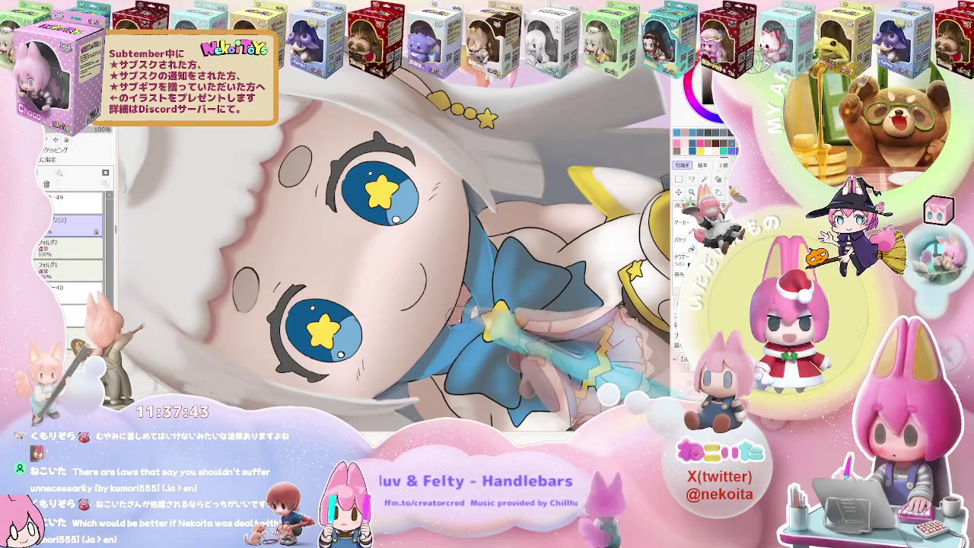
{"action": "scroll", "coordinate": [451, 314], "scroll_direction": "up", "scroll_amount": 1}
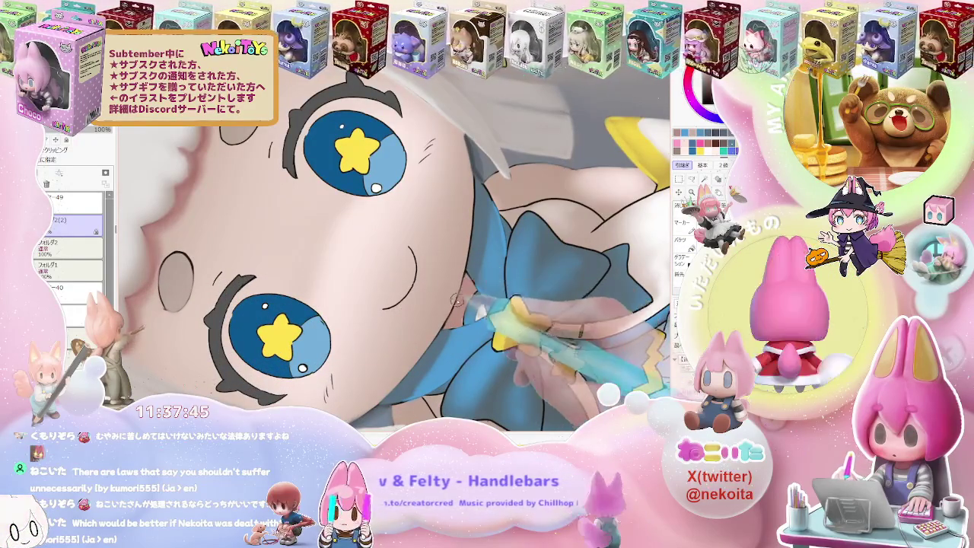
{"action": "scroll", "coordinate": [445, 327], "scroll_direction": "down", "scroll_amount": 1}
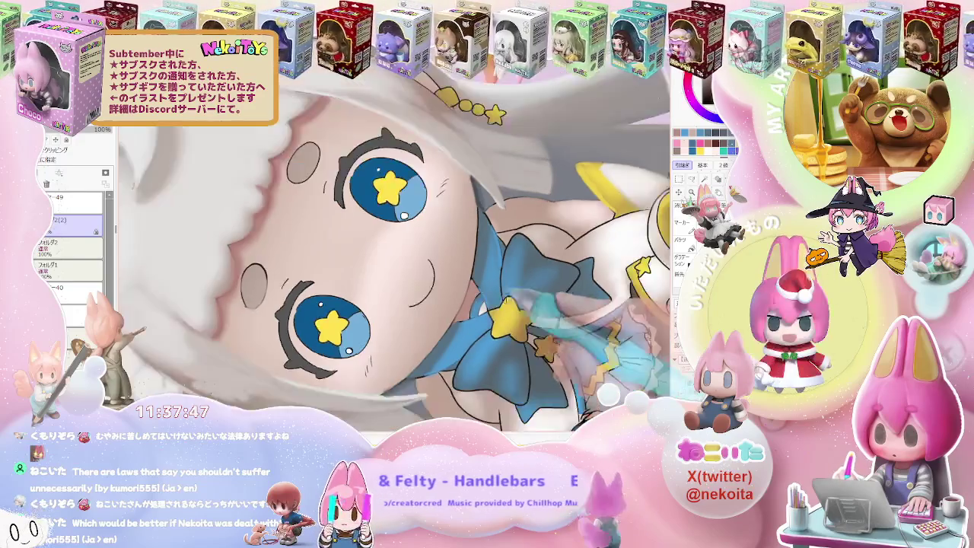
{"action": "scroll", "coordinate": [445, 328], "scroll_direction": "down", "scroll_amount": 1}
{"action": "scroll", "coordinate": [445, 328], "scroll_direction": "down", "scroll_amount": 2}
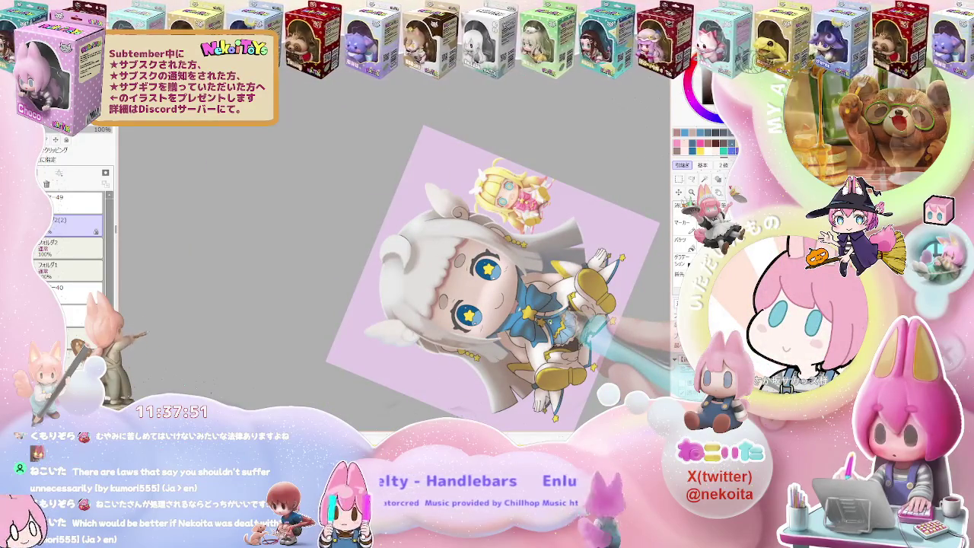
{"action": "scroll", "coordinate": [493, 204], "scroll_direction": "up", "scroll_amount": 2}
{"action": "scroll", "coordinate": [493, 204], "scroll_direction": "up", "scroll_amount": 3}
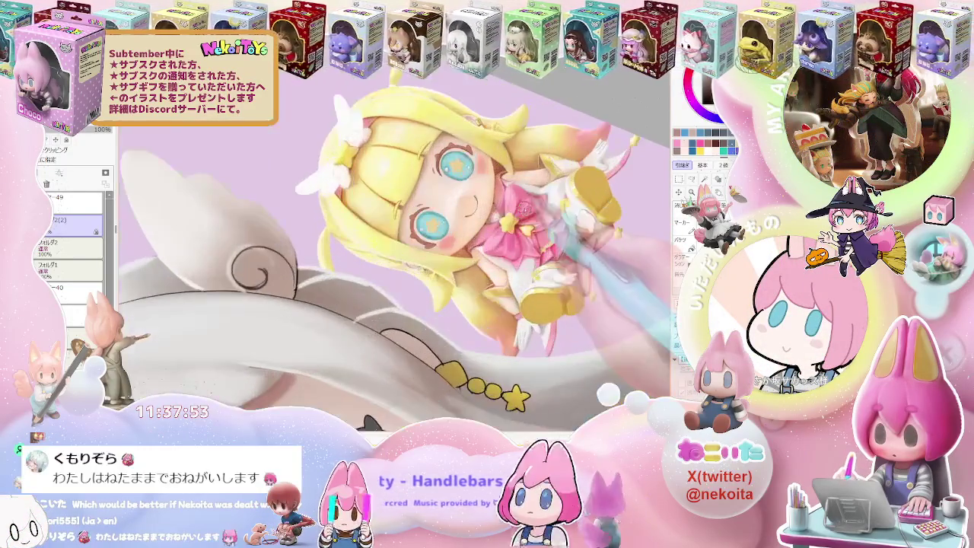
Step: Zoom back out to show the complete chibi girl on the lavender canvas
{"action": "scroll", "coordinate": [493, 204], "scroll_direction": "down", "scroll_amount": 2}
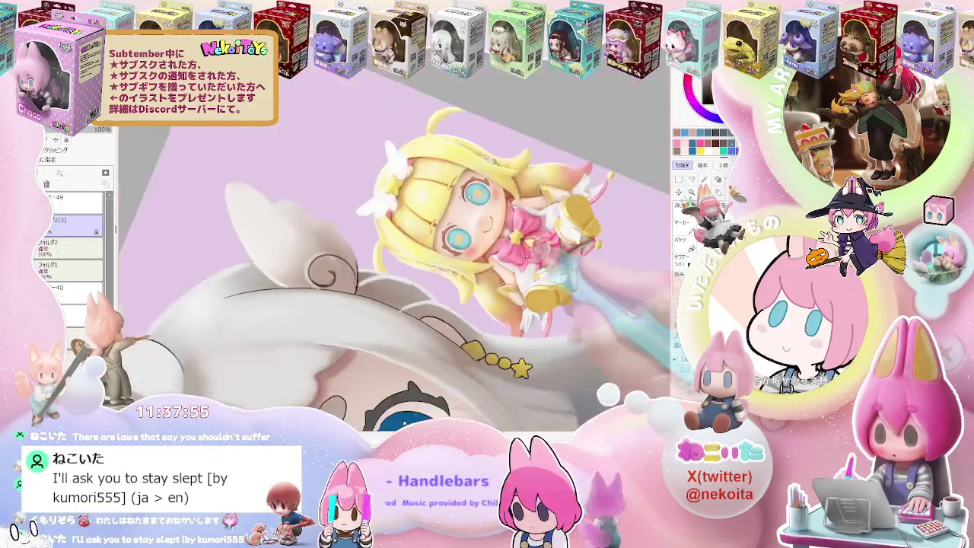
{"action": "scroll", "coordinate": [533, 267], "scroll_direction": "down", "scroll_amount": 2}
{"action": "scroll", "coordinate": [564, 320], "scroll_direction": "down", "scroll_amount": 1}
{"action": "scroll", "coordinate": [564, 320], "scroll_direction": "up", "scroll_amount": 2}
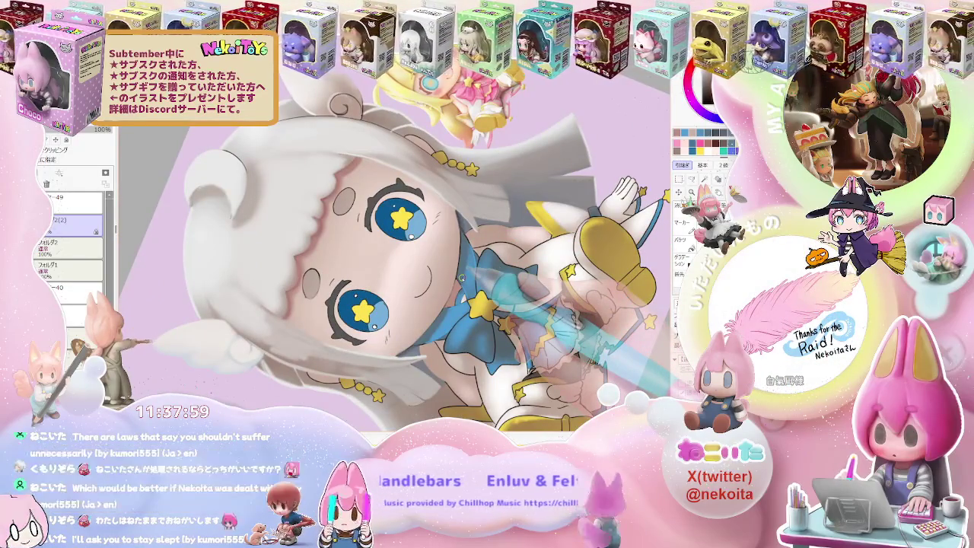
{"action": "scroll", "coordinate": [457, 289], "scroll_direction": "up", "scroll_amount": 2}
{"action": "scroll", "coordinate": [448, 304], "scroll_direction": "up", "scroll_amount": 2}
{"action": "scroll", "coordinate": [449, 305], "scroll_direction": "down", "scroll_amount": 2}
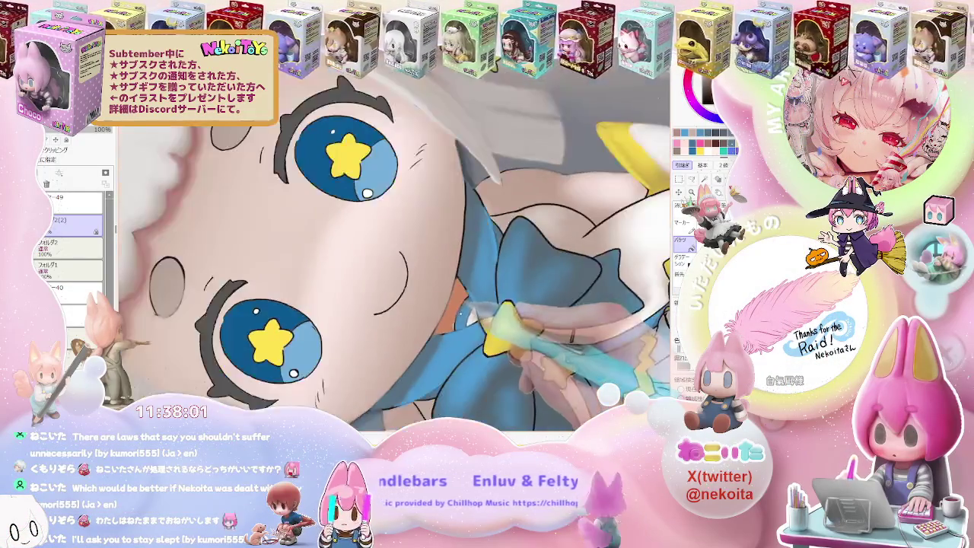
{"action": "scroll", "coordinate": [457, 303], "scroll_direction": "down", "scroll_amount": 1}
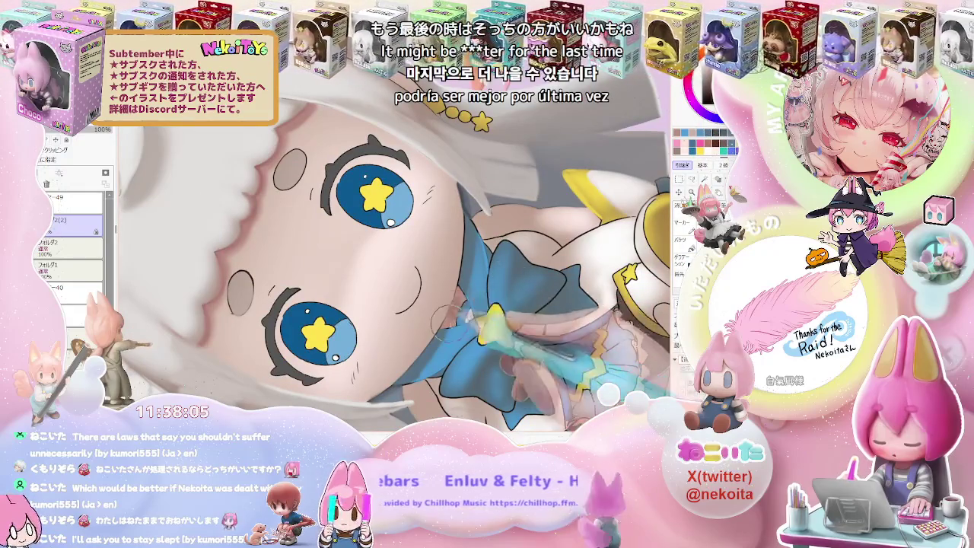
{"action": "scroll", "coordinate": [460, 295], "scroll_direction": "up", "scroll_amount": 1}
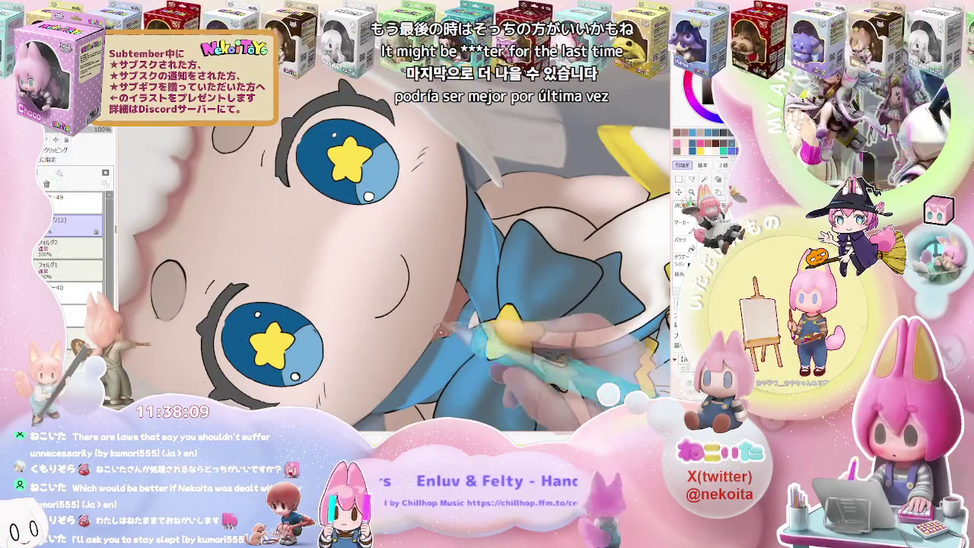
{"action": "scroll", "coordinate": [457, 311], "scroll_direction": "down", "scroll_amount": 1}
{"action": "scroll", "coordinate": [462, 298], "scroll_direction": "down", "scroll_amount": 2}
{"action": "scroll", "coordinate": [462, 299], "scroll_direction": "down", "scroll_amount": 1}
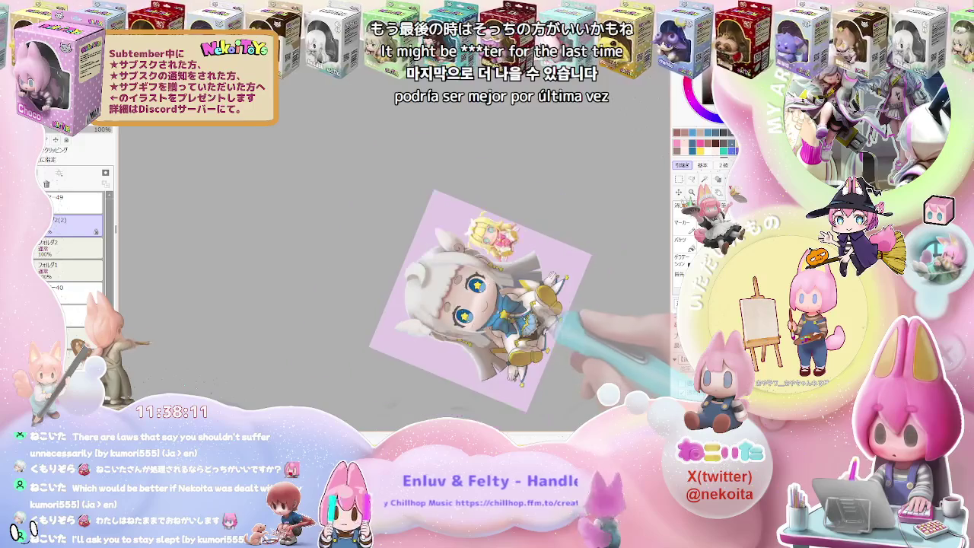